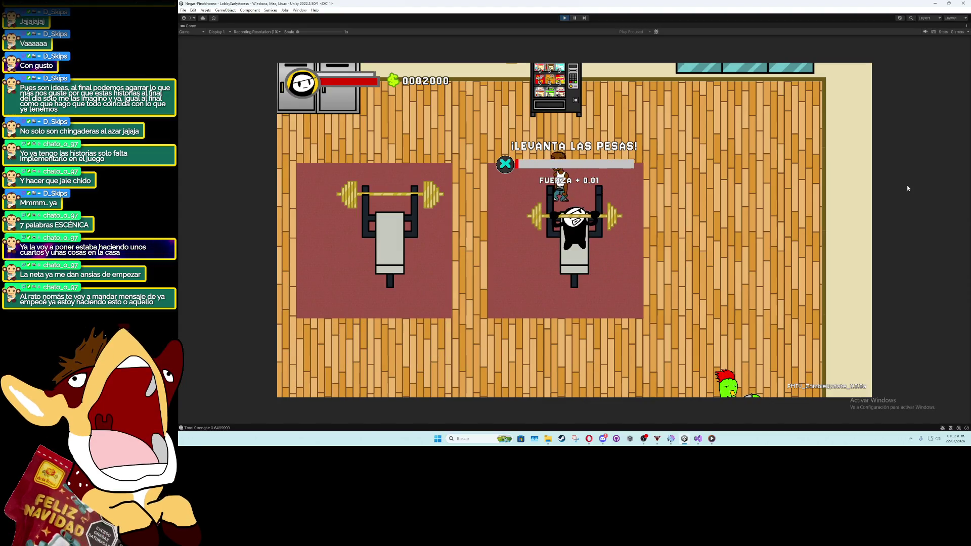
Move onto the bench and do repeated lifts to raise Total Strength to 1.01, then walk away
key(a)
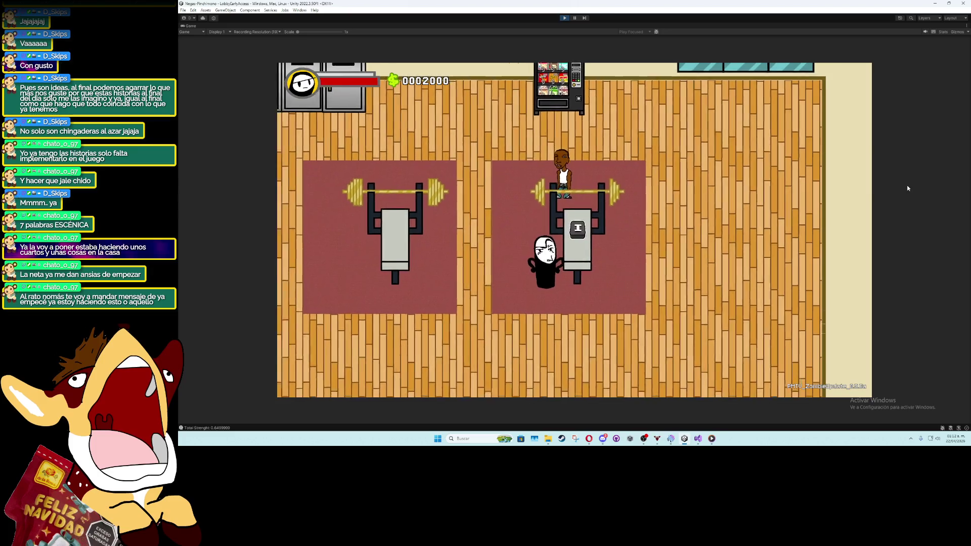
key(space)
key(space)
key(space)
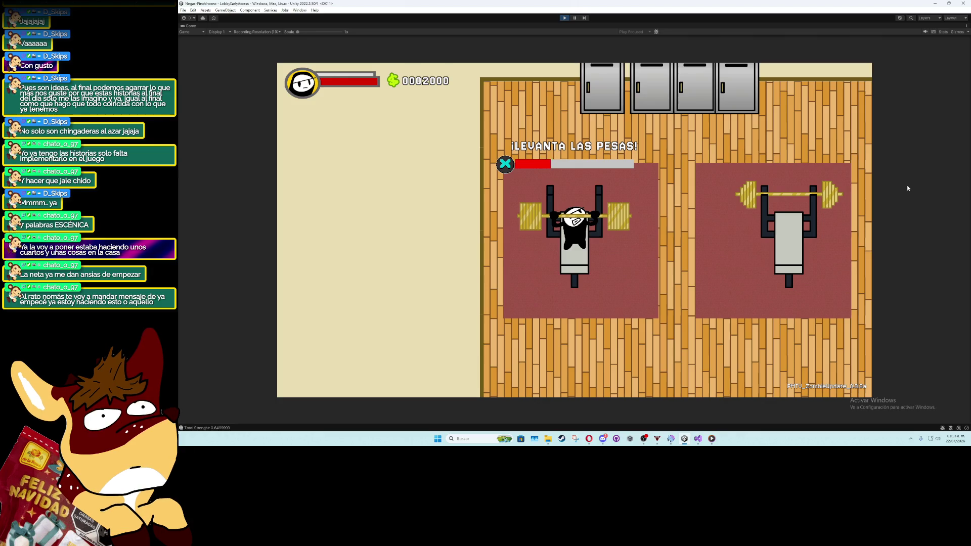
key(space)
key(space)
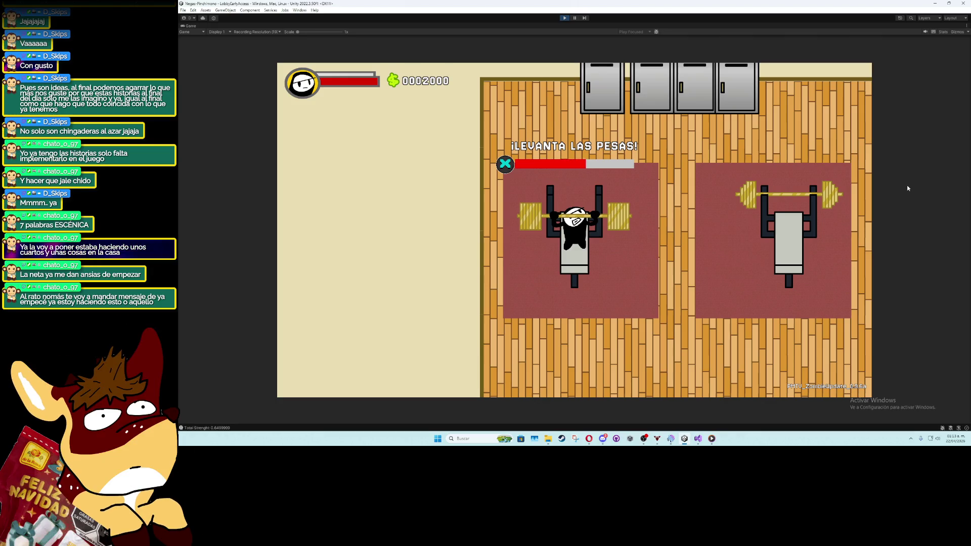
key(space)
key(space)
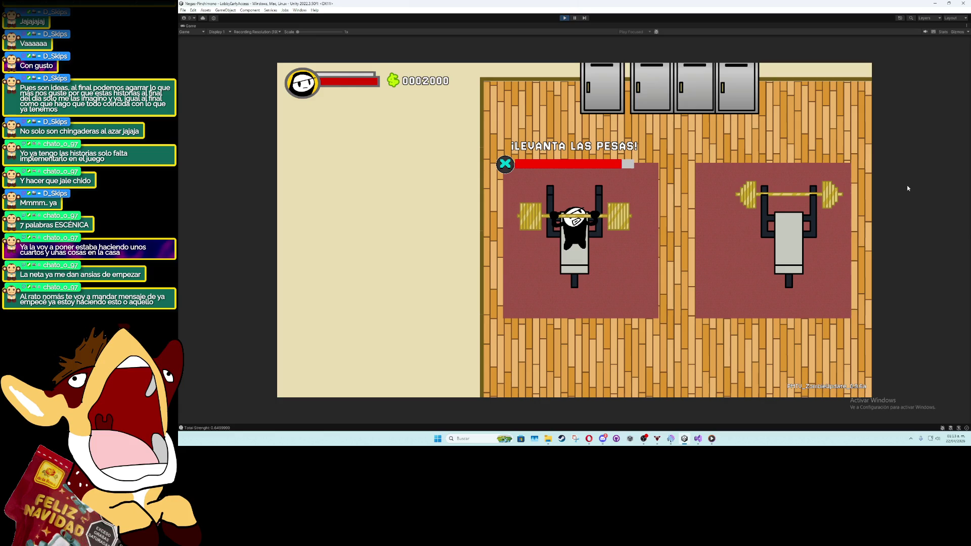
key(space)
key(space)
key(space)
key(space)
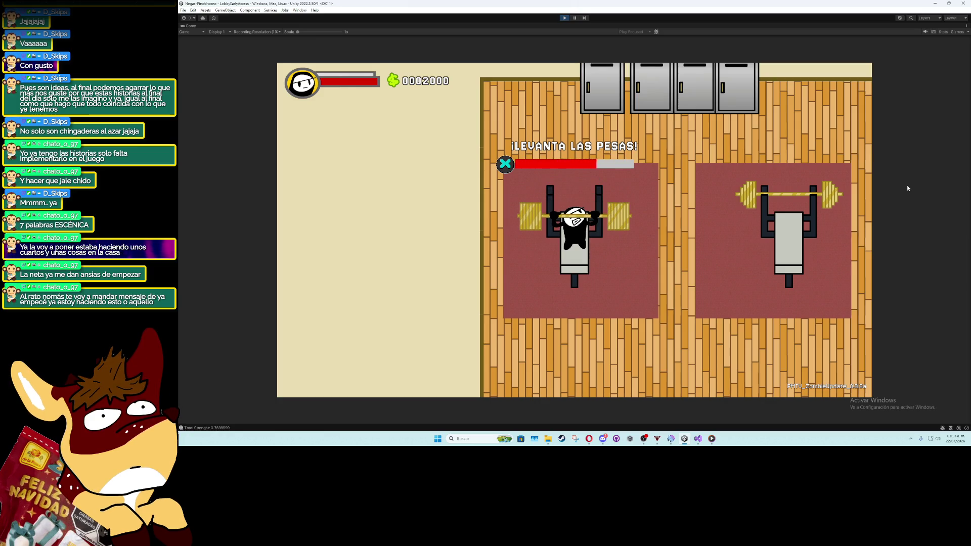
key(space)
key(space)
key(space)
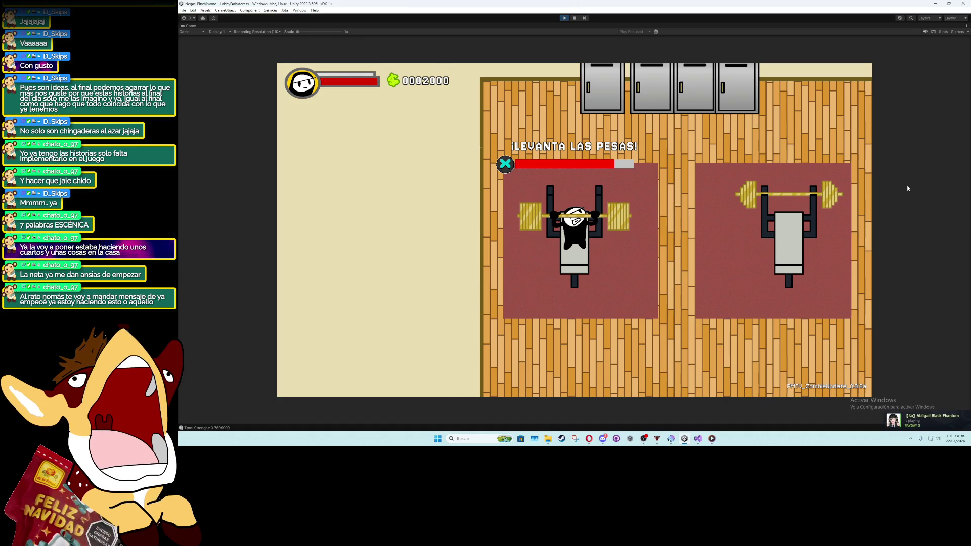
key(space)
key(space)
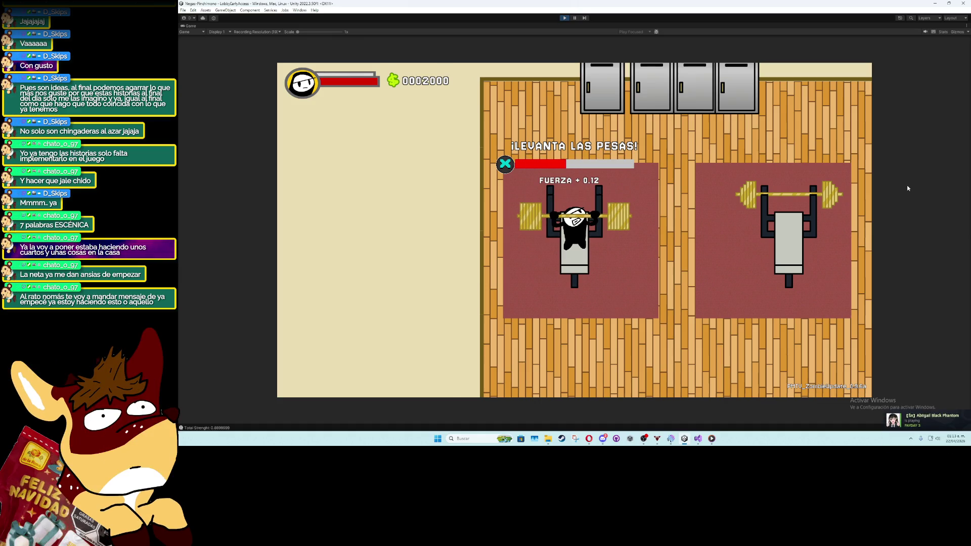
key(space)
key(space)
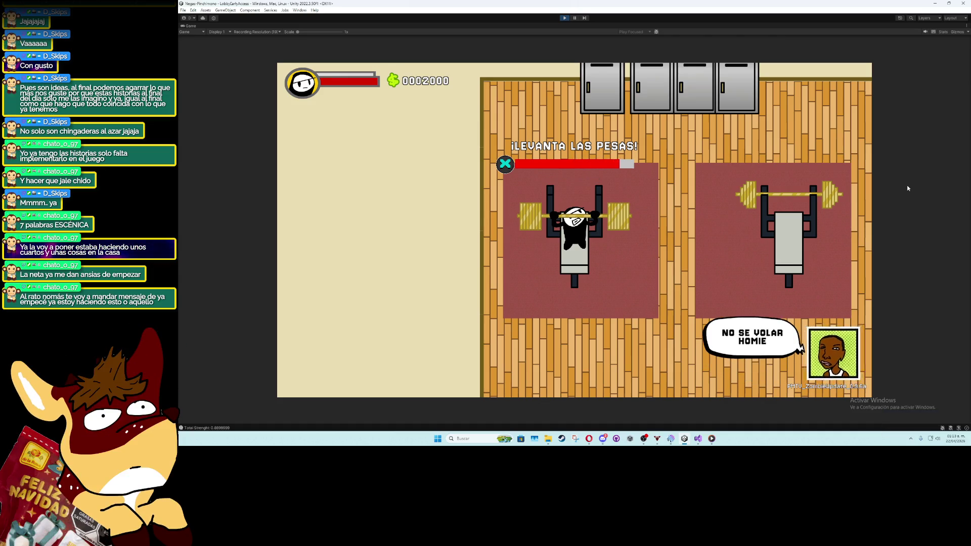
key(space)
key(space)
key(space)
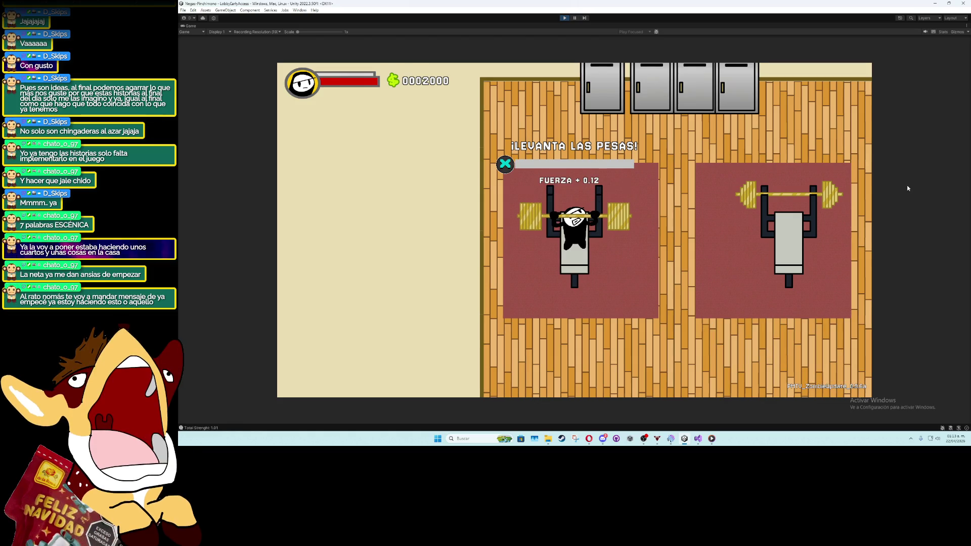
key(Escape)
key(Up)
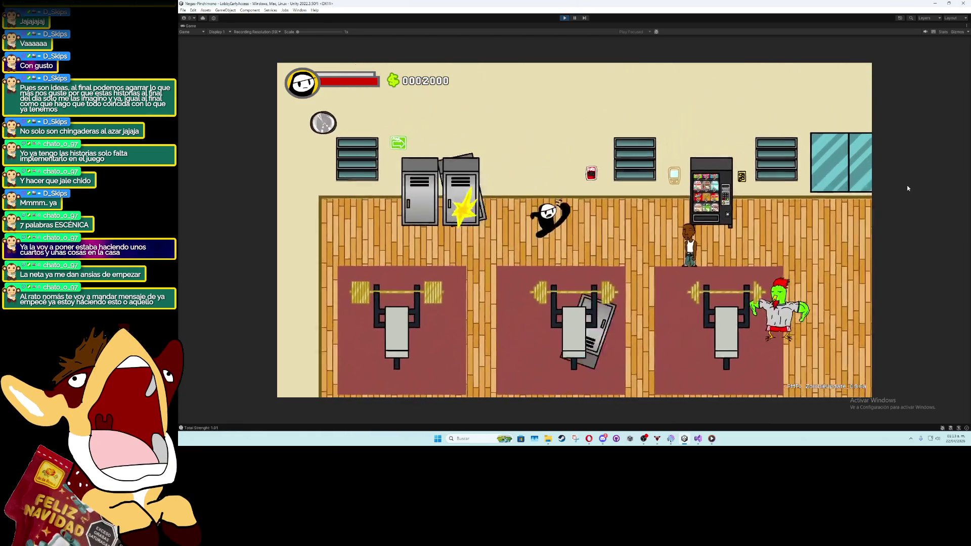
Pick up the grey locker and carry it around the gym floor before setting it down
key(Left)
key(e)
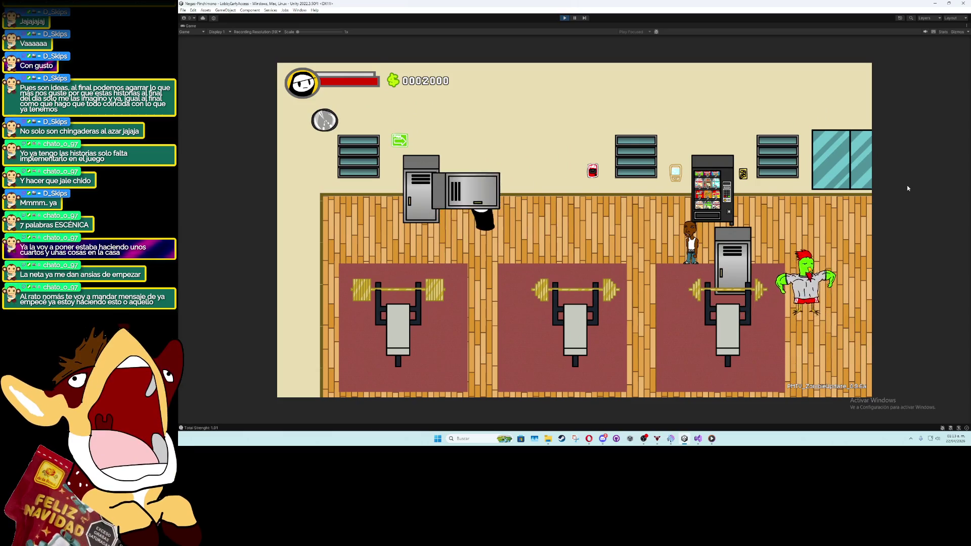
key(Down)
key(Right)
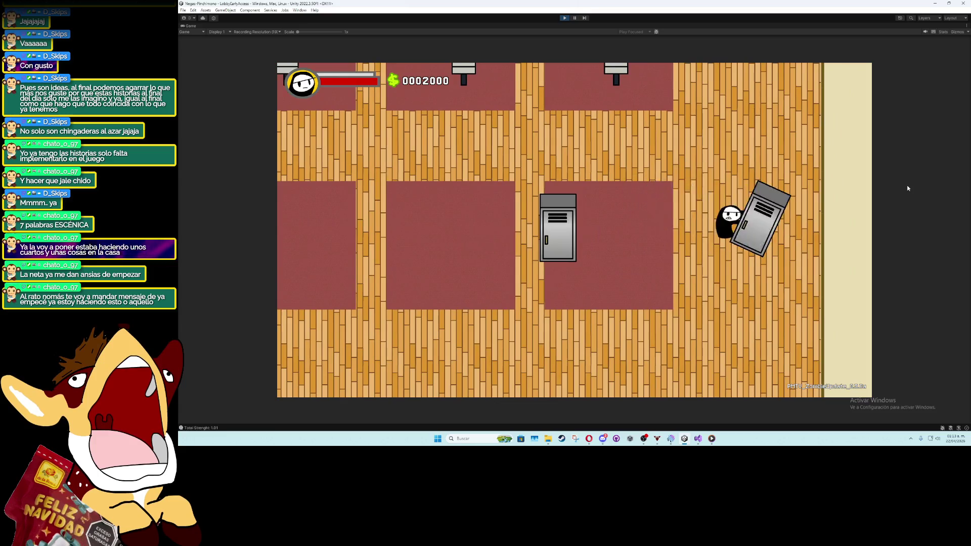
key(Up)
key(e)
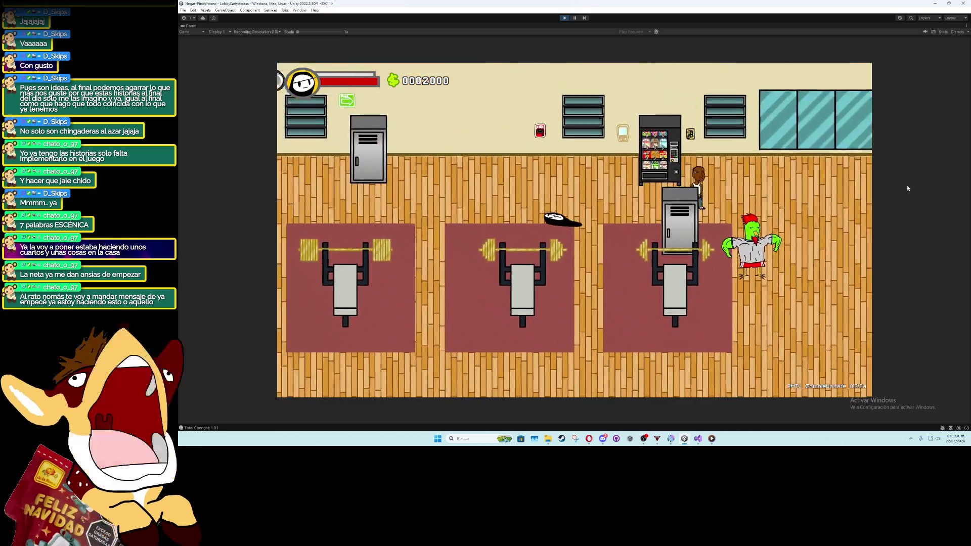
key(Right)
key(e)
key(Left)
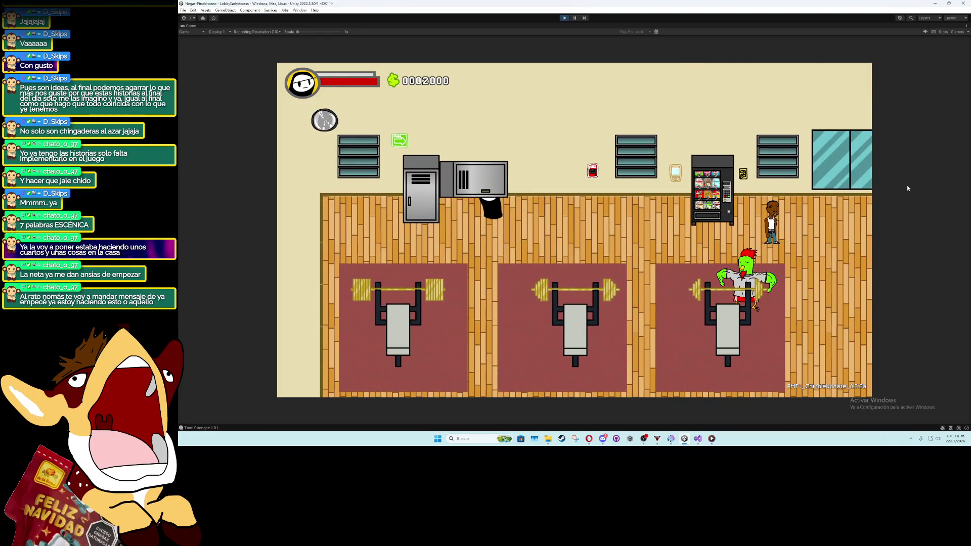
key(Down)
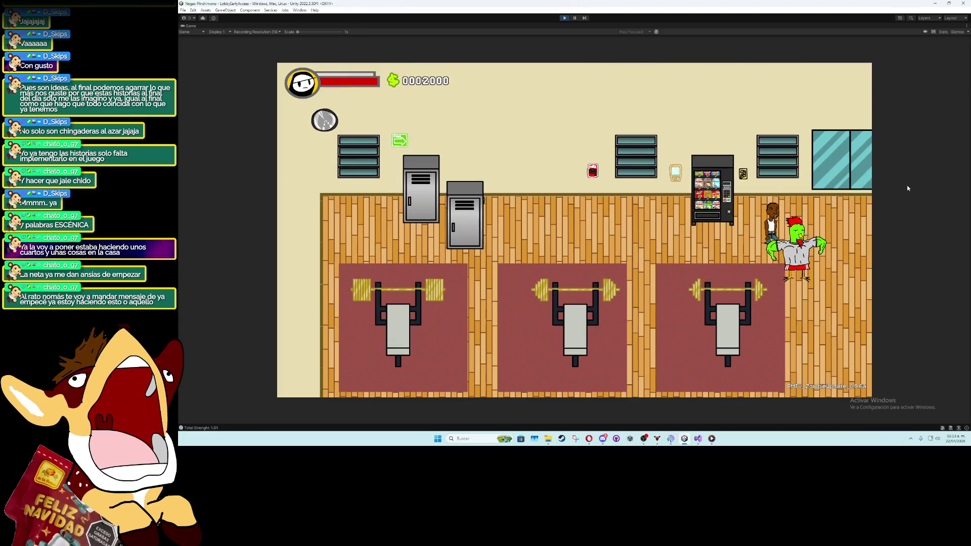
key(Down)
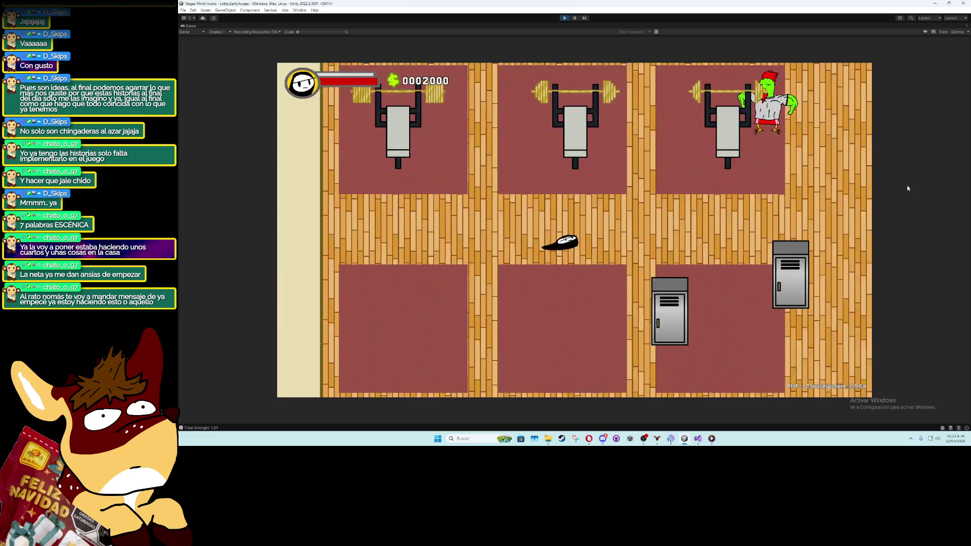
key(Right)
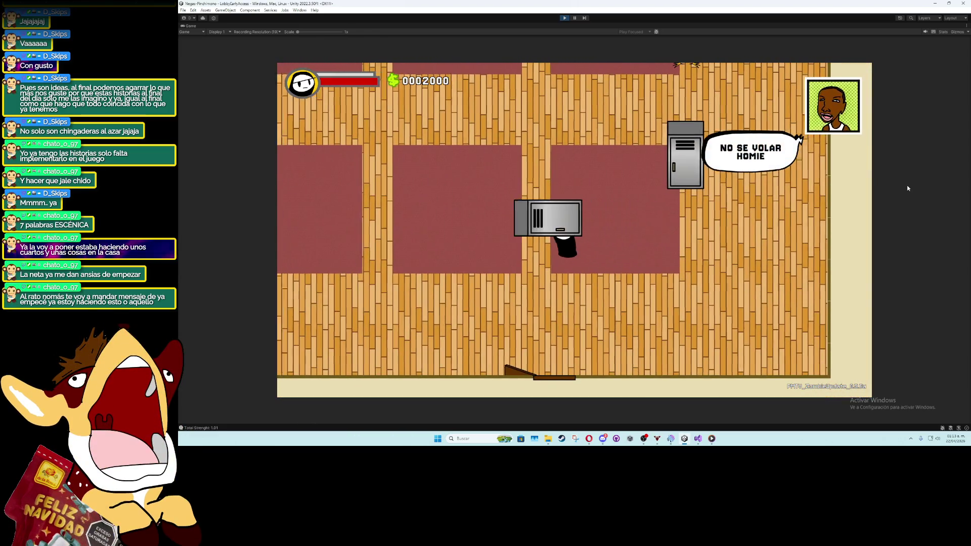
key(Down)
Push the locker against the top wall, lined up with the other lockers
key(Up)
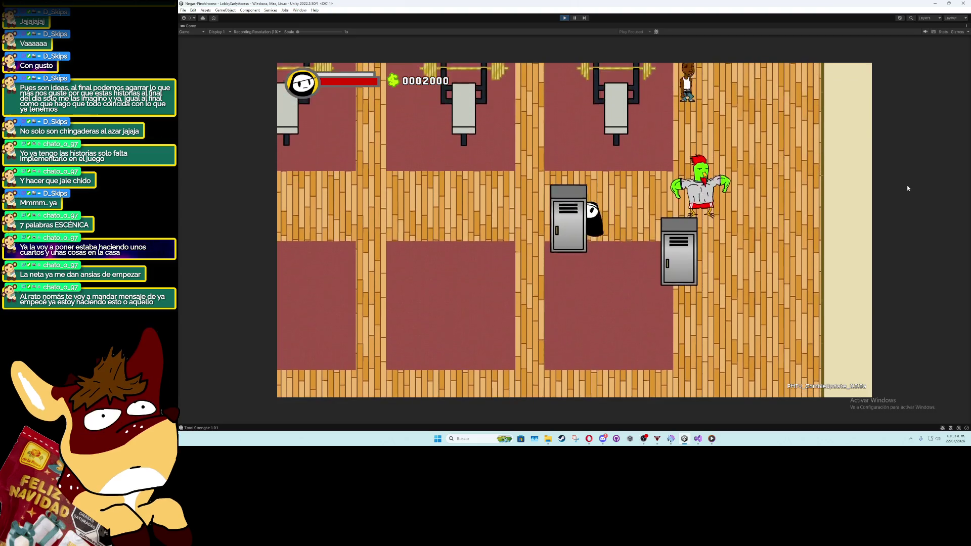
key(Left)
key(Up)
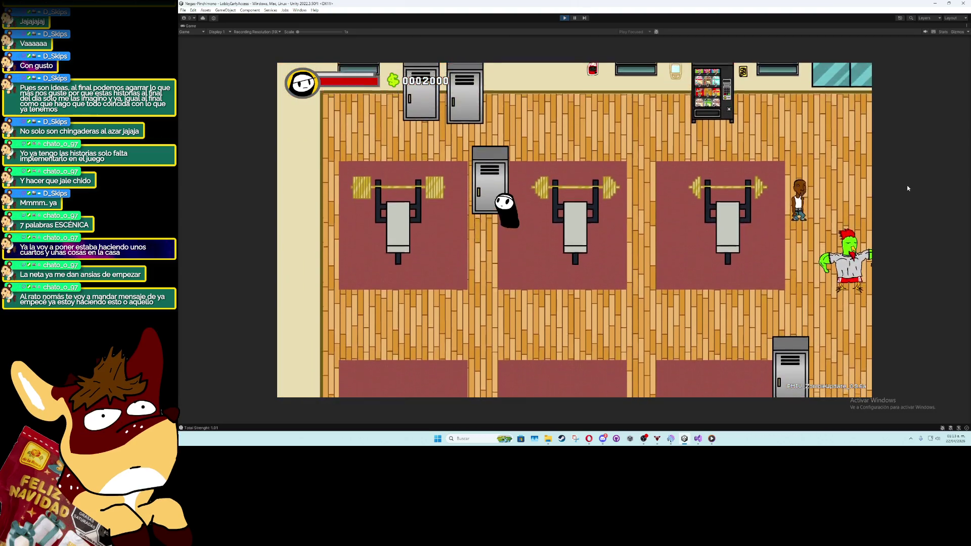
key(Up)
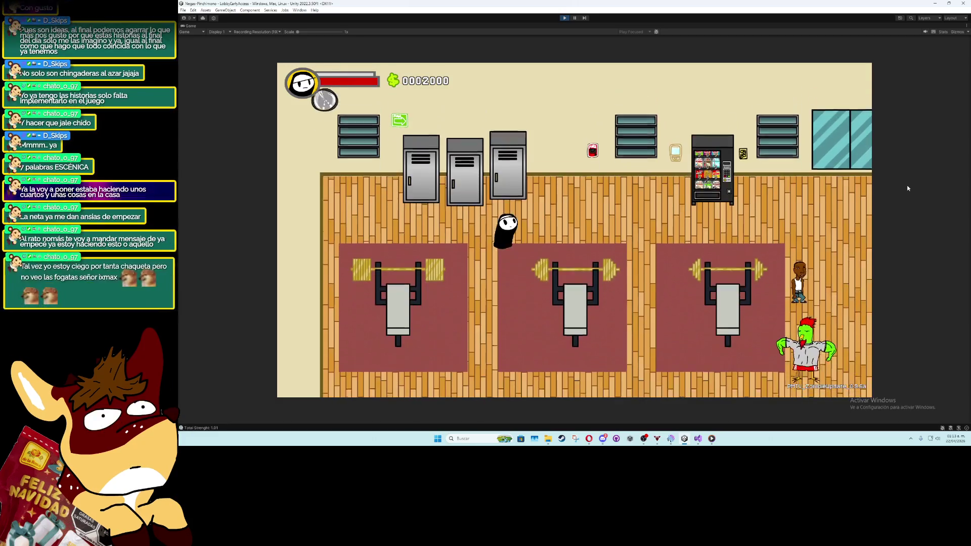
Walk back to the bench, lift to bring Total Strength to 1.13, and stop the game
key(Down)
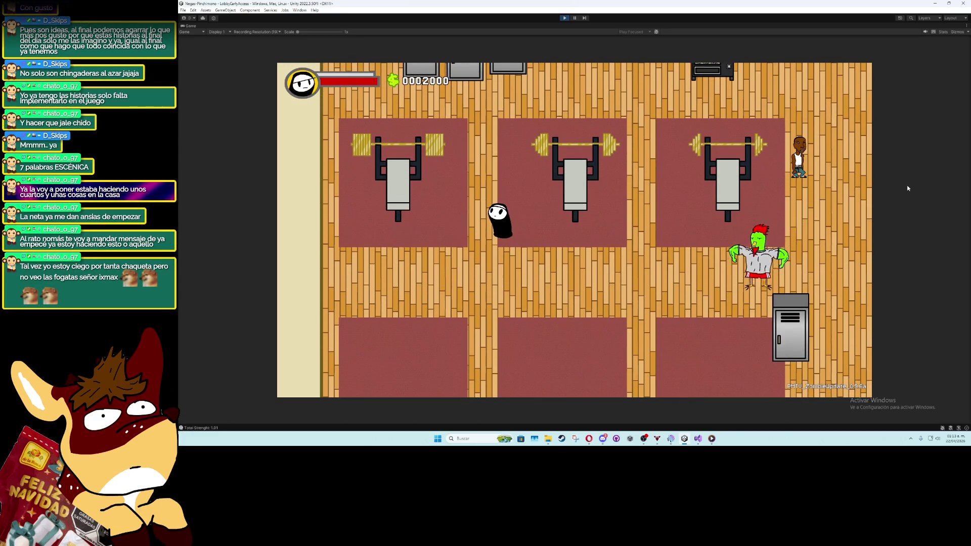
key(Down)
key(Right)
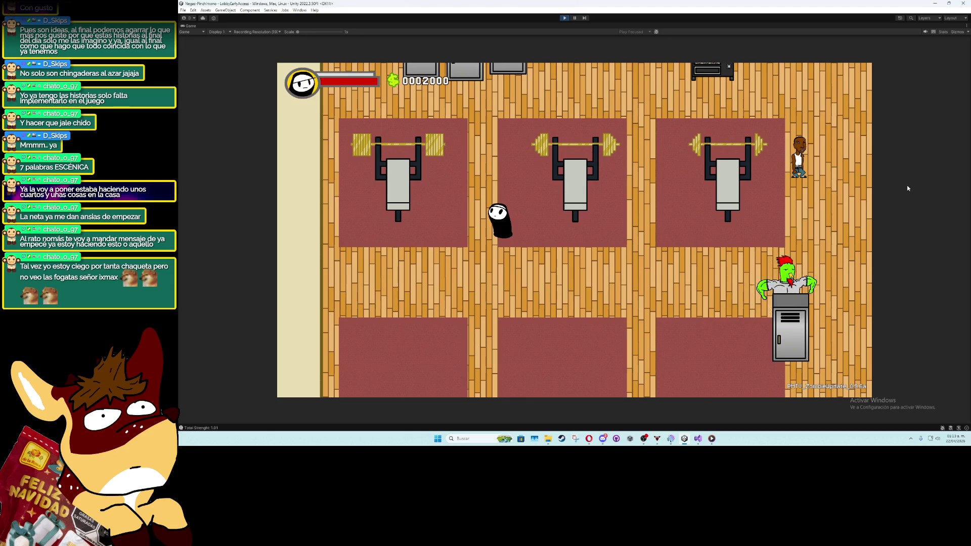
key(Left)
key(Down)
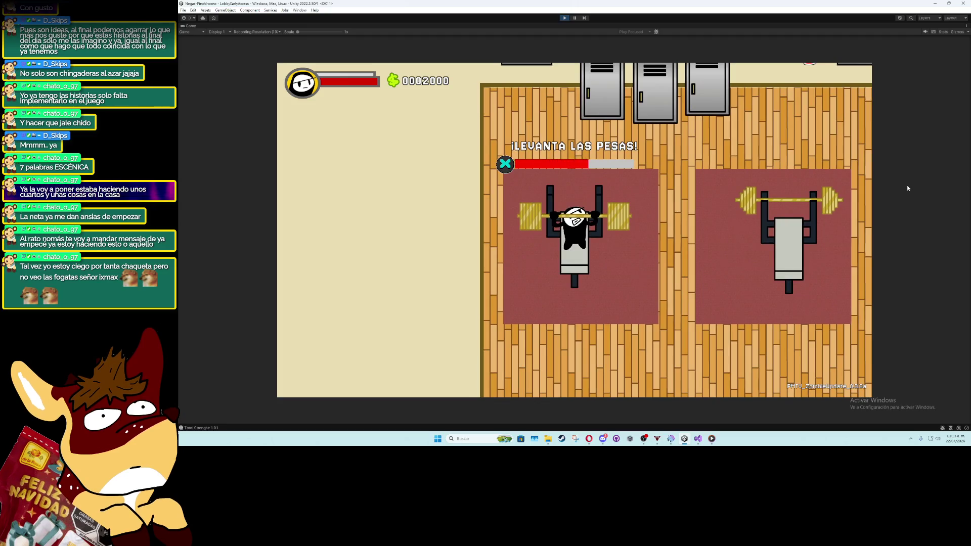
key(space)
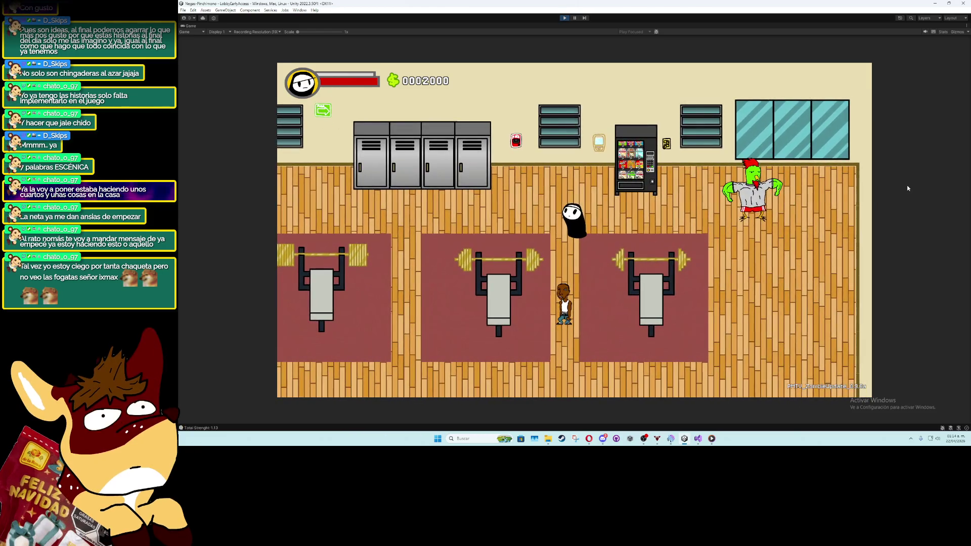
click(563, 18)
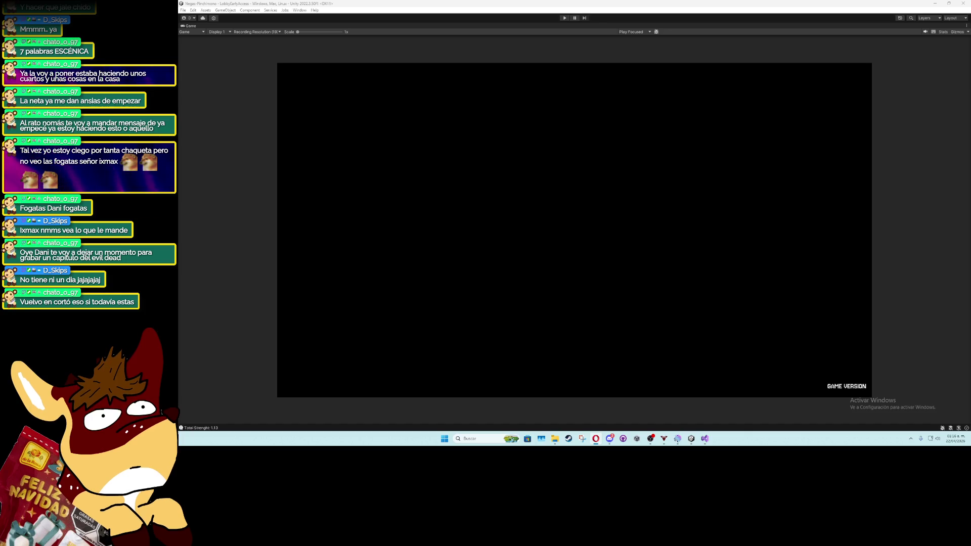
Switch from Unity to the Opera browser showing the X post about the SSJ4 GT Goku mod
key(alt+Tab)
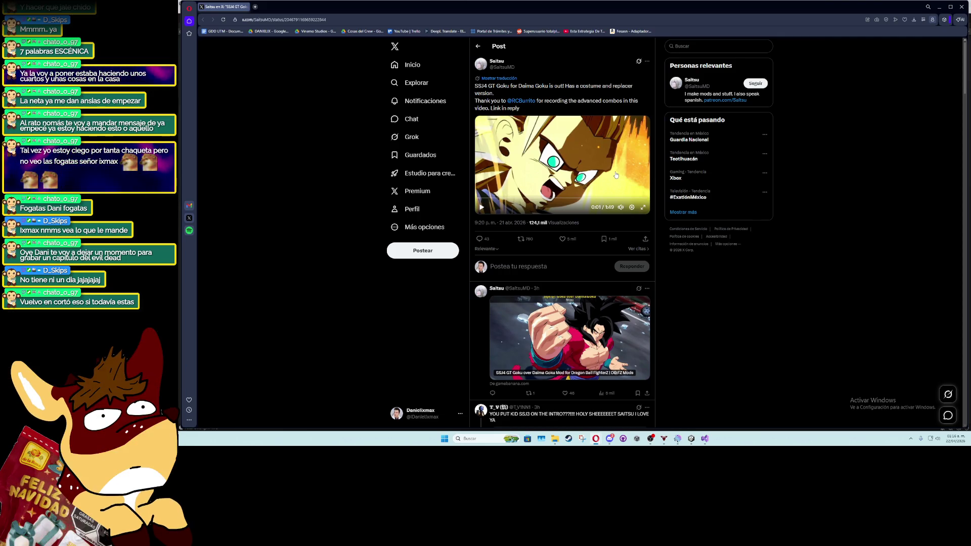
Play the SSJ4 GT Goku mod video fullscreen and pause it at 0:11
click(642, 208)
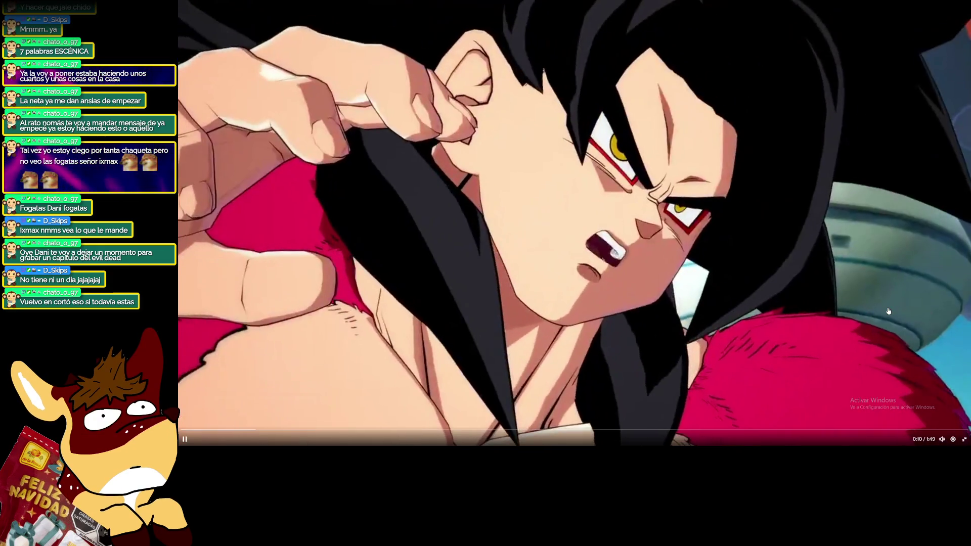
click(888, 311)
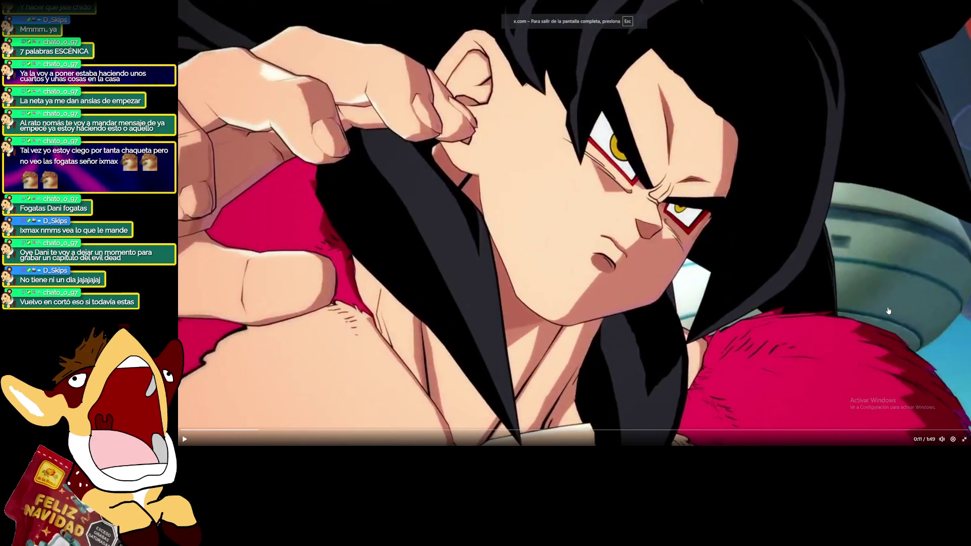
Rewind the video to its start, play it through, and pause at 1:45 of 1:49
click(194, 430)
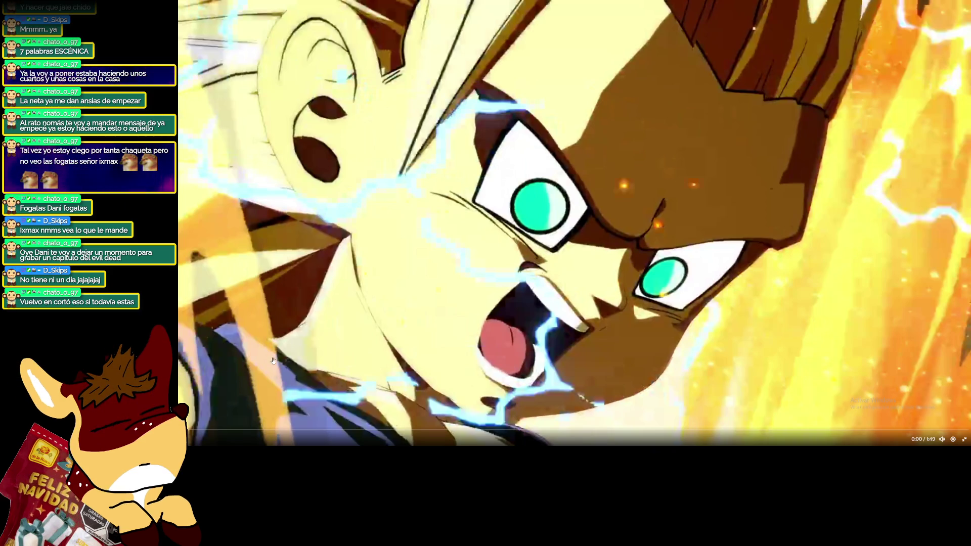
key(space)
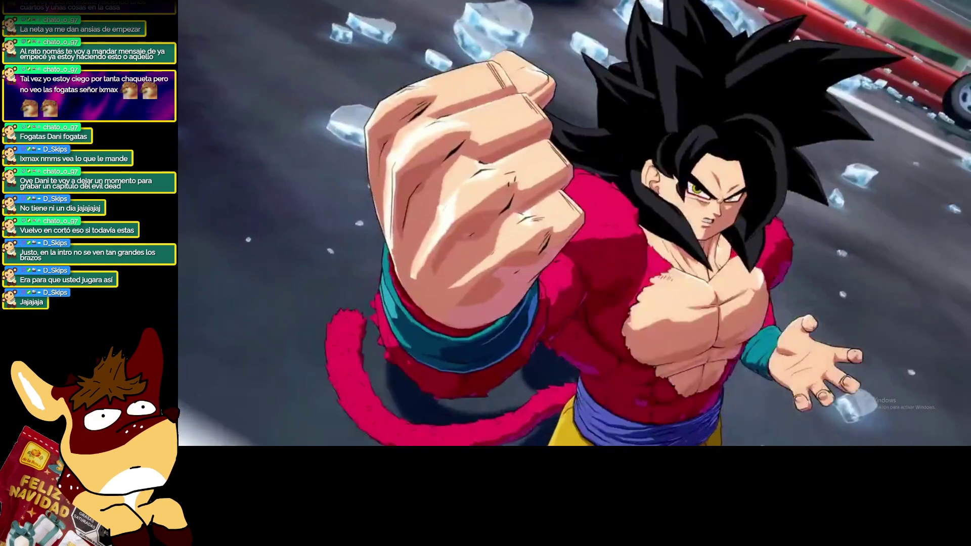
click(451, 319)
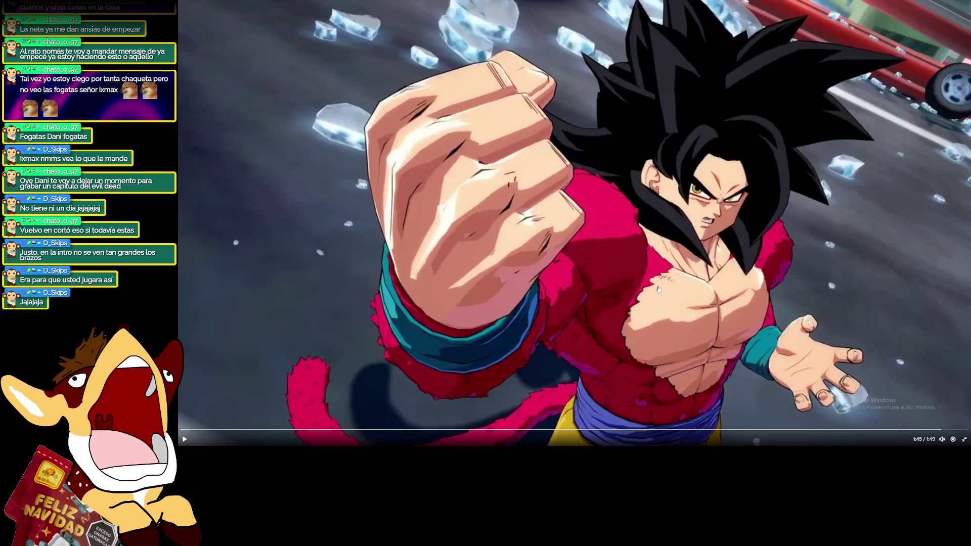
Exit fullscreen, scroll the X post, then restart and pause its video
click(964, 438)
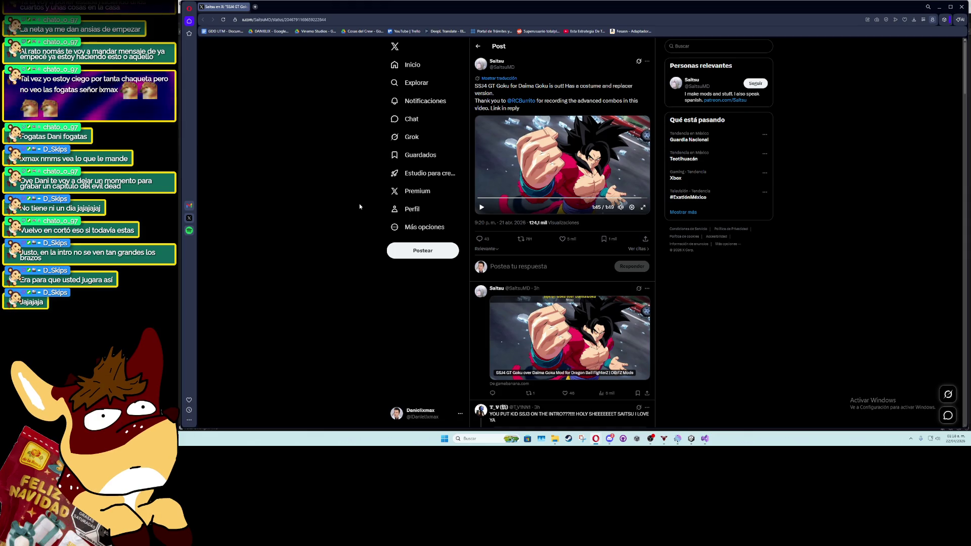
scroll(360, 204, down, 2)
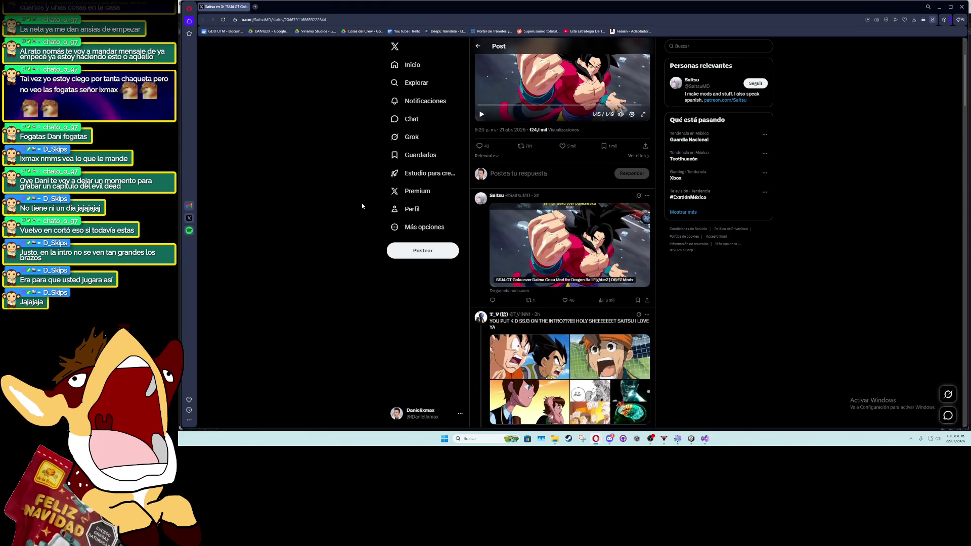
scroll(361, 205, down, 1)
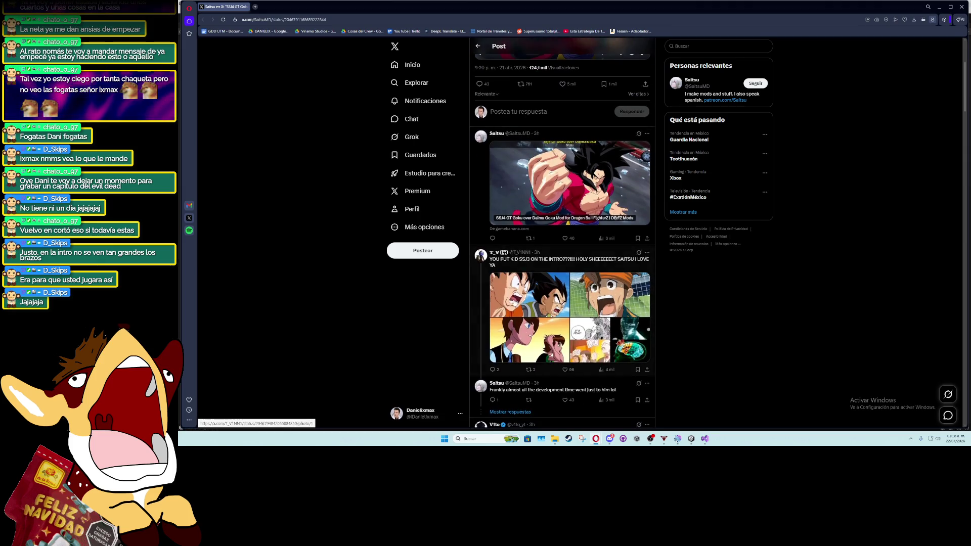
scroll(561, 232, up, 3)
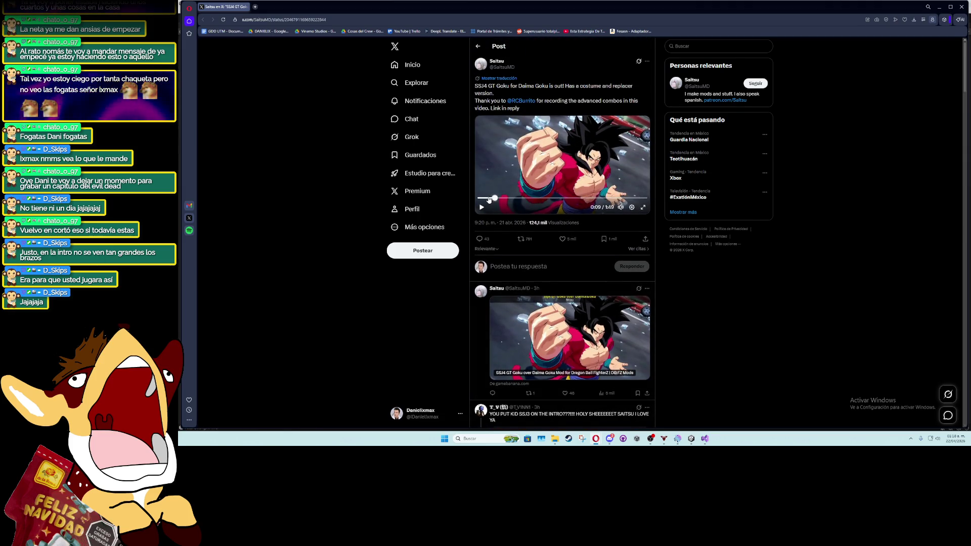
click(481, 207)
click(482, 207)
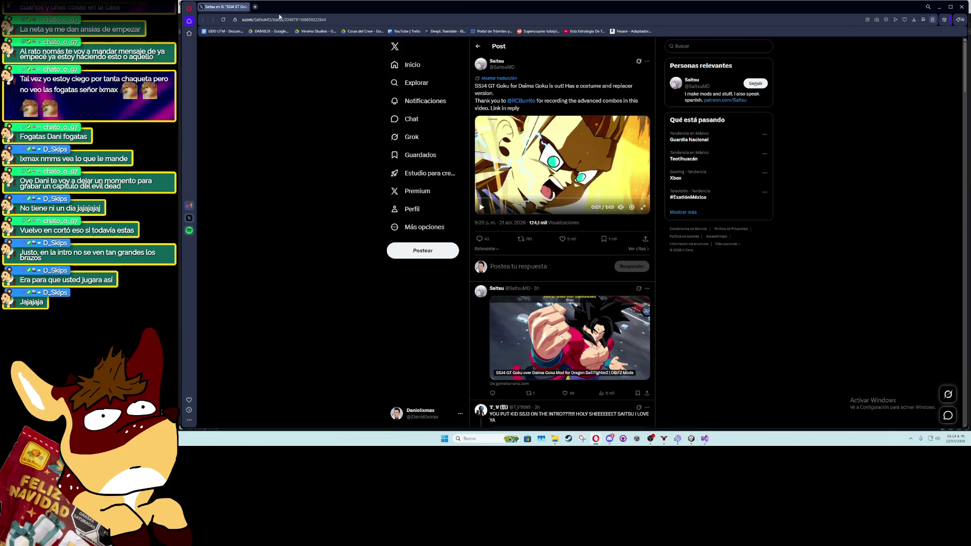
Minimize the browser, restore Unity's full editor layout, and clear the console log
click(961, 6)
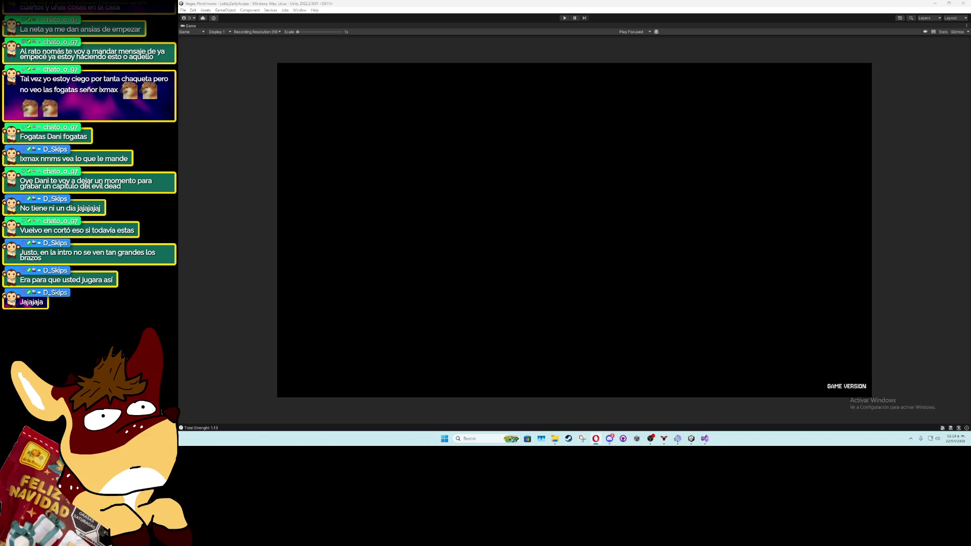
click(369, 232)
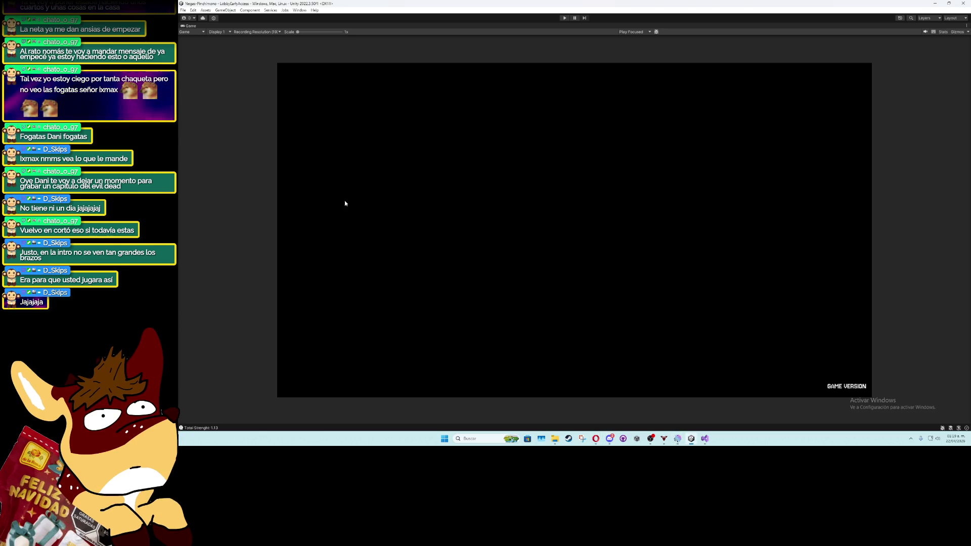
double_click(190, 27)
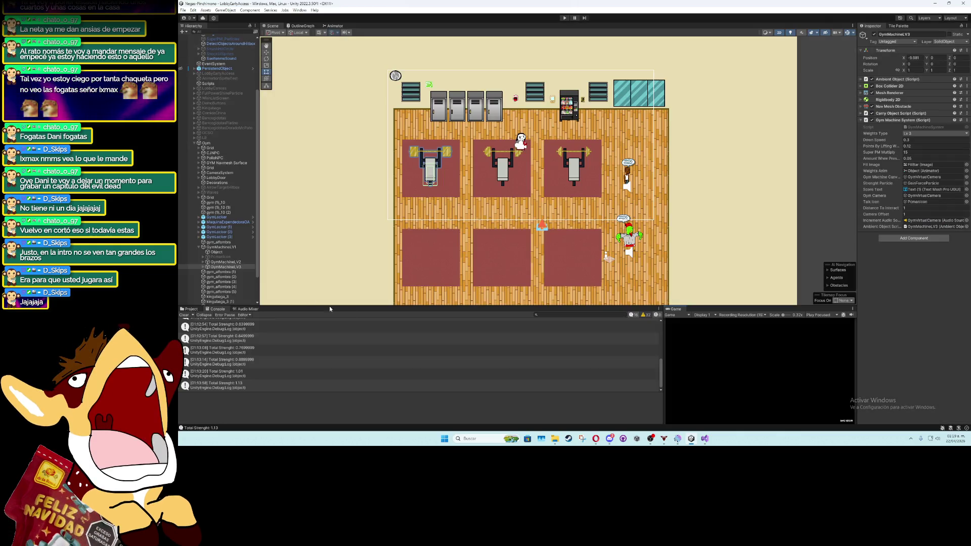
click(184, 314)
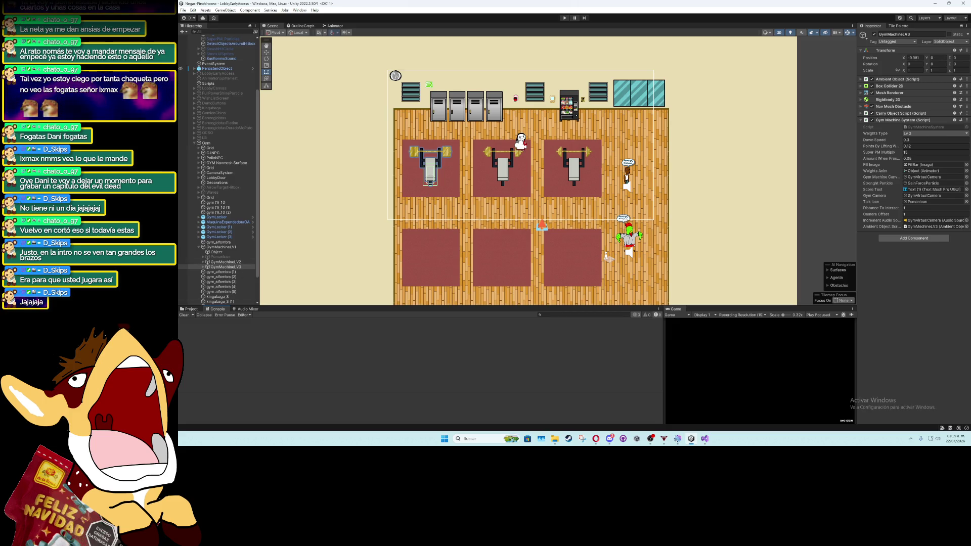
Collapse GymMachineLV1's children in the Hierarchy
click(199, 247)
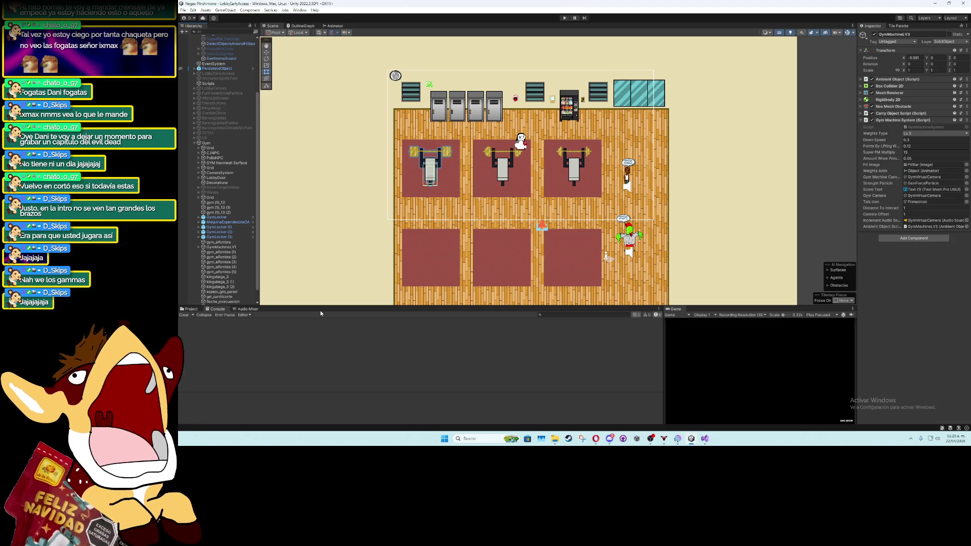
Zoom and pan the Scene view close on the gym benches and deselect GymMachineLV3
scroll(461, 211, up, 2)
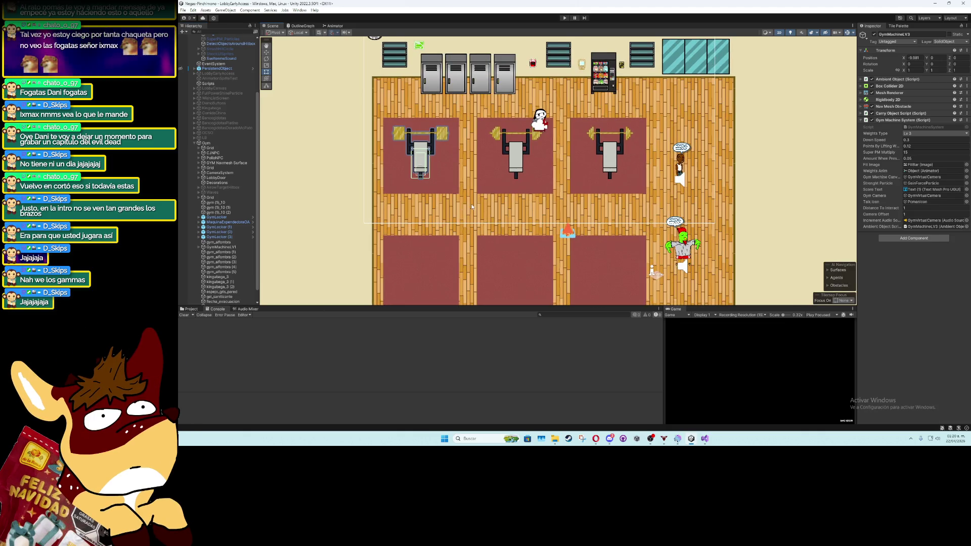
drag(462, 212, 440, 202)
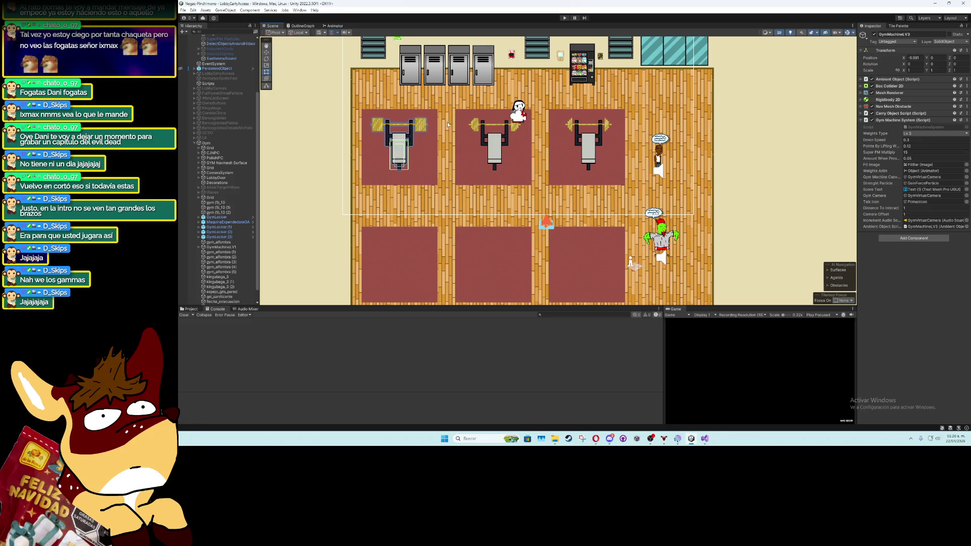
scroll(232, 217, up, 2)
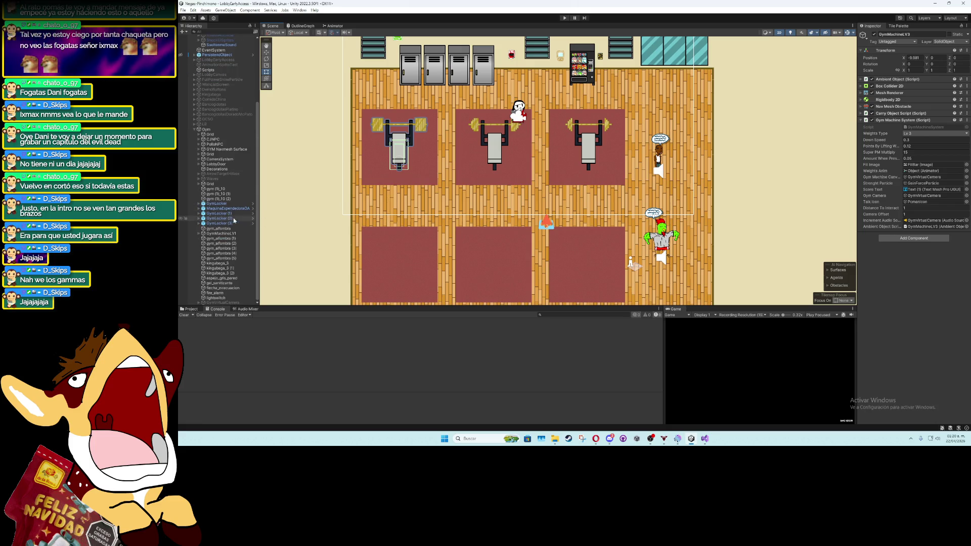
scroll(231, 202, up, 2)
scroll(230, 201, up, 2)
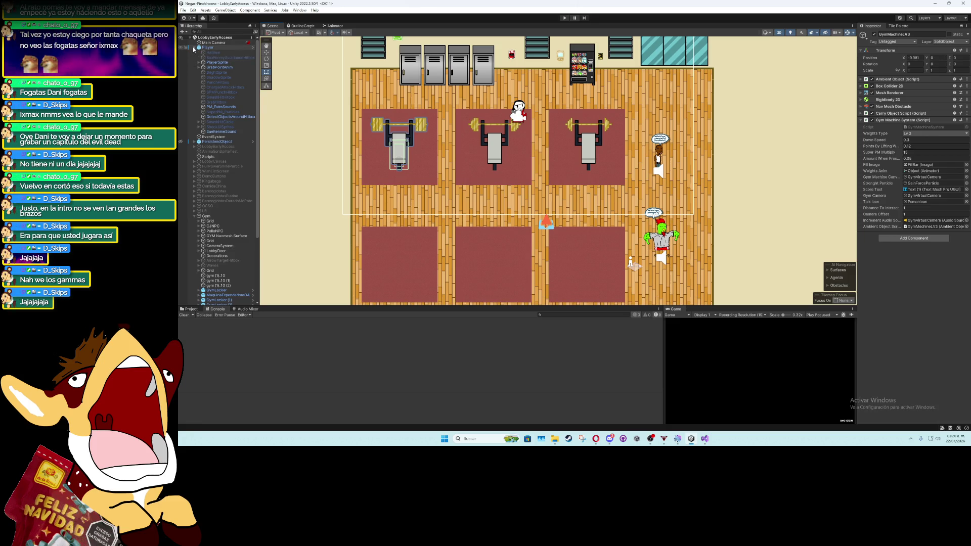
scroll(548, 191, up, 1)
scroll(547, 192, down, 3)
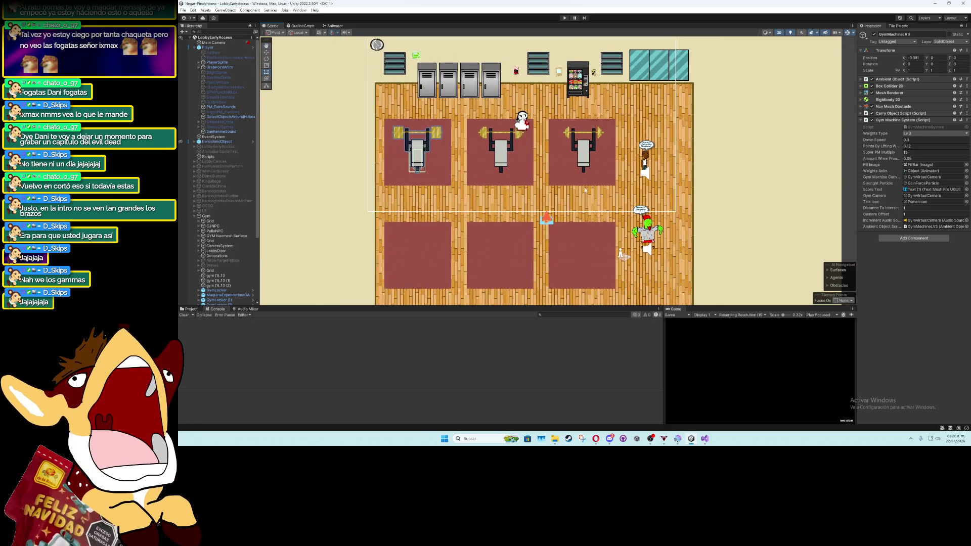
click(821, 171)
scroll(509, 169, down, 2)
scroll(510, 168, down, 2)
scroll(536, 163, up, 2)
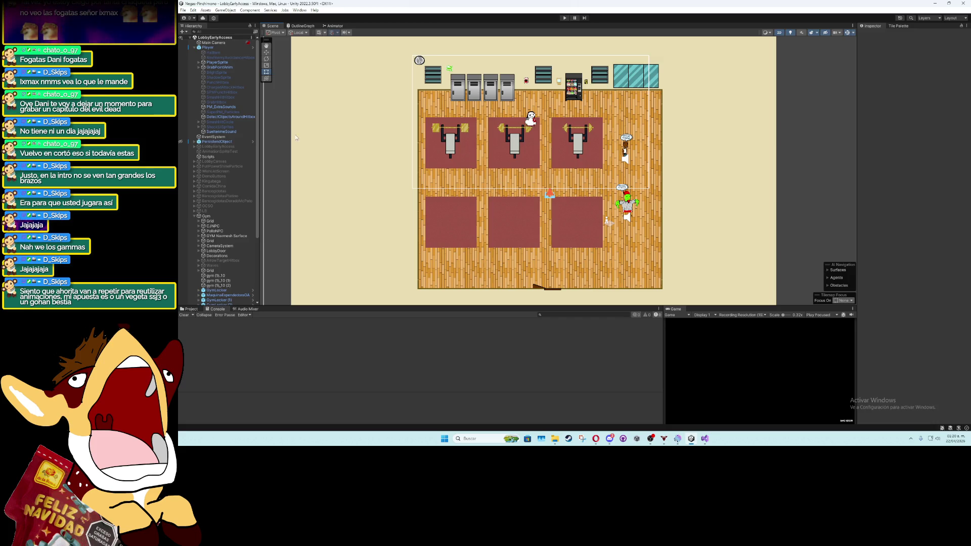
scroll(562, 112, up, 5)
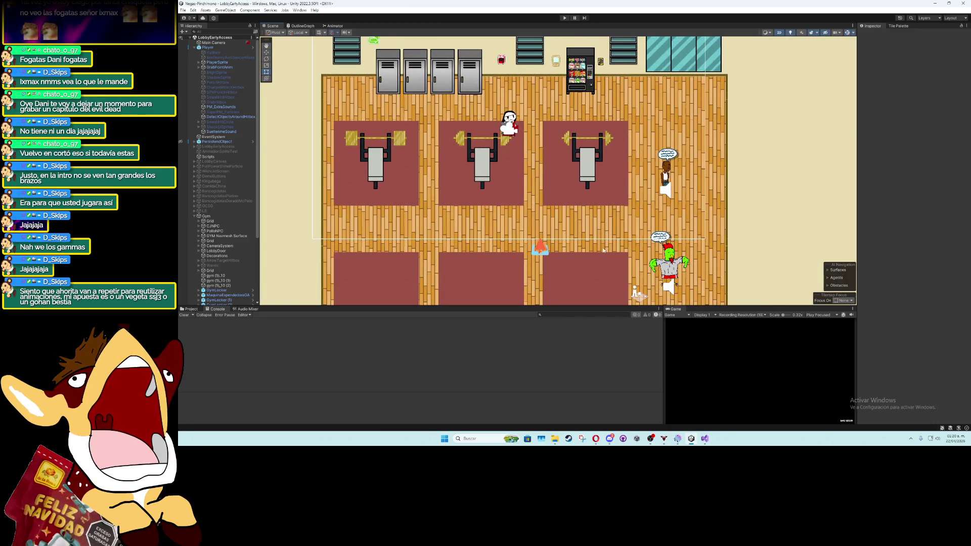
Maximize the Game view, play-test the bench lifting minigame to 0.03 strength, then stop playing
double_click(676, 309)
key(ctrl+p)
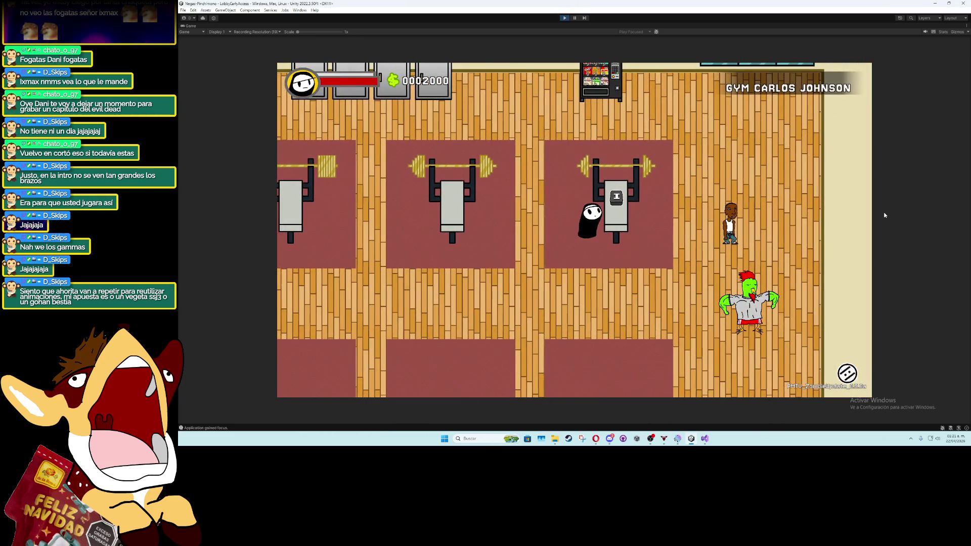
key(i)
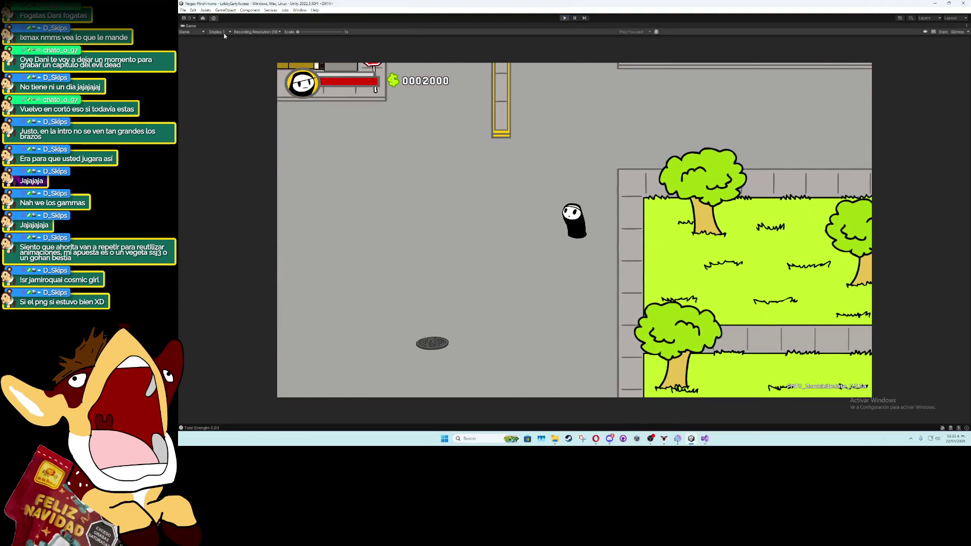
key(ctrl+p)
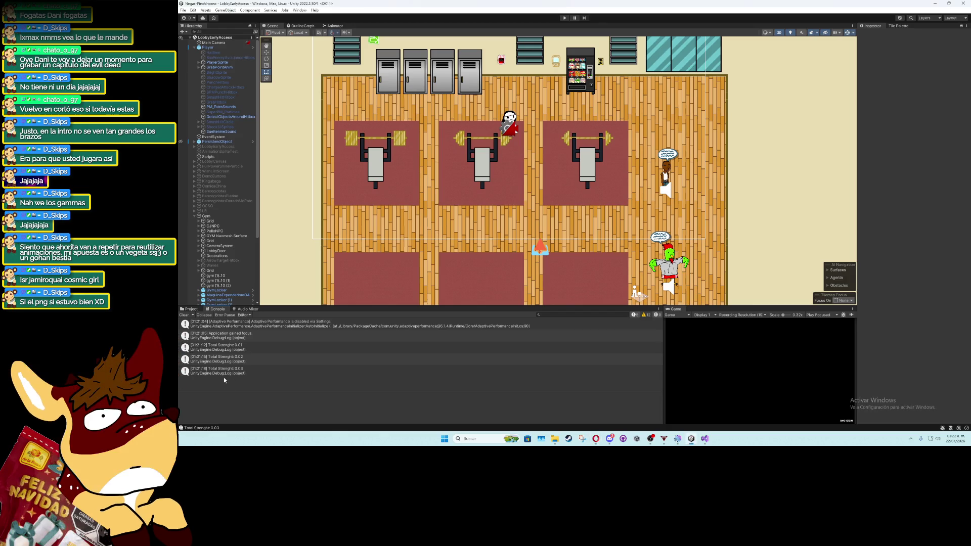
Show the GYM sprites in the Project panel, frame the whole room, and deactivate the Gym object
click(197, 309)
scroll(495, 264, down, 5)
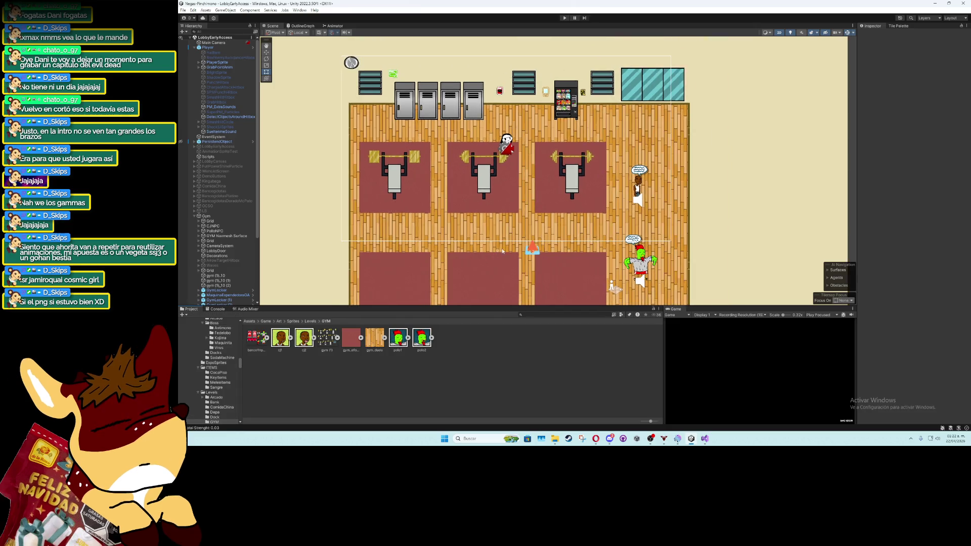
drag(442, 207, 476, 165)
scroll(475, 165, down, 2)
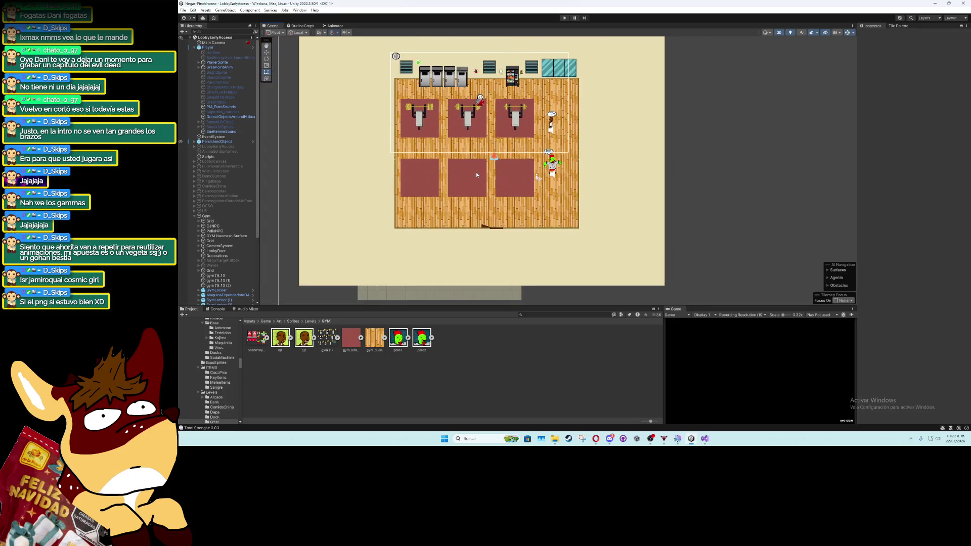
click(194, 47)
click(206, 131)
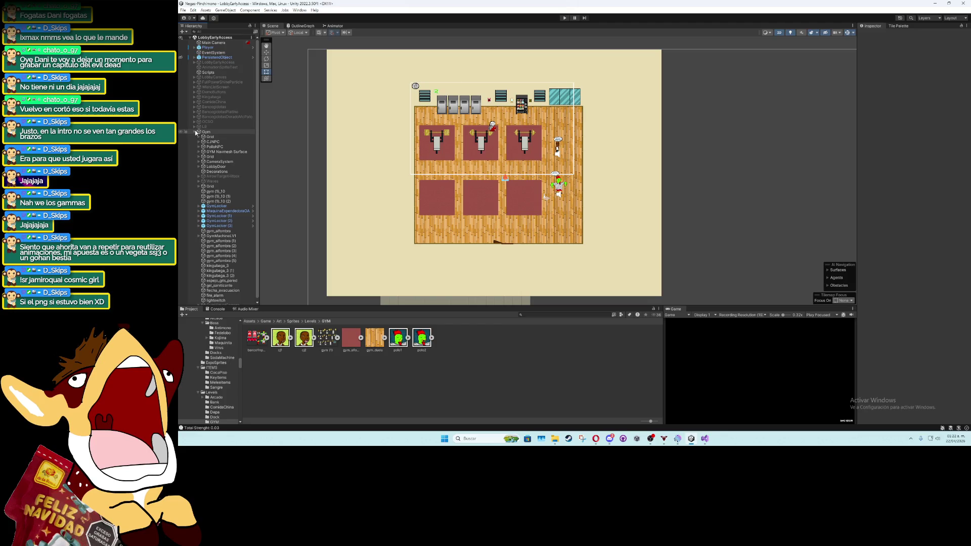
click(194, 131)
click(874, 34)
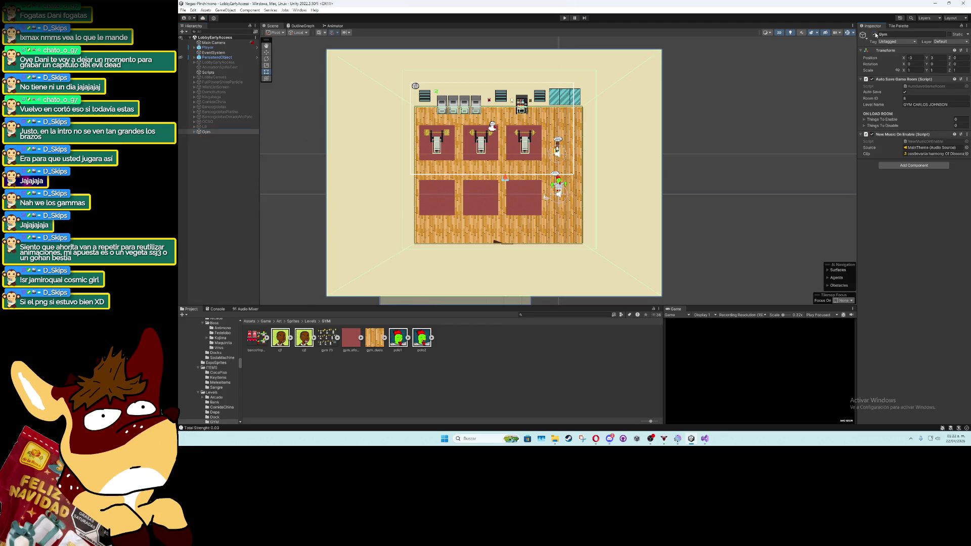
click(227, 107)
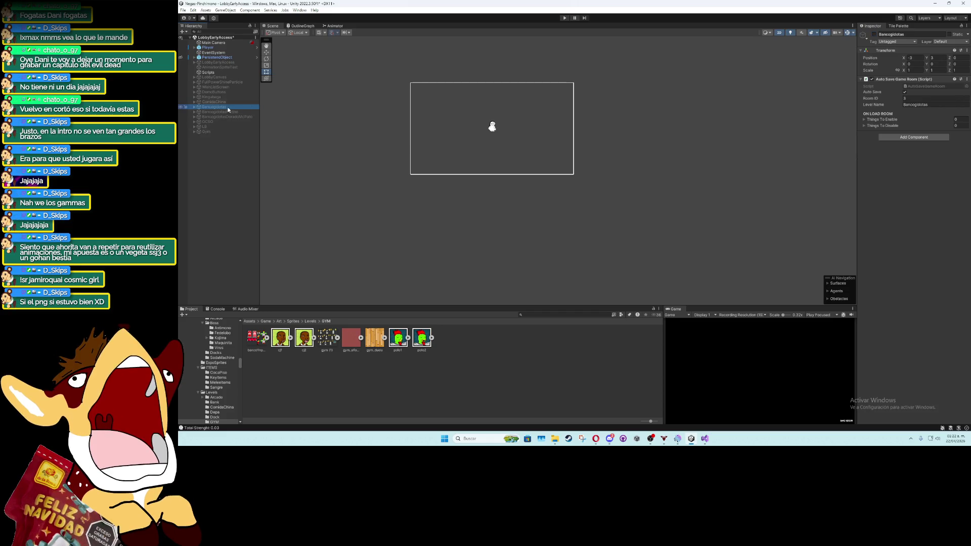
Activate the Bancogidotas level and pan the Scene to inspect its counters and rows of desks
click(873, 35)
scroll(518, 171, up, 5)
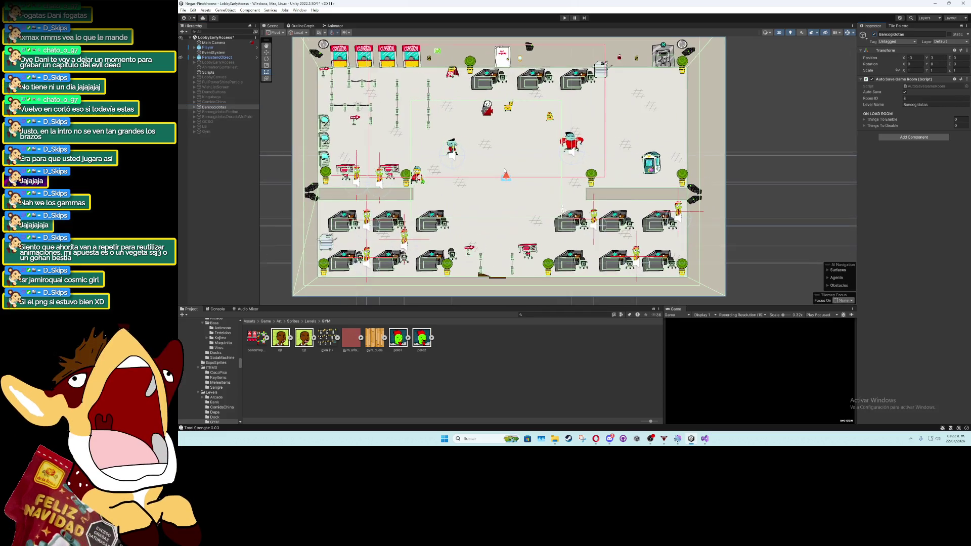
drag(488, 175, 476, 169)
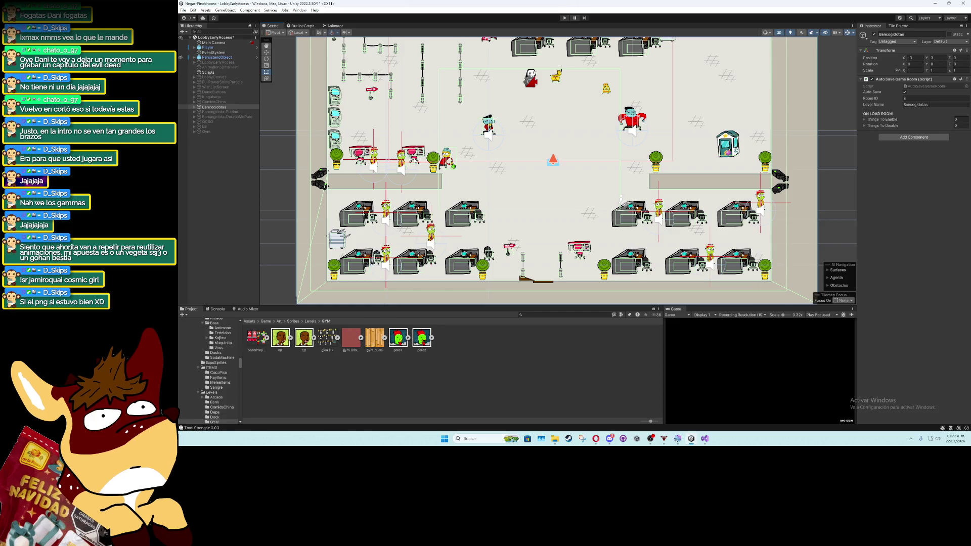
drag(453, 150, 451, 211)
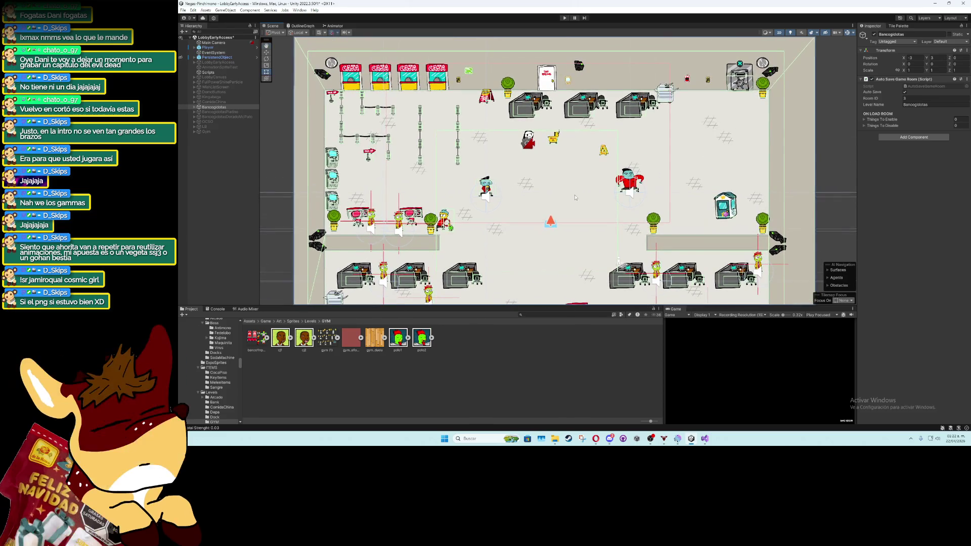
drag(537, 209, 553, 136)
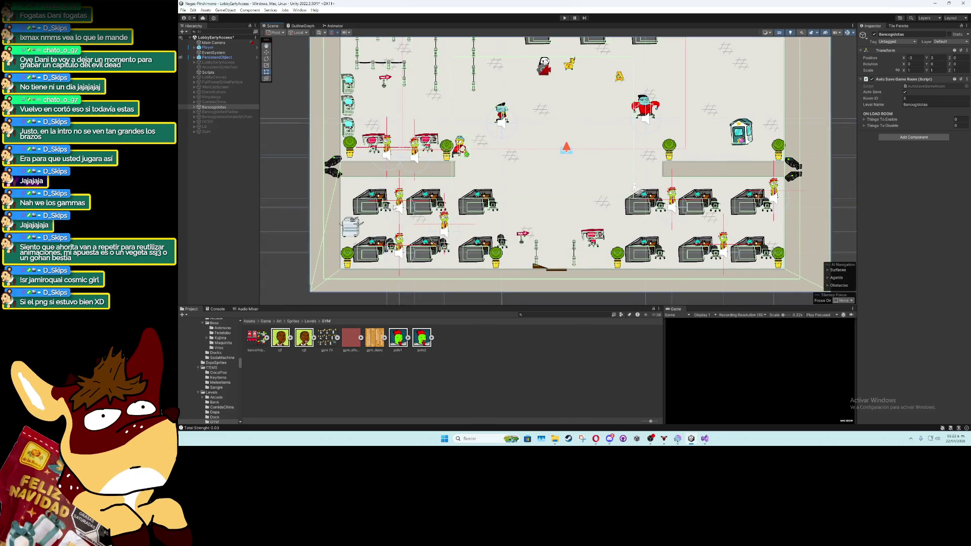
scroll(425, 217, up, 1)
click(484, 201)
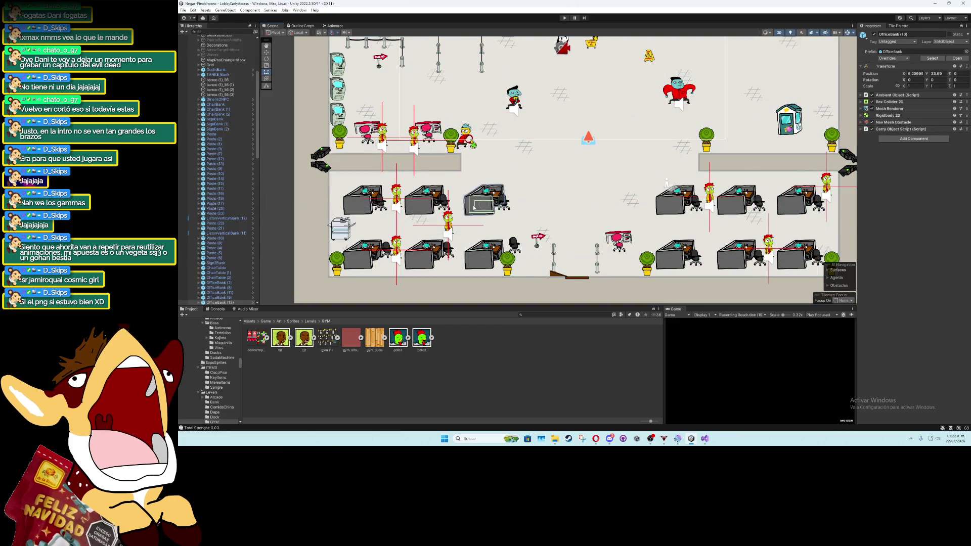
Delete the left-side OfficeBank desks, including OfficeBank (13) and OfficeBank (8)
key(Delete)
click(232, 298)
key(Delete)
key(Delete)
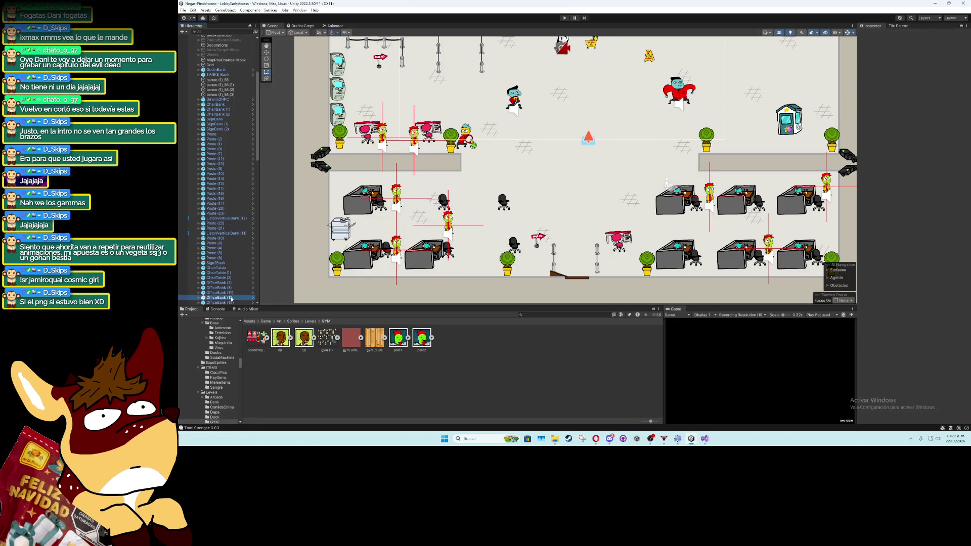
key(Delete)
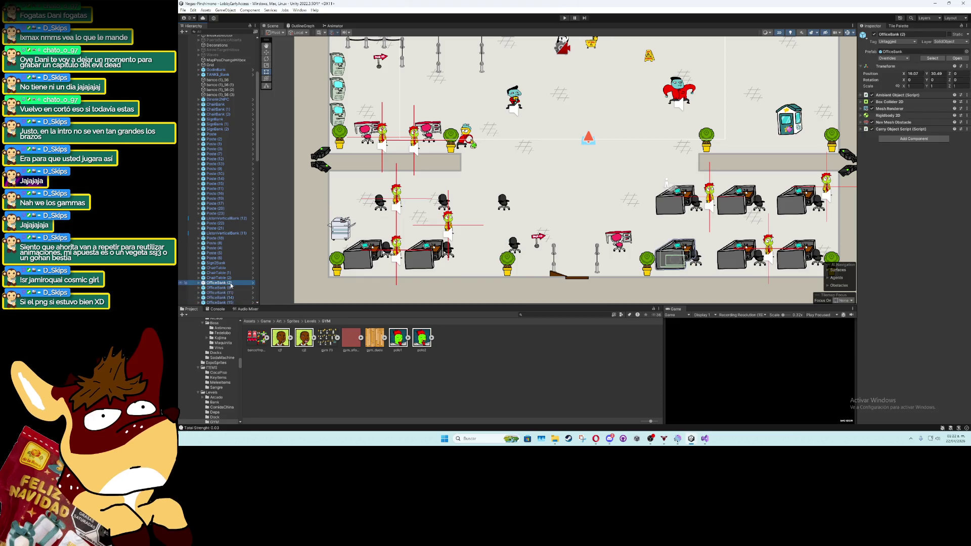
click(233, 272)
scroll(234, 276, down, 3)
click(234, 277)
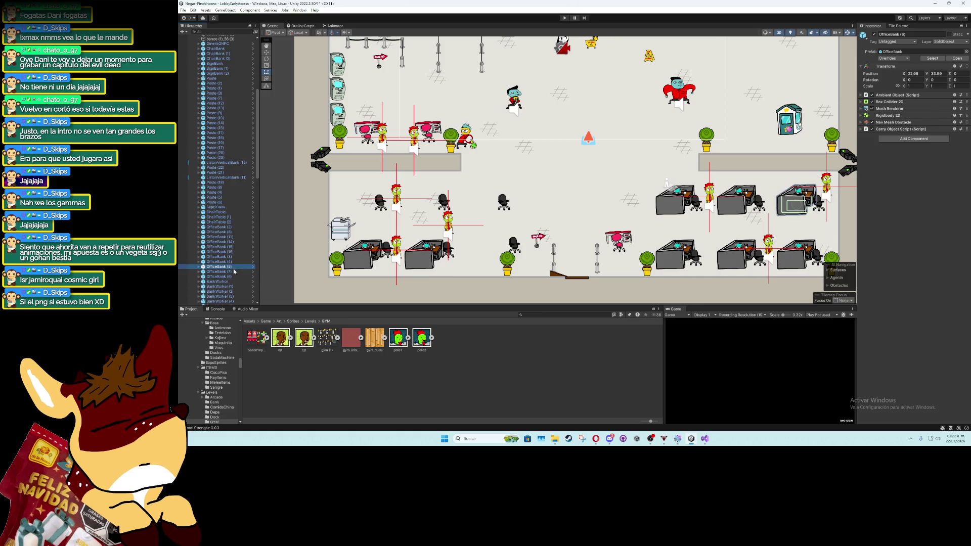
click(230, 232)
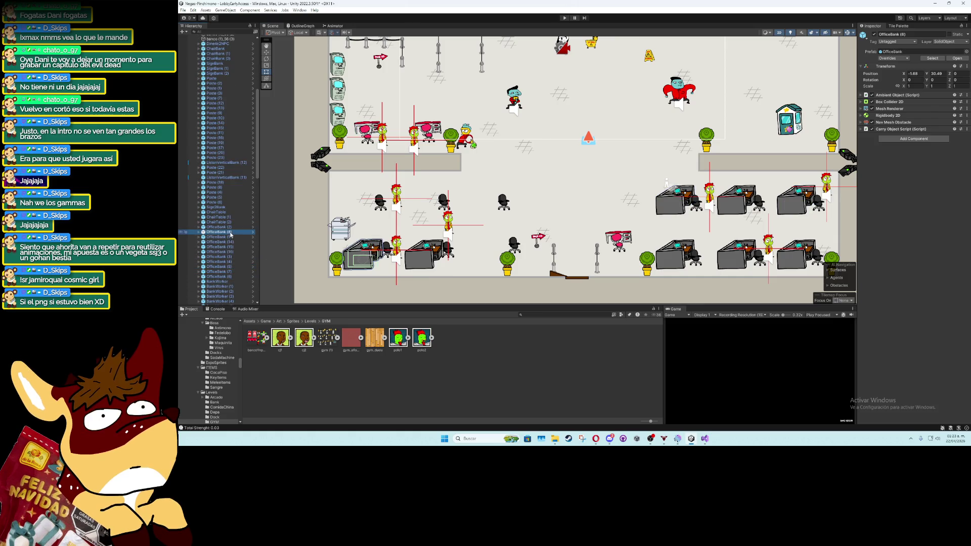
key(Delete)
key(Delete)
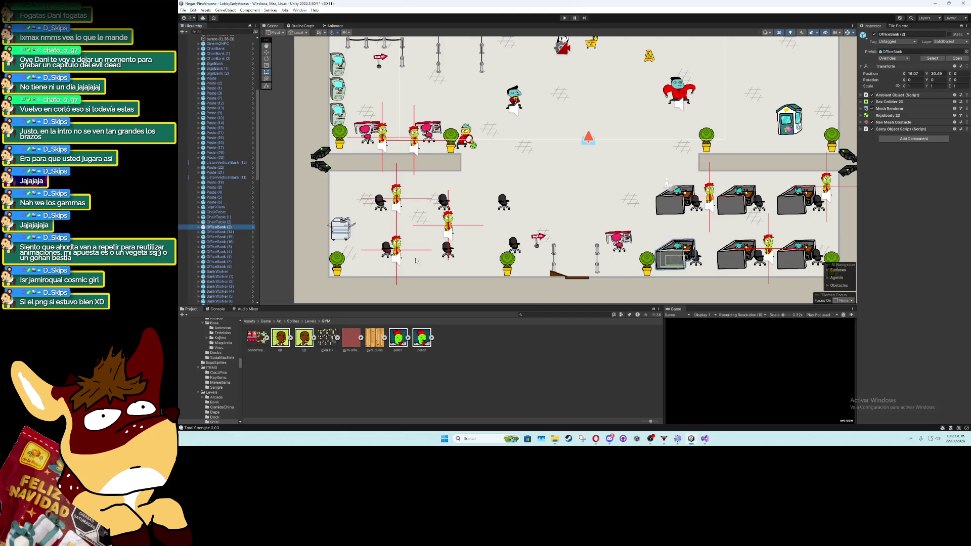
Delete the left-side MakilaChair chairs, including MakilaChair (11) and MakilaChair (8)
click(387, 248)
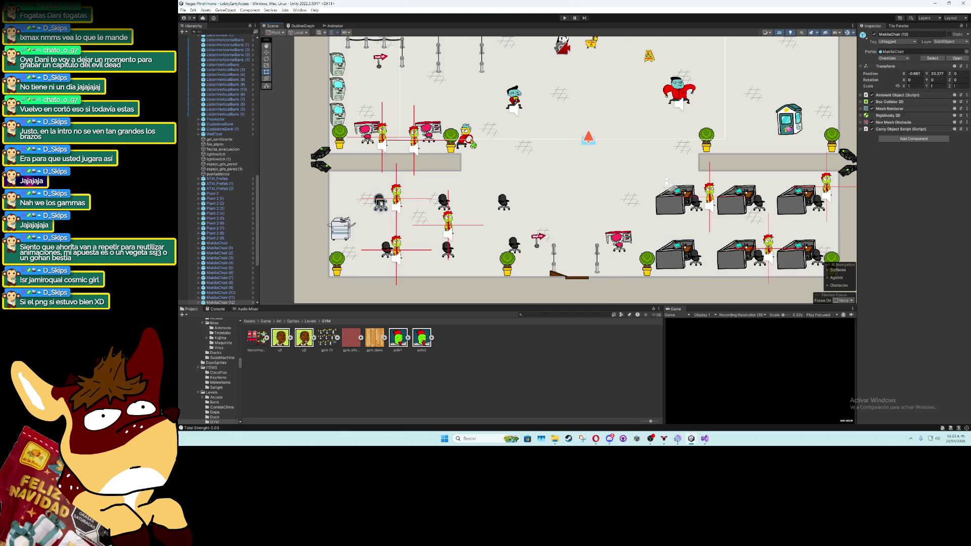
key(Delete)
click(232, 294)
key(Delete)
click(232, 293)
key(Delete)
click(232, 283)
key(Delete)
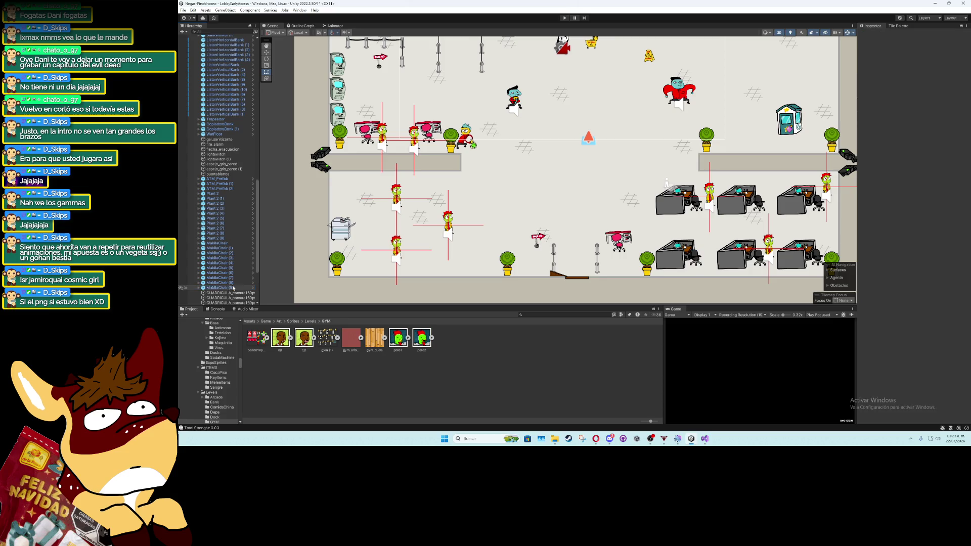
click(396, 197)
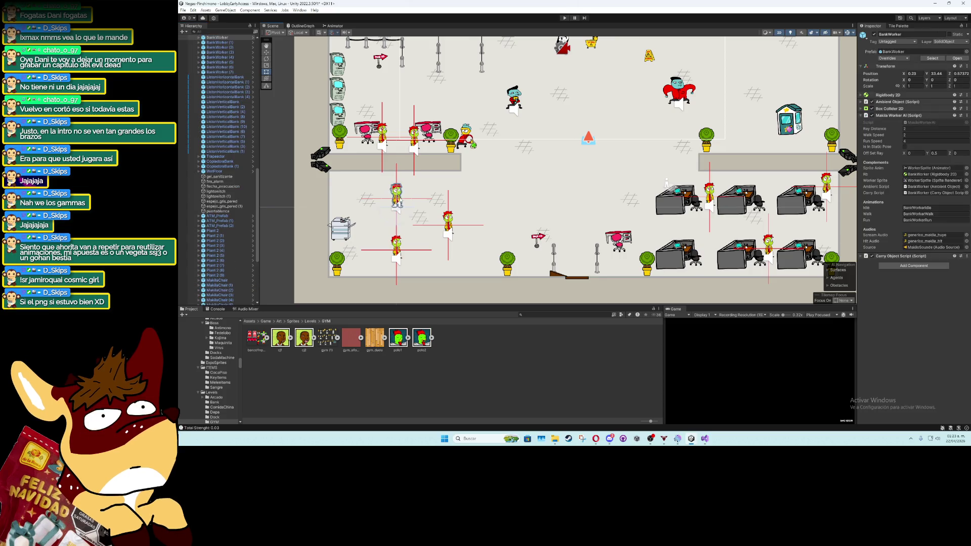
Move BankWorker, BankWorker (1) and BankWorker (6) over to the right-hand desks
scroll(234, 228, up, 3)
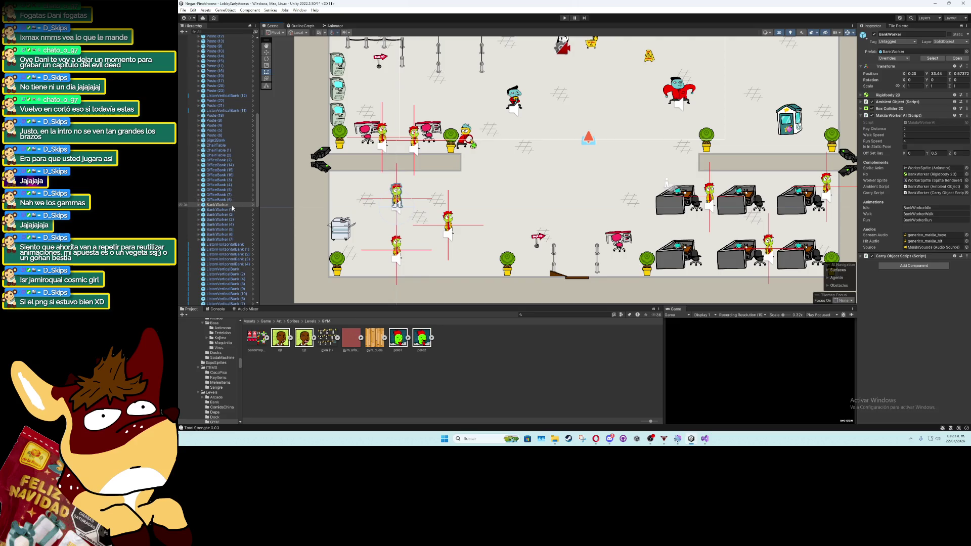
key(w)
mouse_move(400, 204)
mouse_down()
mouse_move(617, 215)
mouse_move(665, 235)
mouse_up()
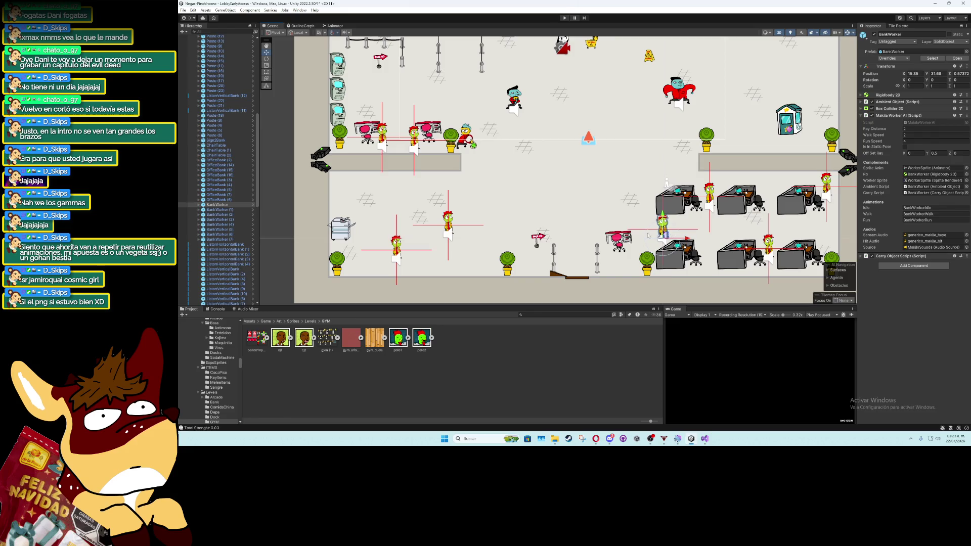
click(232, 215)
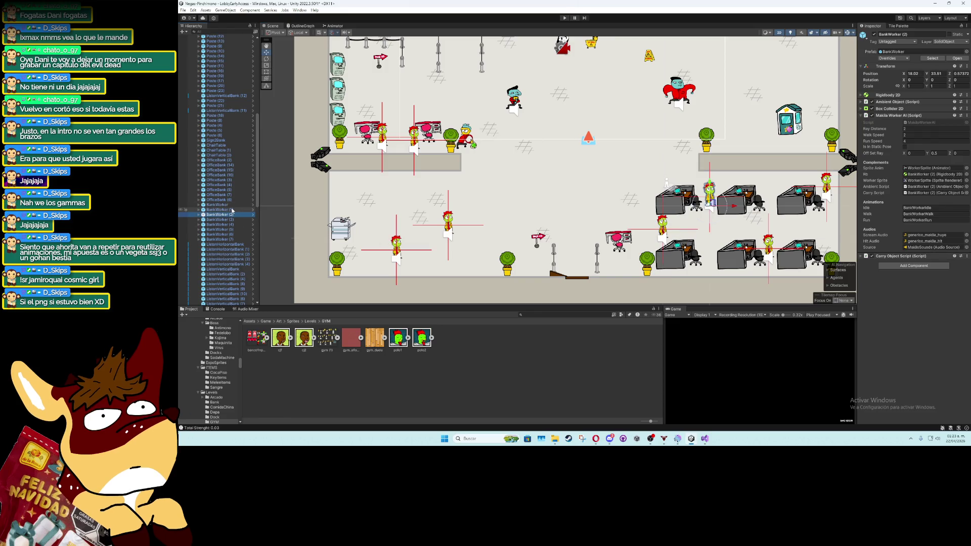
click(232, 209)
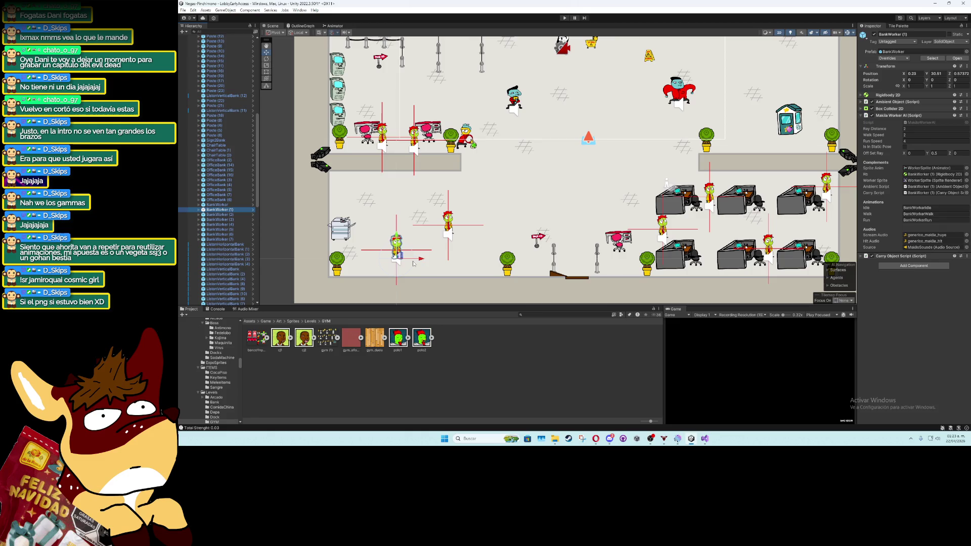
mouse_move(403, 258)
mouse_down()
mouse_move(698, 141)
mouse_move(743, 143)
mouse_up()
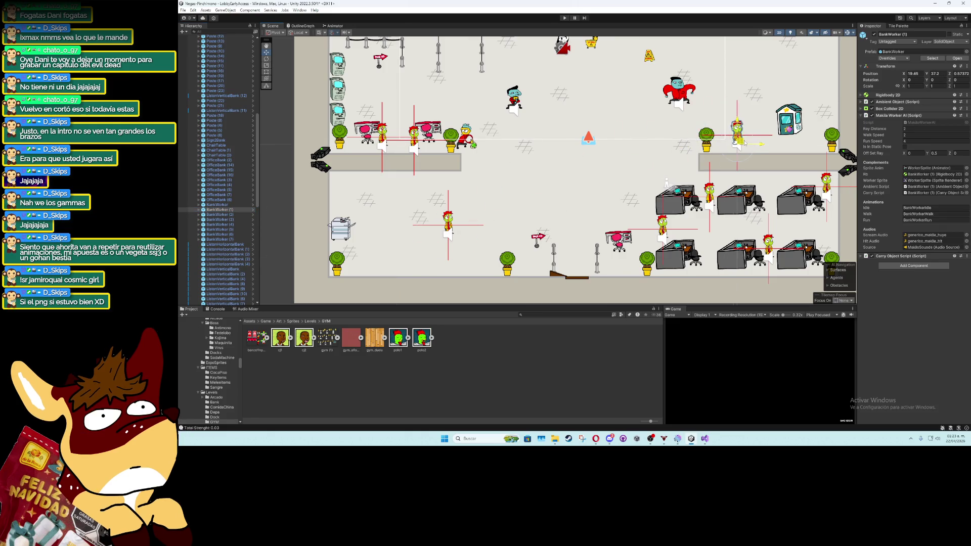
click(217, 204)
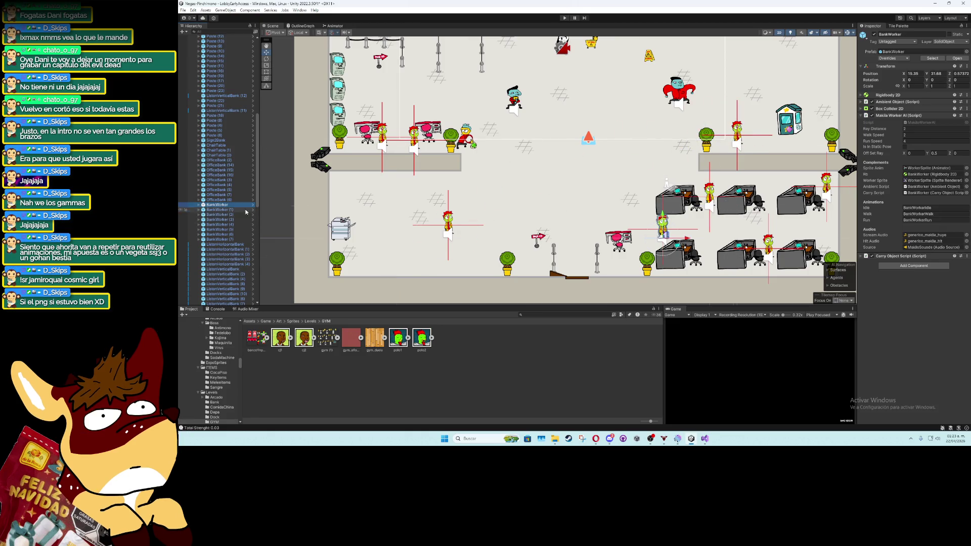
double_click(219, 234)
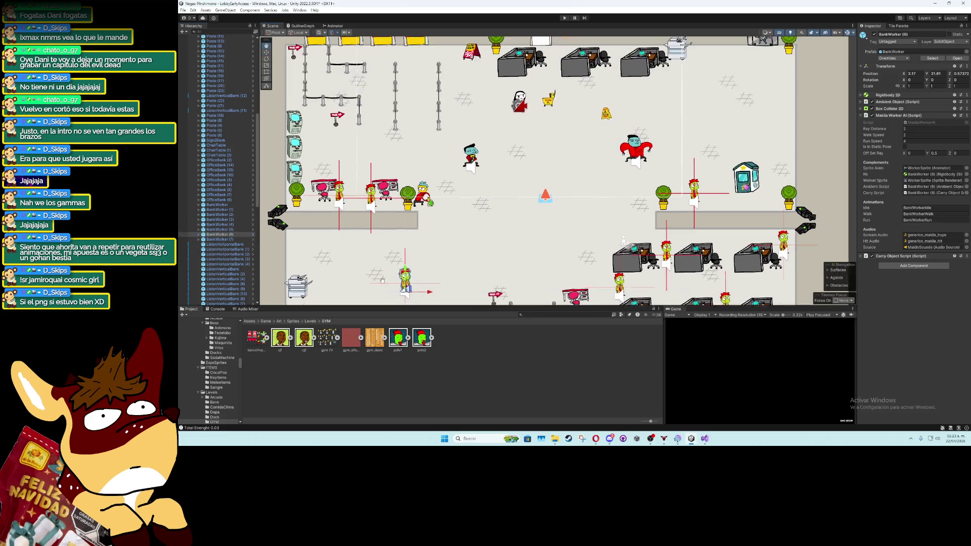
mouse_move(394, 303)
mouse_down()
mouse_move(564, 214)
mouse_move(753, 168)
mouse_up()
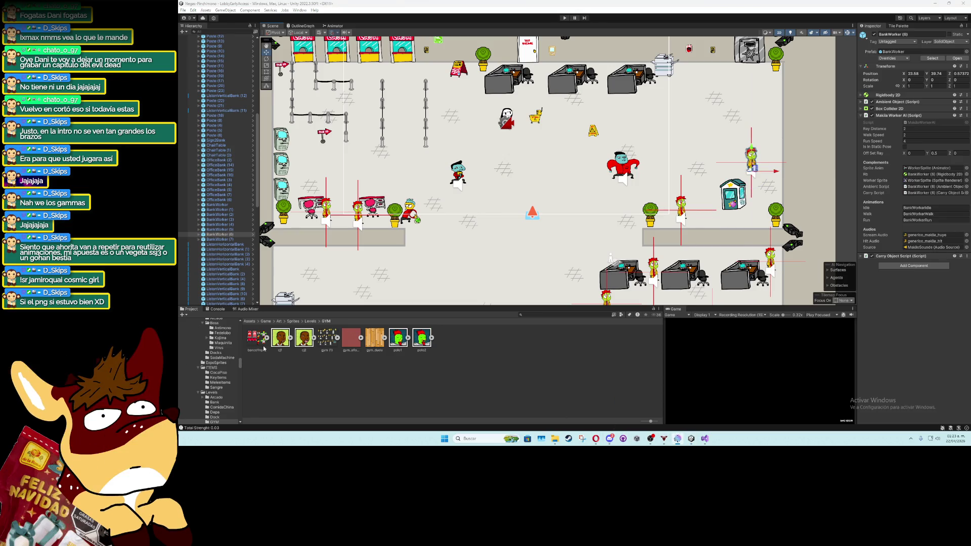
Move the copier CopiadoraBank (1) next to the right-hand desks
scroll(381, 281, up, 2)
drag(380, 281, 428, 216)
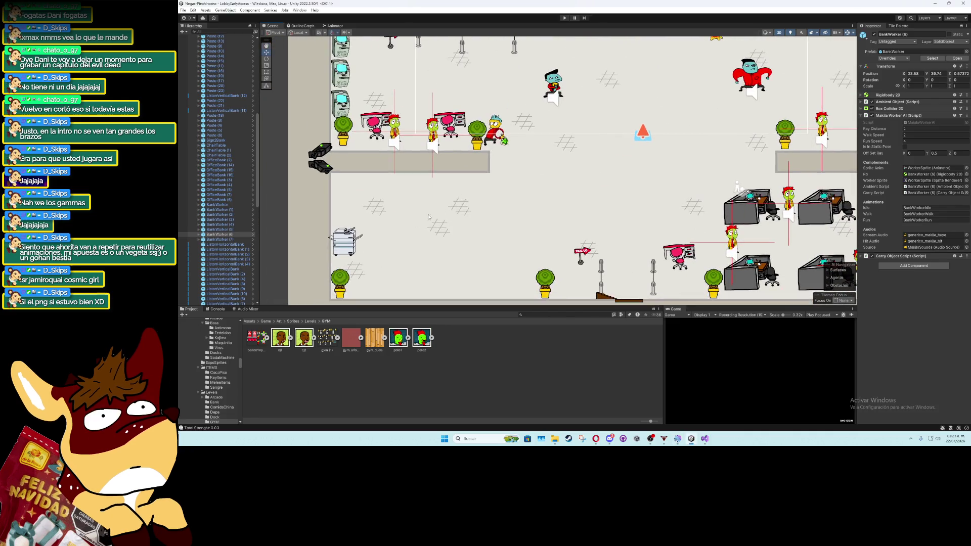
click(340, 249)
scroll(293, 259, down, 2)
drag(448, 261, 427, 258)
mouse_move(314, 242)
mouse_down()
mouse_move(677, 220)
mouse_move(792, 243)
mouse_up()
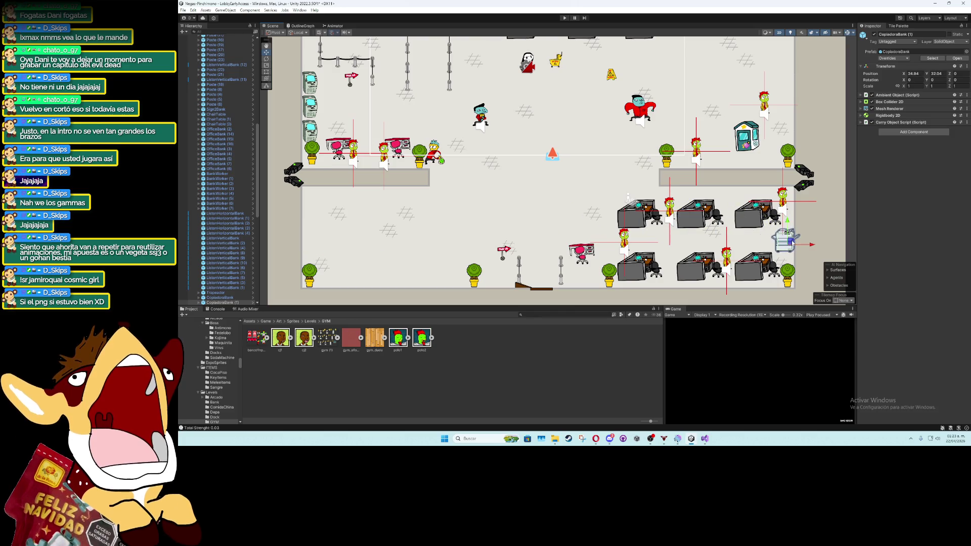
Move the bank worker by the right desks up to the top row of desks
scroll(712, 234, down, 1)
scroll(708, 218, up, 2)
scroll(697, 217, down, 2)
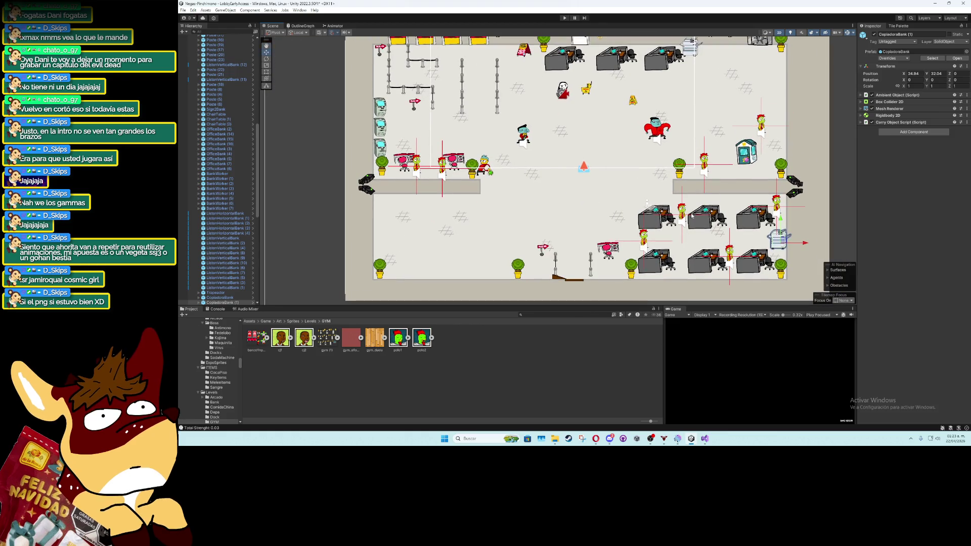
click(642, 241)
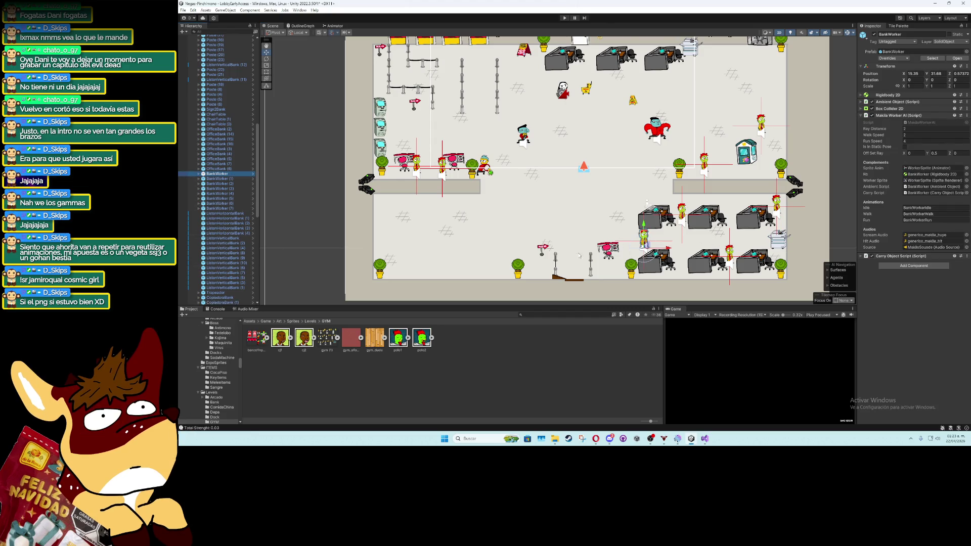
drag(645, 245, 587, 75)
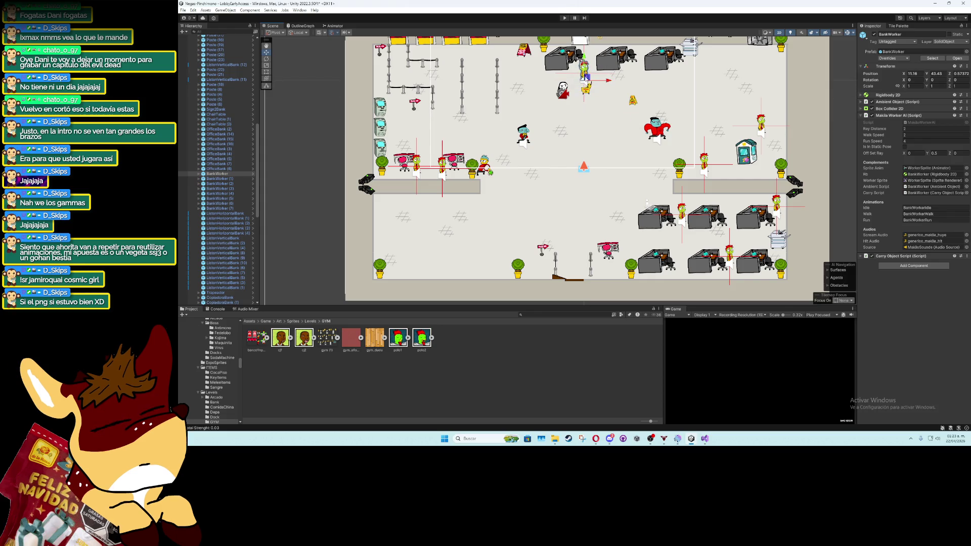
Duplicate Plant 2 (1) and place the copy Plant 2 (10) below PoliceSpawner in the Hierarchy
scroll(621, 133, up, 3)
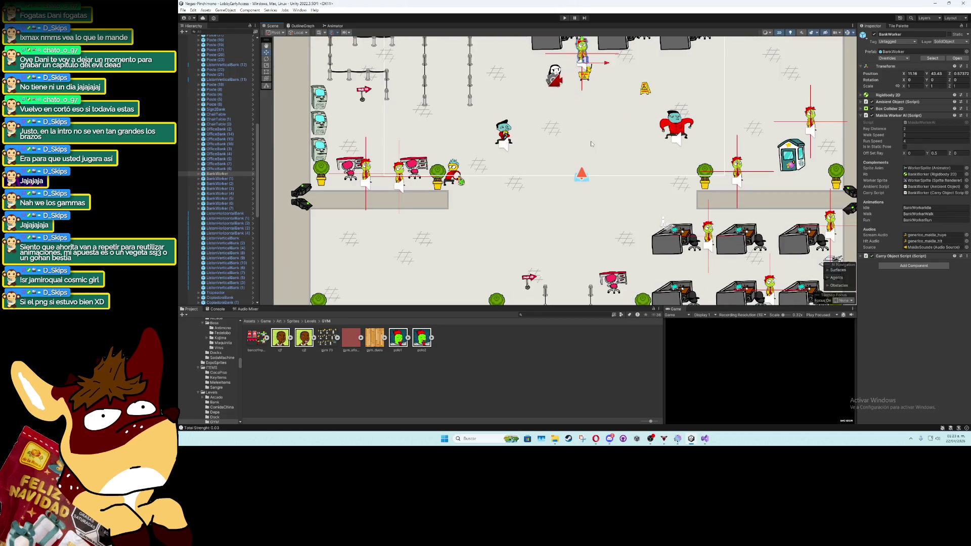
click(432, 175)
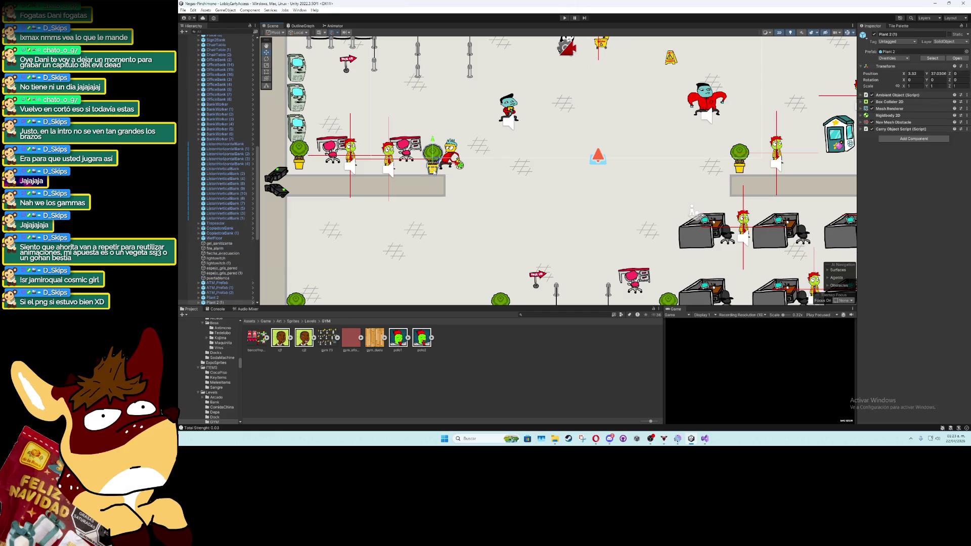
scroll(227, 302, down, 5)
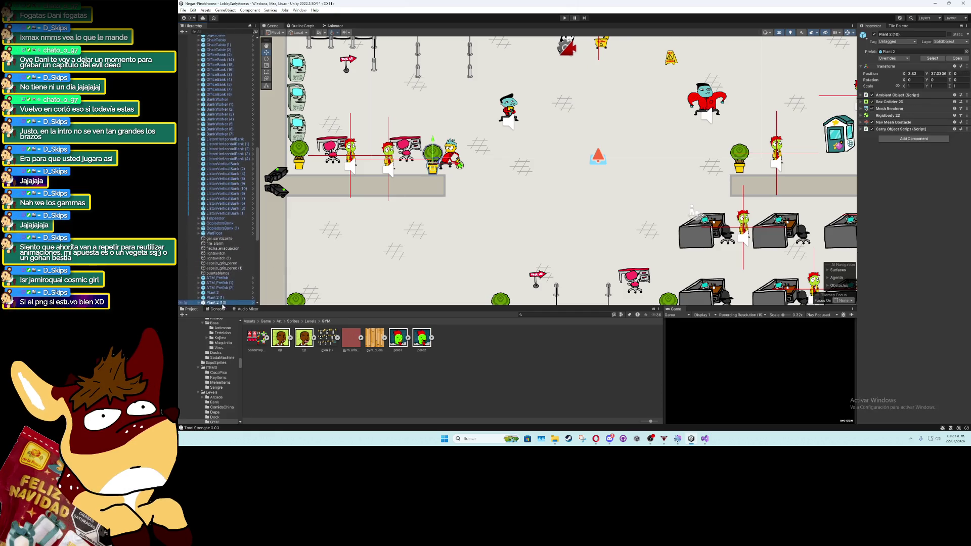
key(ctrl+d)
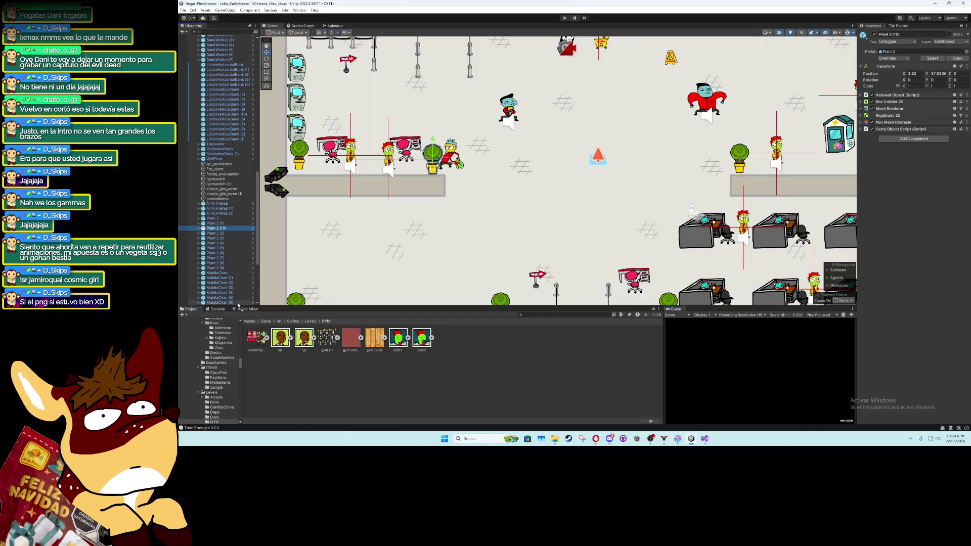
drag(241, 305, 222, 282)
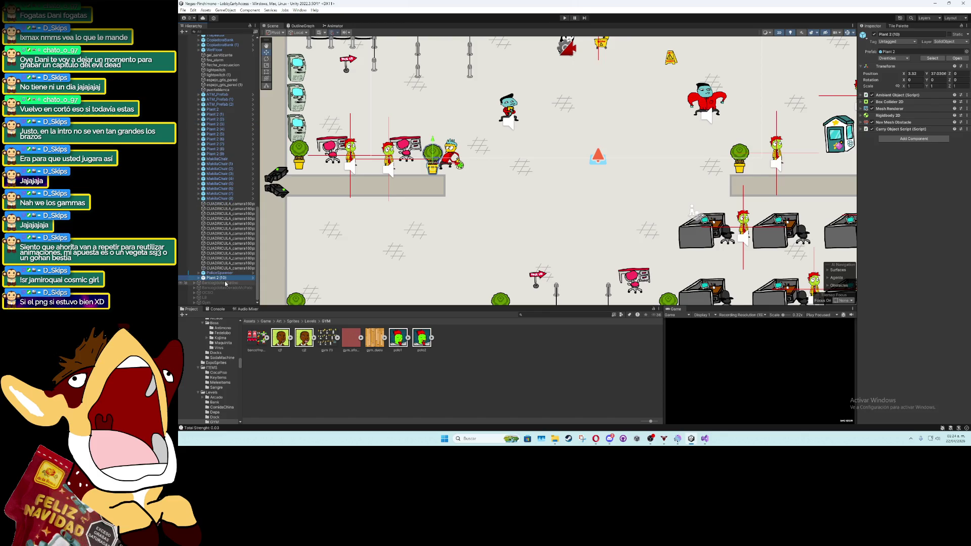
Fully unpack the plant copy from its prefab and rename it WaitingChairs
right_click(223, 281)
mouse_move(284, 109)
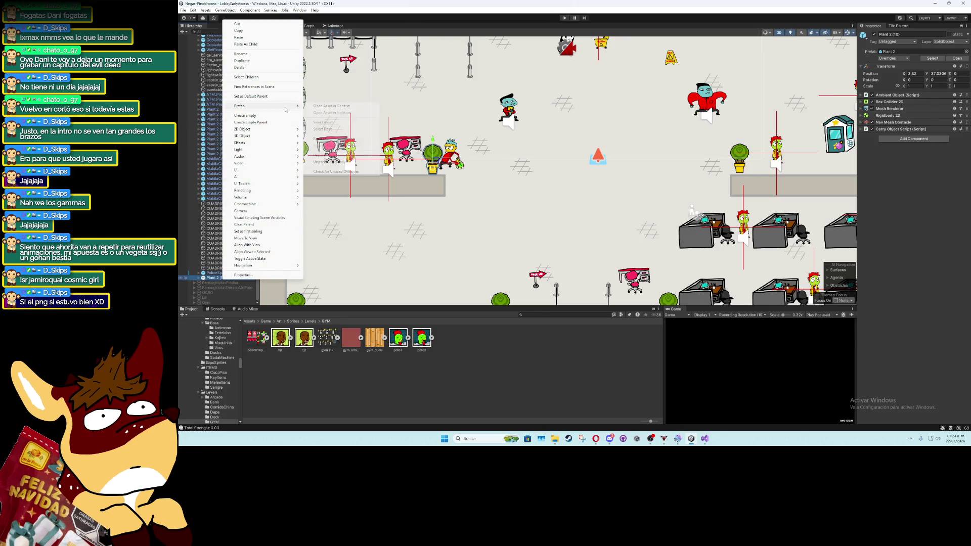
click(326, 162)
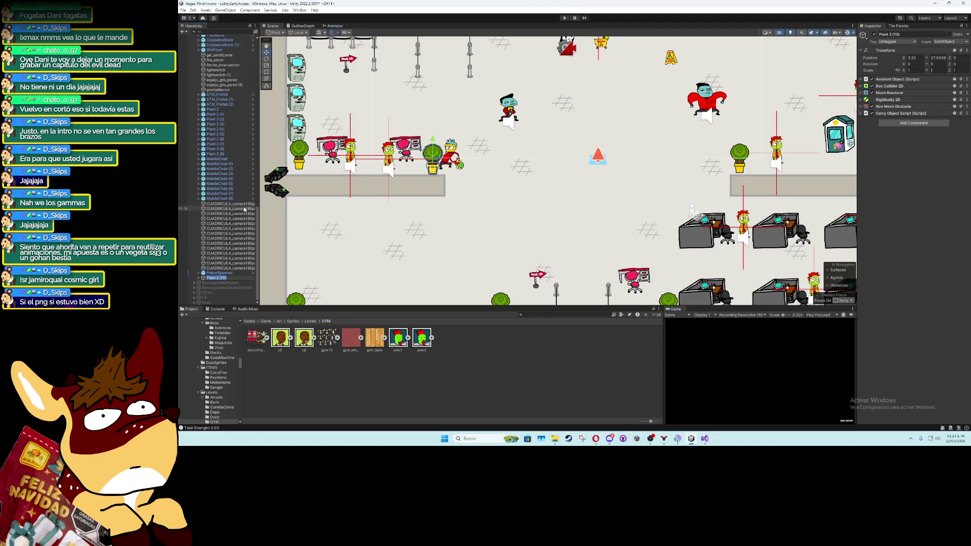
text(WaitingChairs)
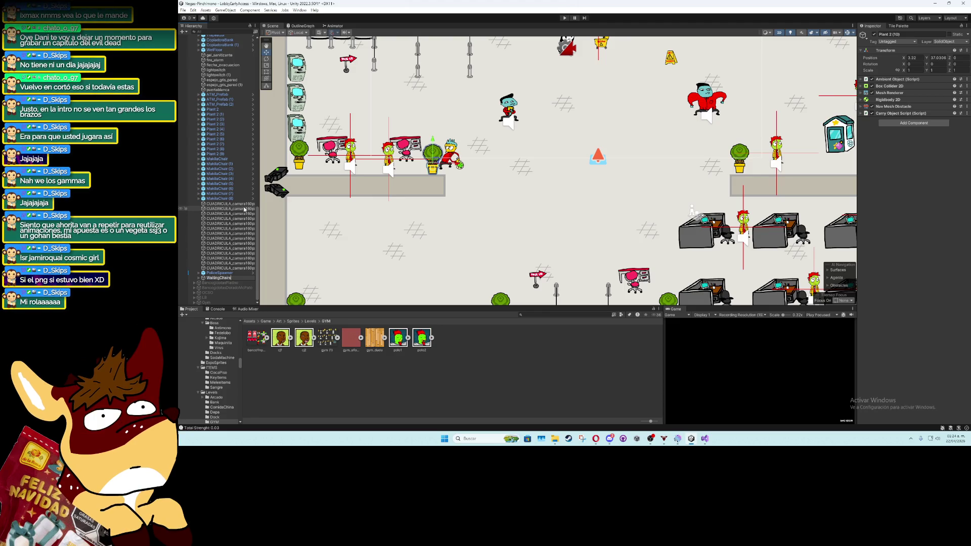
key(Return)
Select WaitingChairs' child Object and browse the Project window to Sprites > Levels
click(200, 278)
click(217, 283)
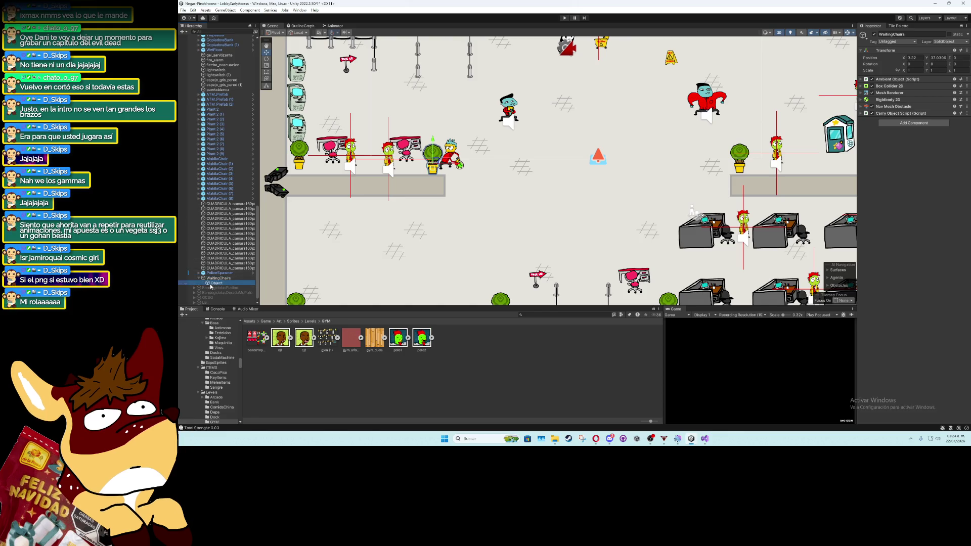
click(294, 321)
double_click(398, 338)
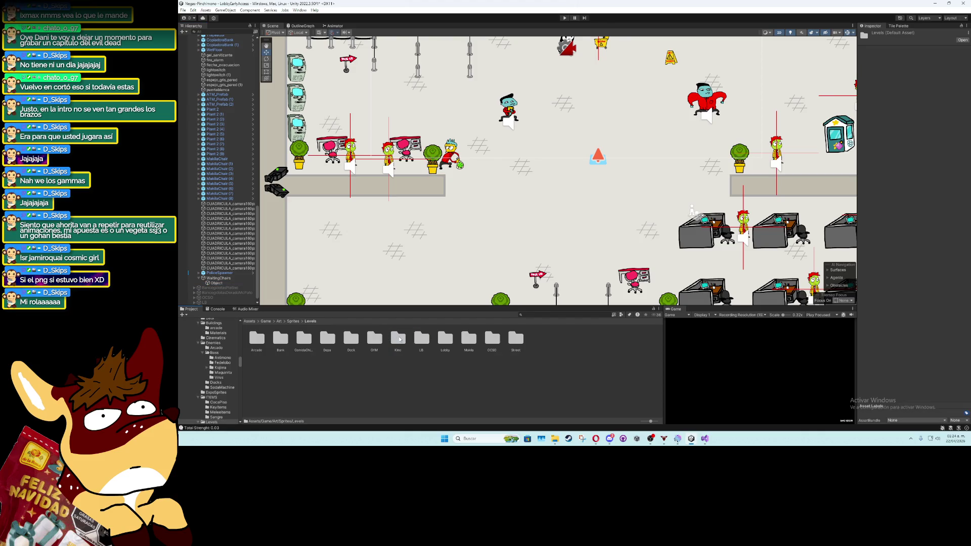
Open the Bank sprites folder and bring up the sprite picker for WaitingChairs' child Object
double_click(281, 338)
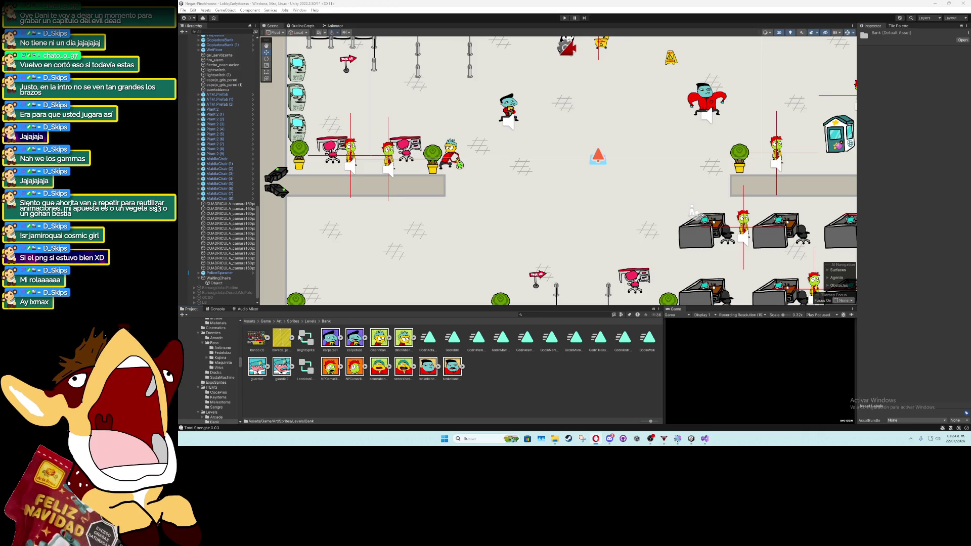
click(216, 283)
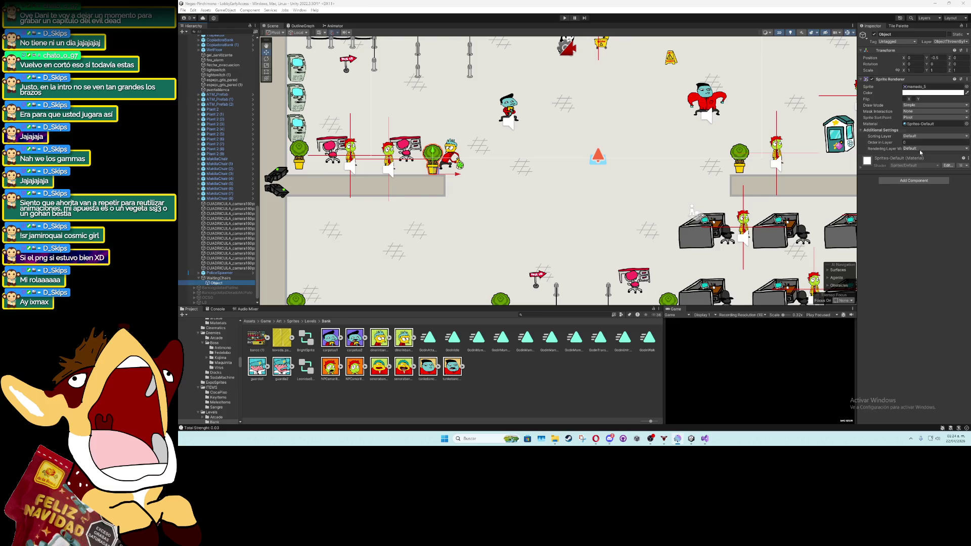
click(966, 86)
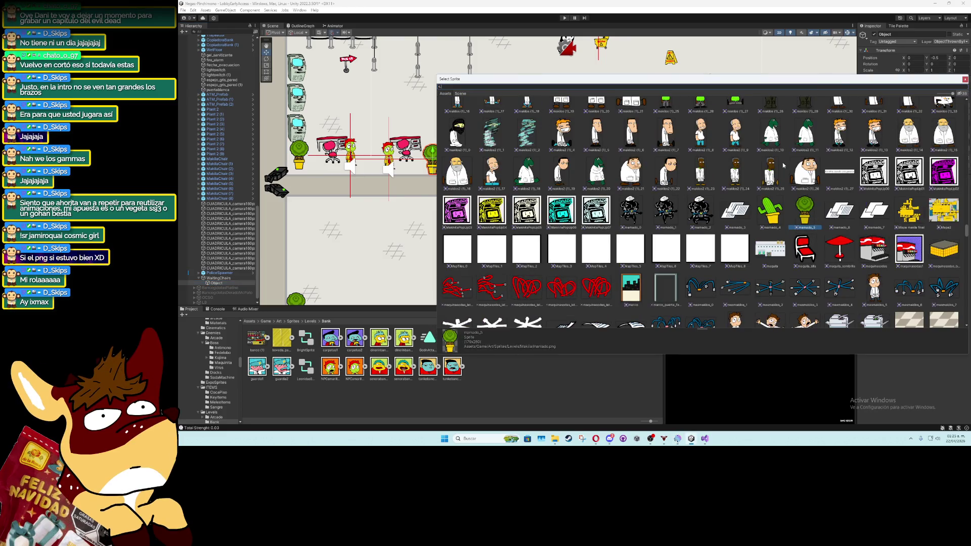
Find bancoYnpcs_5 in the sprite picker and assign it to the child's Sprite Renderer
drag(966, 230, 967, 103)
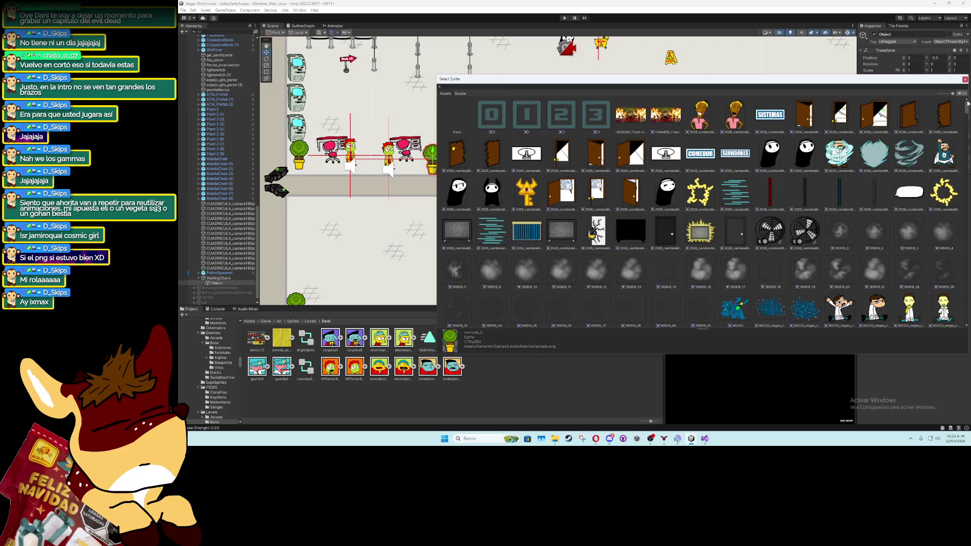
scroll(747, 188, down, 5)
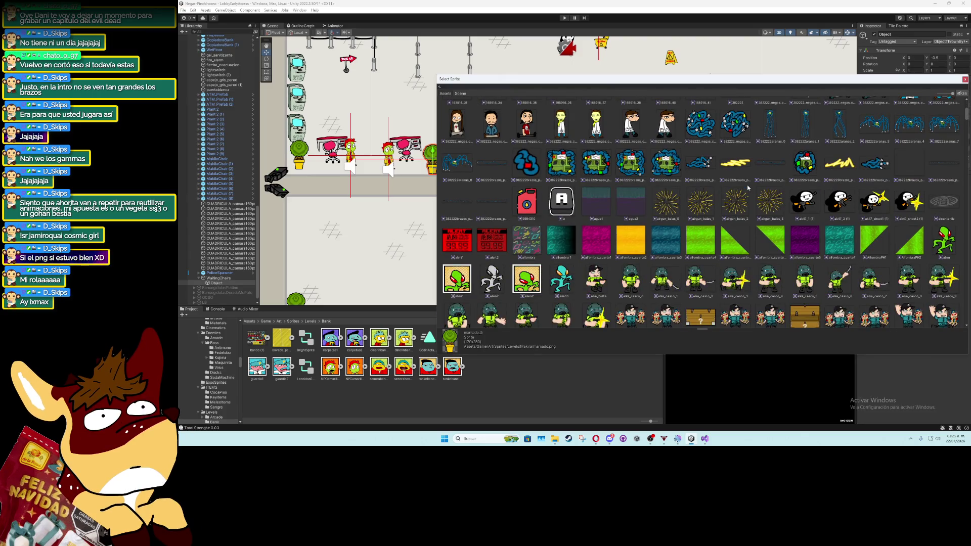
scroll(748, 188, down, 10)
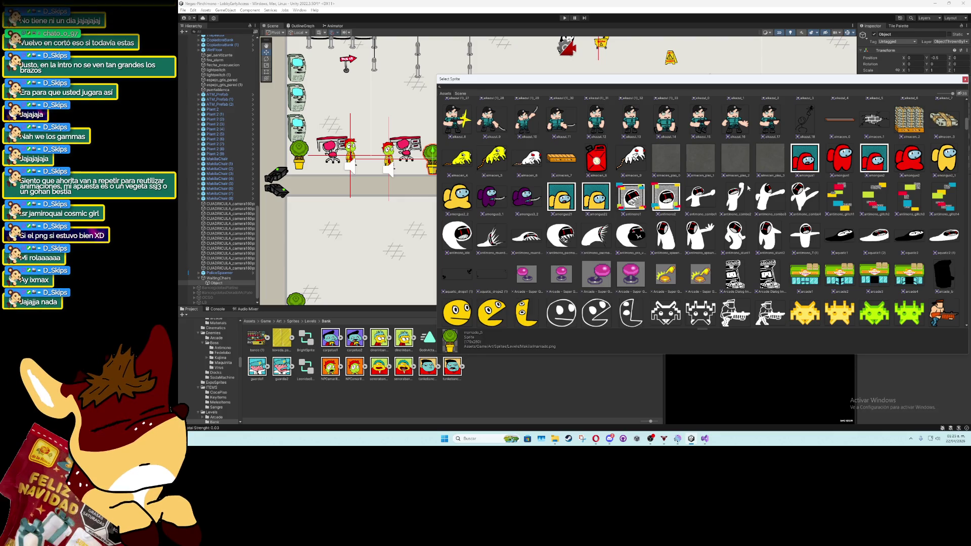
scroll(748, 188, down, 5)
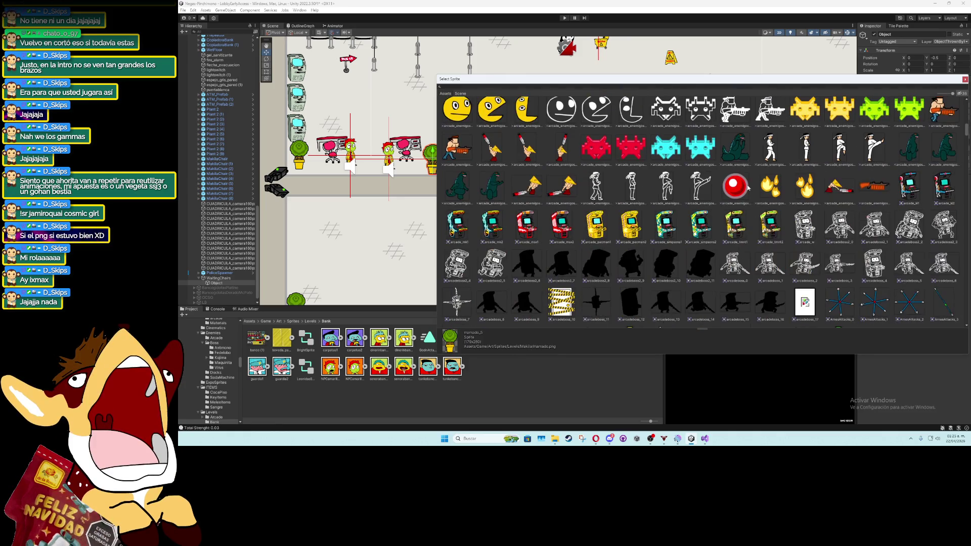
scroll(748, 188, down, 10)
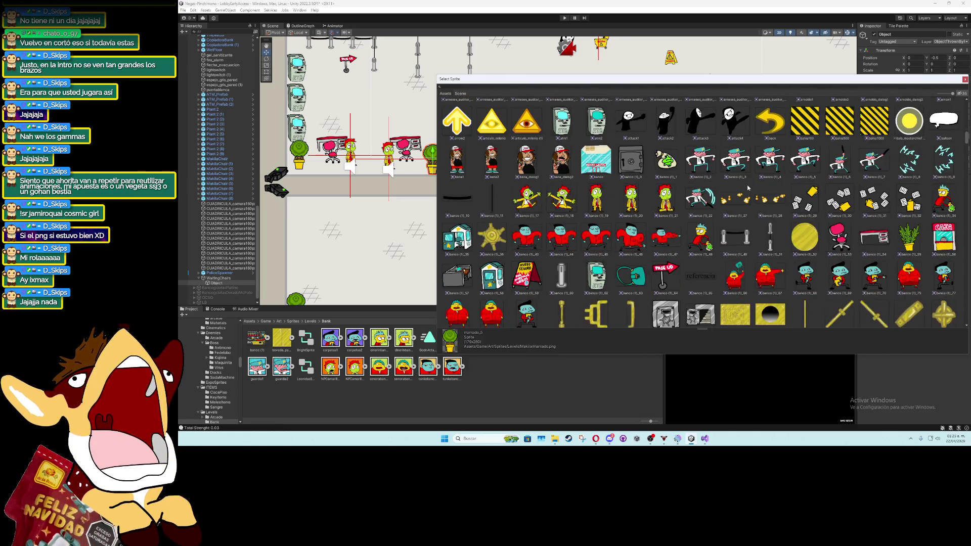
scroll(747, 188, down, 5)
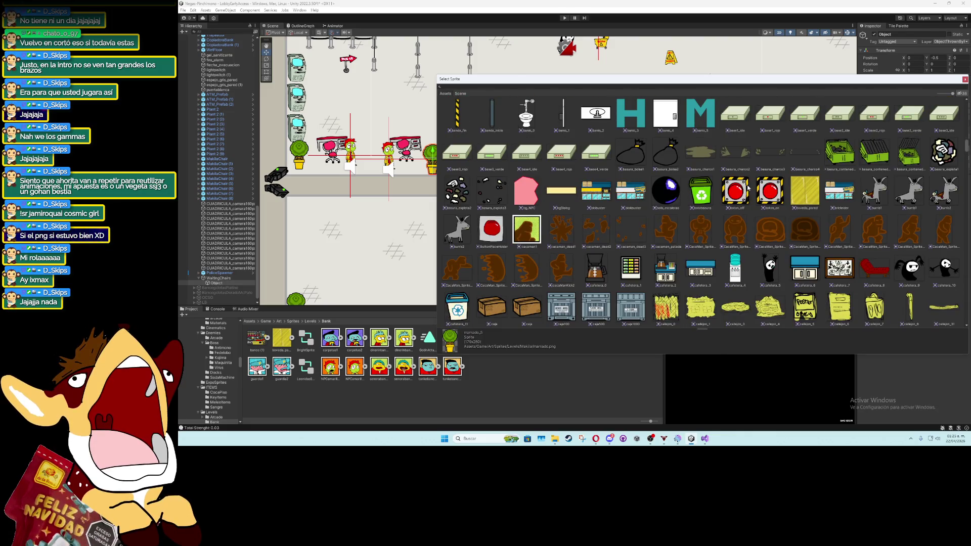
scroll(748, 188, down, 3)
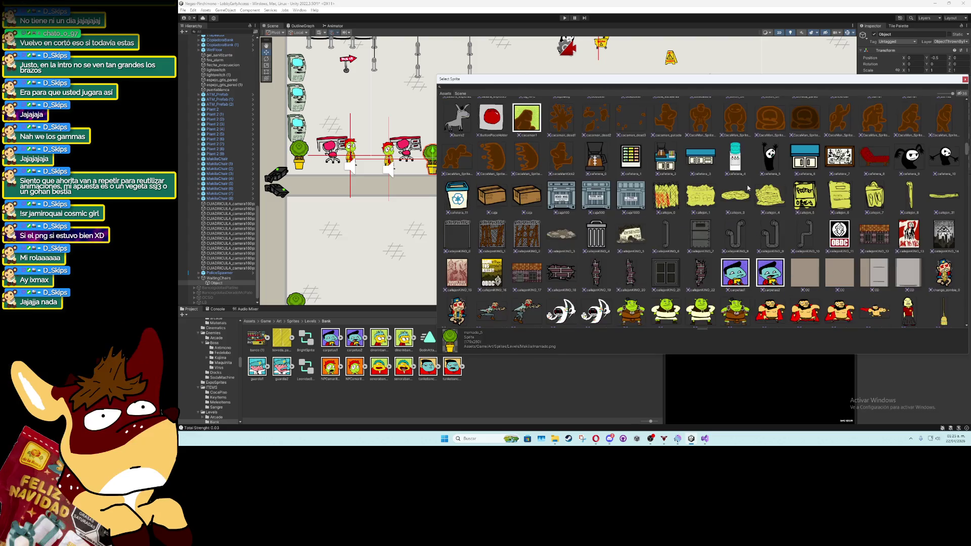
scroll(747, 188, down, 3)
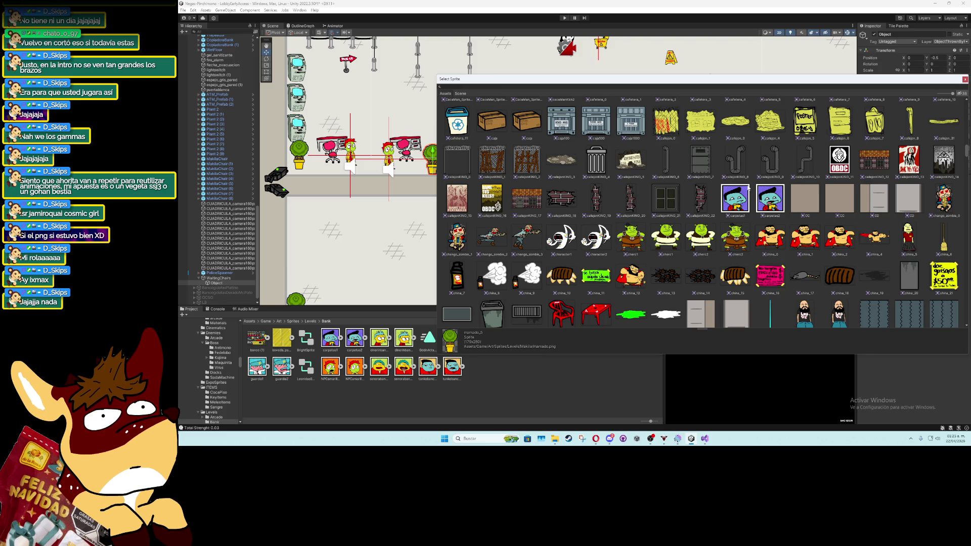
mouse_move(967, 151)
mouse_down()
mouse_move(967, 174)
mouse_move(966, 146)
mouse_up()
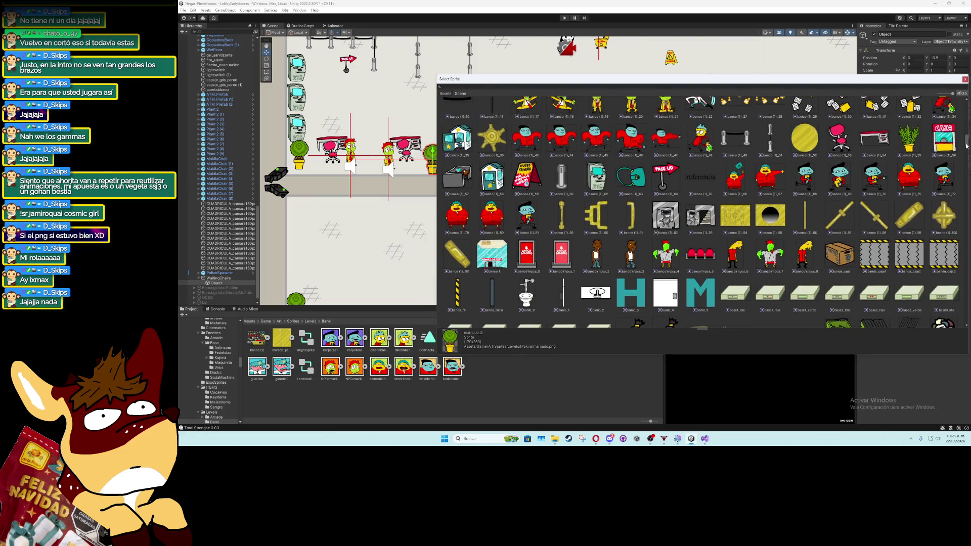
double_click(701, 253)
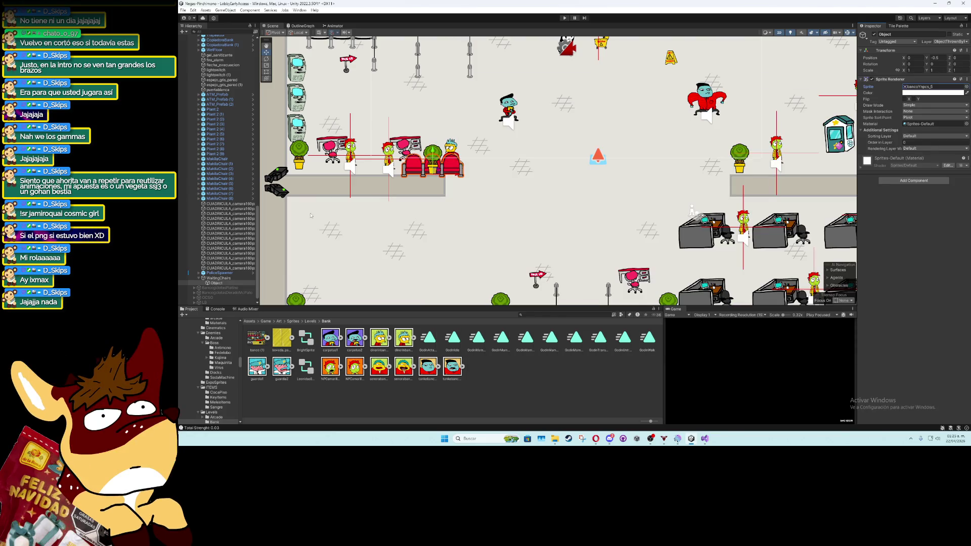
Move WaitingChairs below the counter and widen its Box Collider 2D and Nav Mesh Obstacle to X 2
click(217, 278)
mouse_move(427, 175)
mouse_down()
mouse_move(404, 234)
mouse_move(352, 245)
mouse_up()
scroll(353, 244, up, 3)
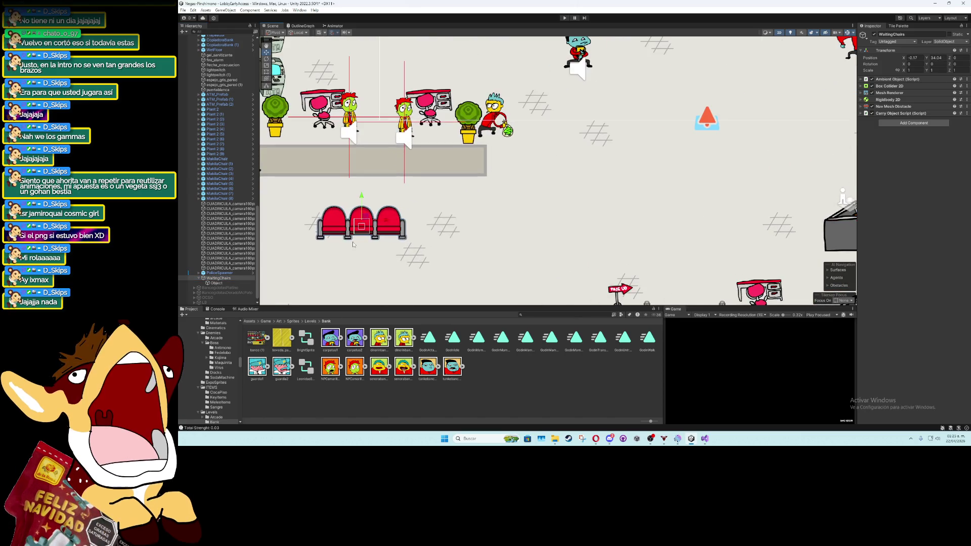
click(869, 87)
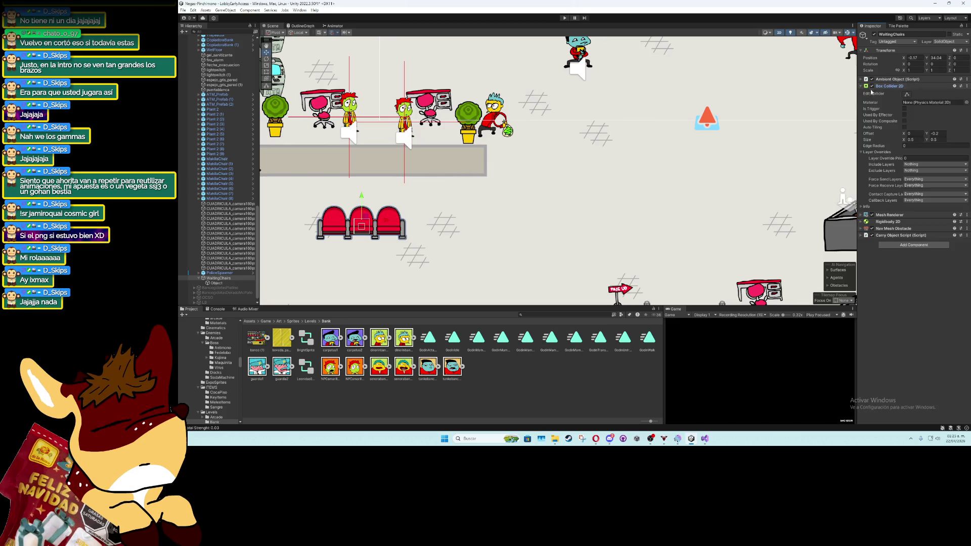
drag(905, 142, 923, 143)
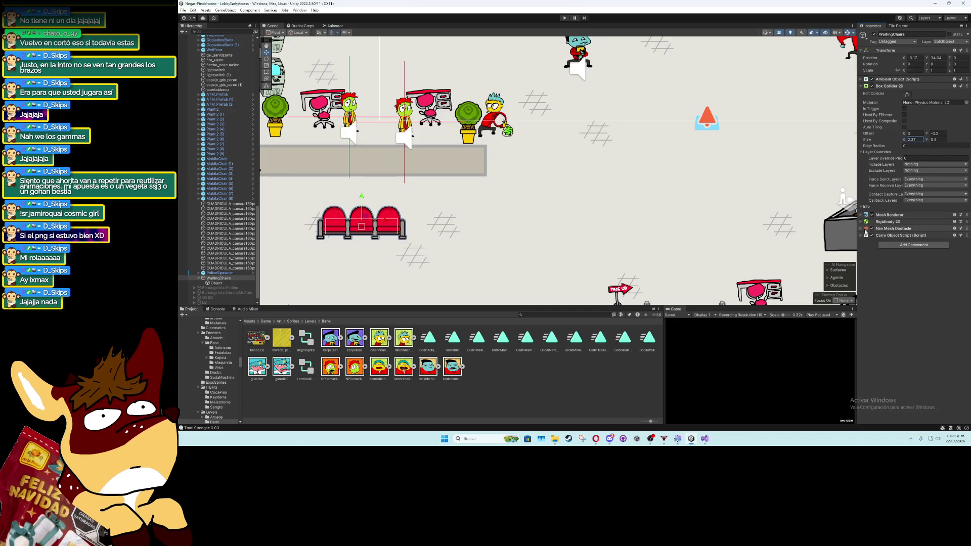
click(866, 230)
drag(903, 249, 906, 249)
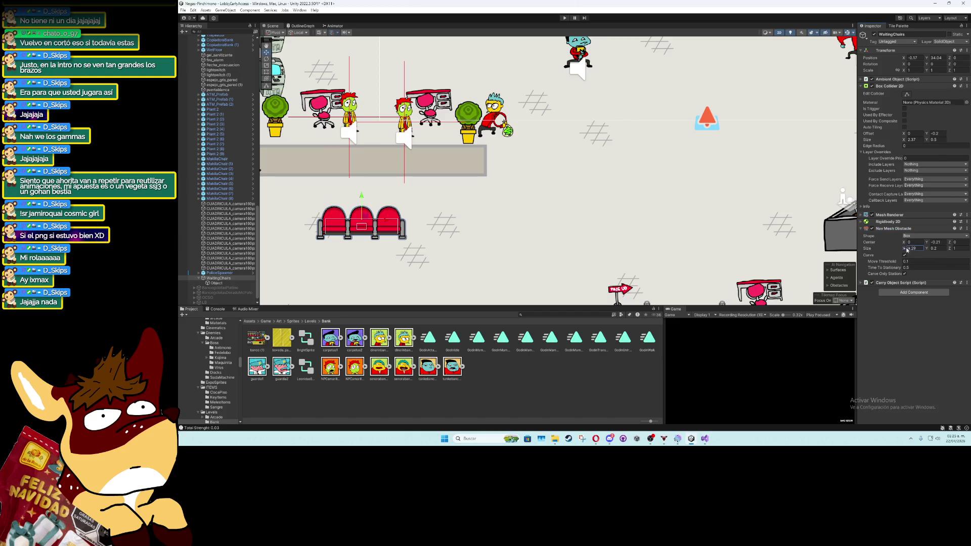
text(2)
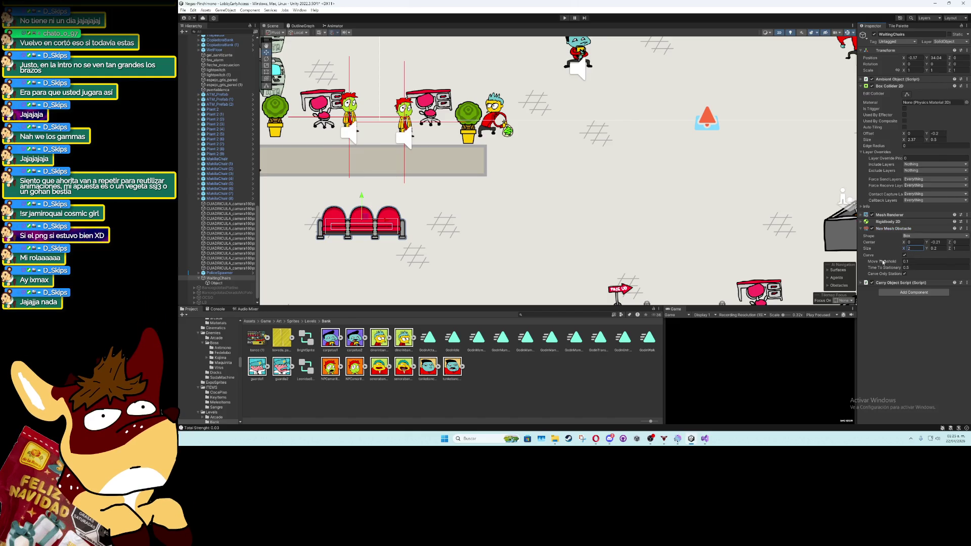
click(219, 281)
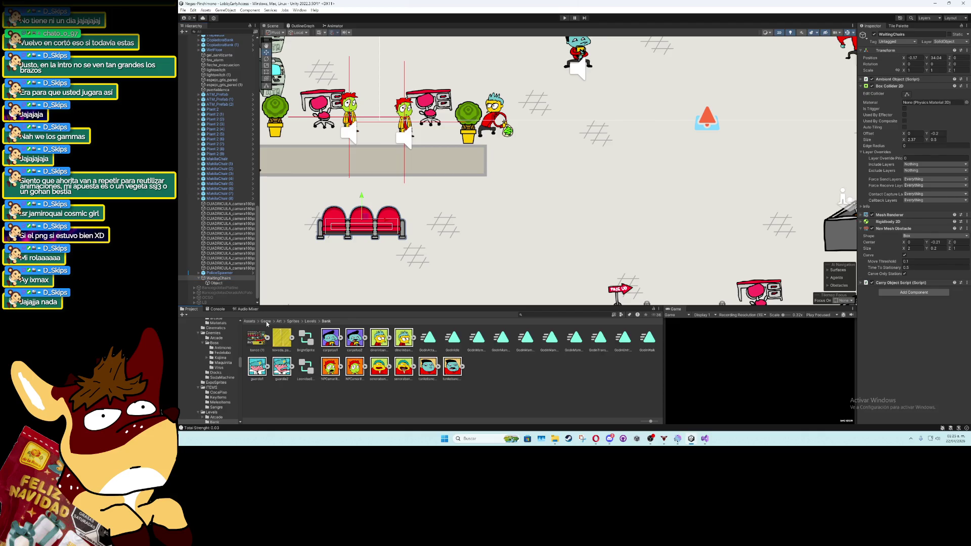
Save WaitingChairs as a prefab in the Prefabs > Objects > Bank folder
click(266, 323)
double_click(327, 337)
click(375, 338)
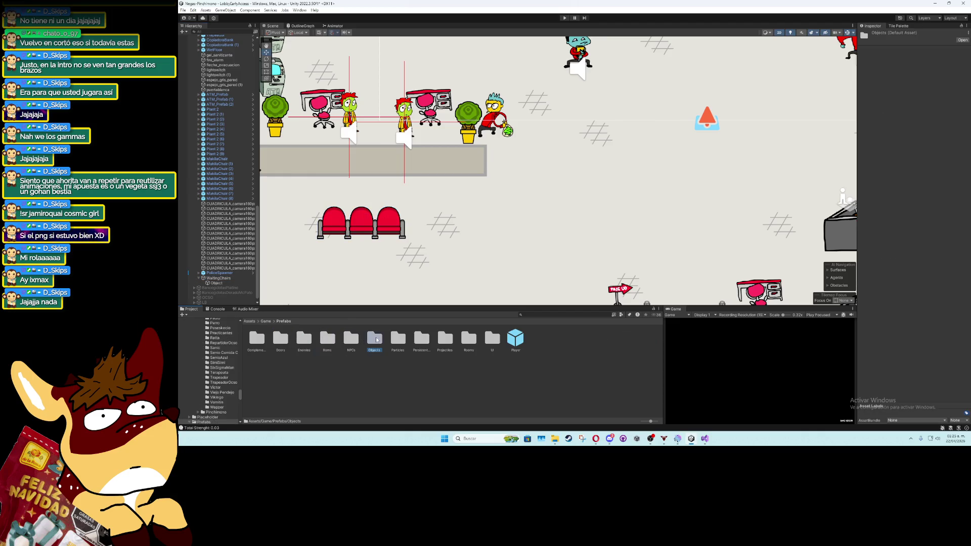
double_click(375, 338)
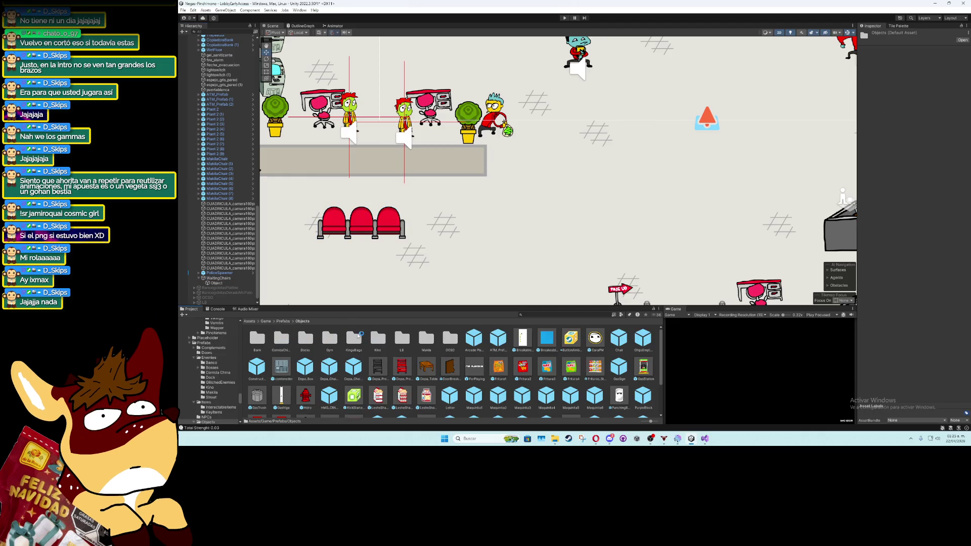
double_click(257, 338)
click(210, 279)
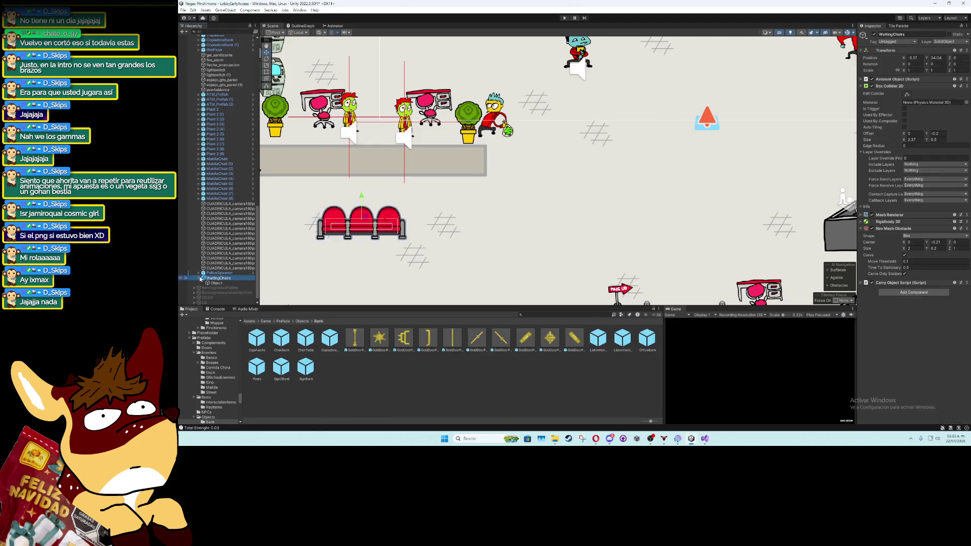
mouse_move(210, 282)
mouse_down()
mouse_move(372, 370)
mouse_move(354, 366)
mouse_up()
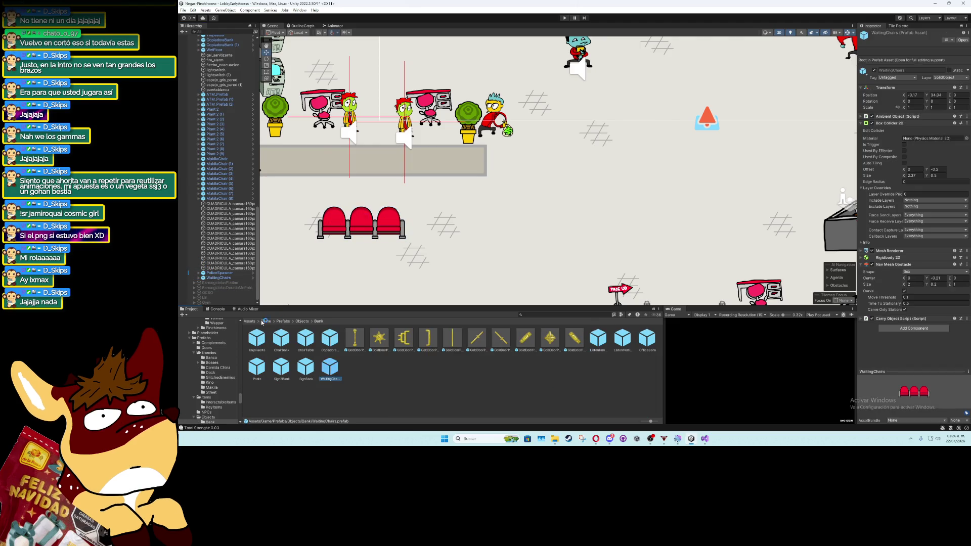
double_click(219, 279)
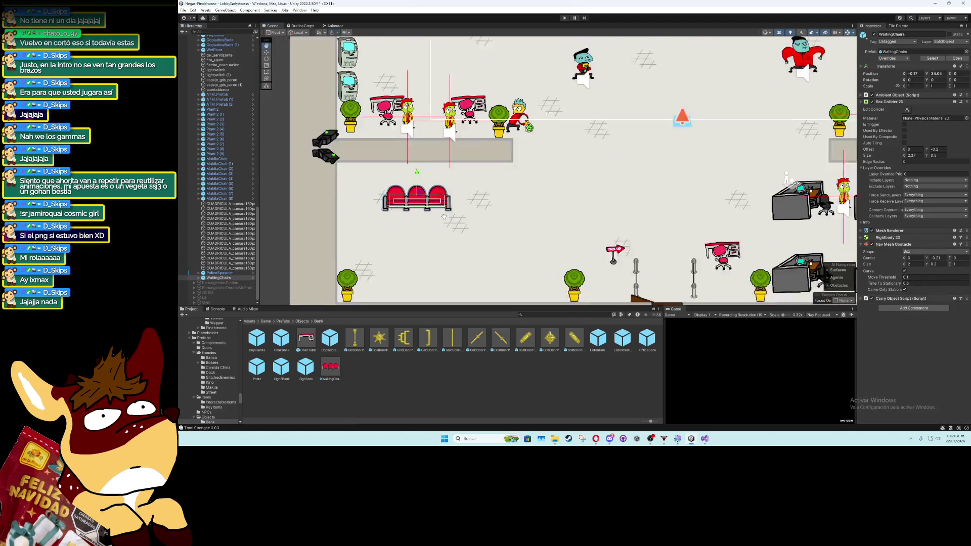
scroll(480, 200, down, 2)
Nudge the waiting chairs into place and duplicate them to form a second row
mouse_move(461, 185)
mouse_down()
mouse_move(449, 185)
mouse_move(537, 188)
mouse_move(455, 228)
mouse_move(532, 226)
mouse_up()
key(ctrl+d)
key(ctrl+d)
key(ctrl+d)
mouse_move(559, 149)
mouse_down()
mouse_move(553, 240)
mouse_move(468, 247)
mouse_move(439, 232)
mouse_up()
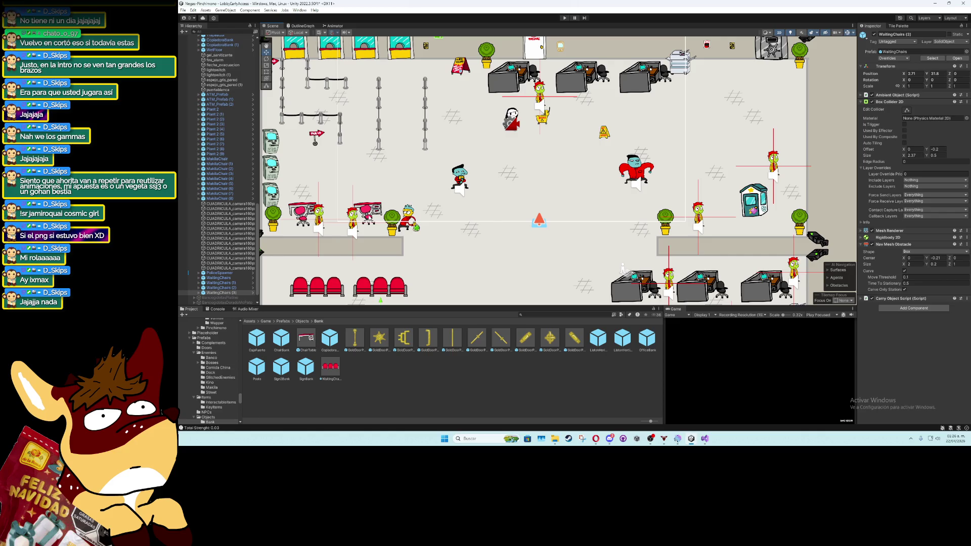
mouse_move(512, 195)
mouse_down()
mouse_move(517, 249)
mouse_move(540, 217)
mouse_move(543, 152)
mouse_up()
scroll(550, 147, down, 2)
scroll(552, 142, down, 1)
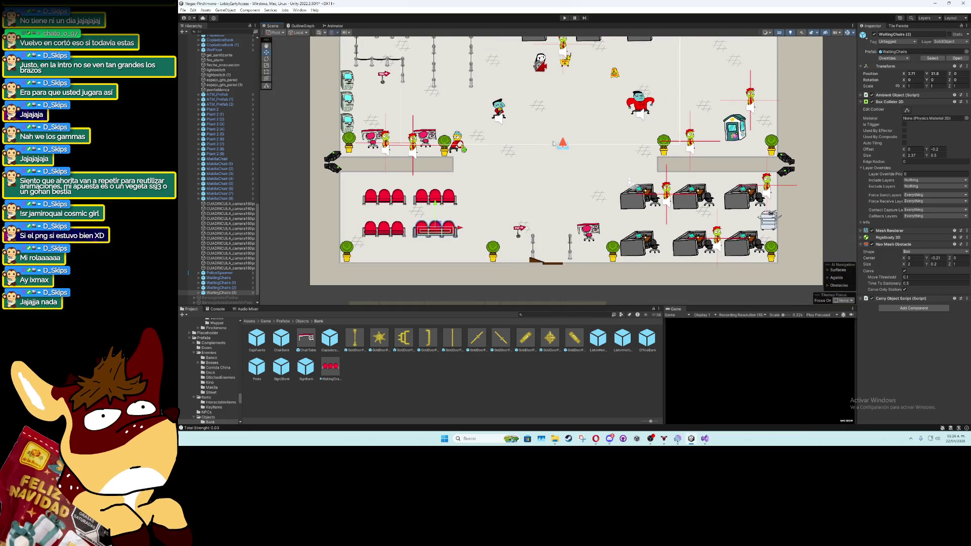
scroll(552, 143, up, 1)
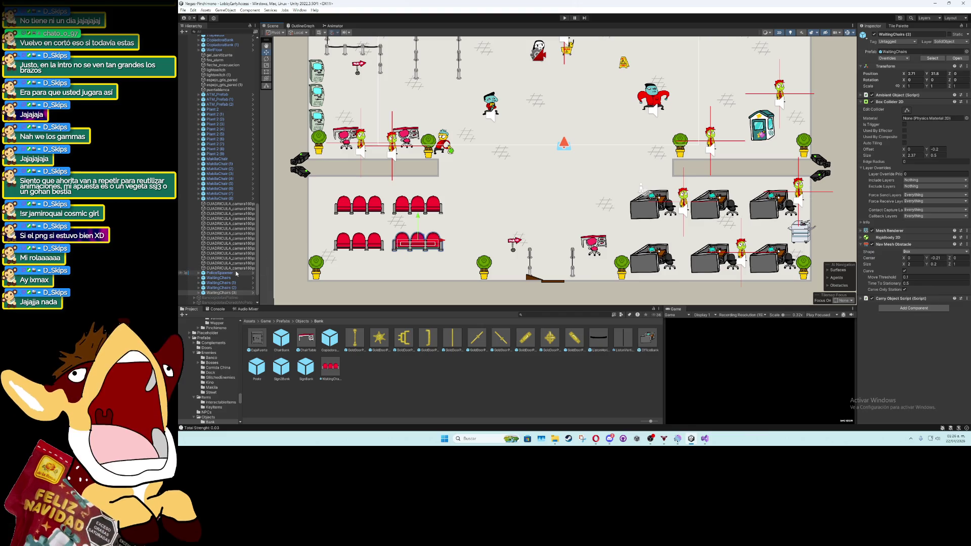
click(218, 114)
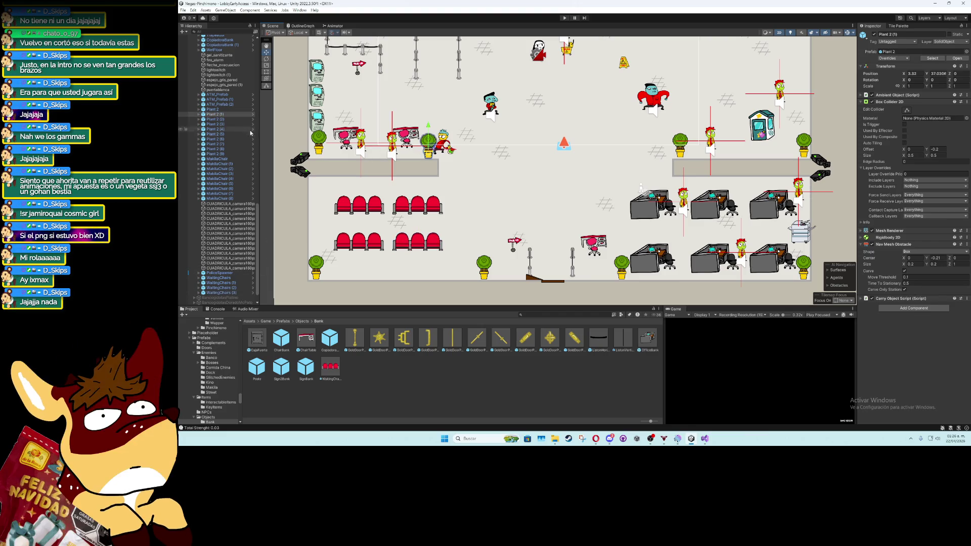
Duplicate a potted plant, unpack the copy completely and rename it BankScreen
key(ctrl+d)
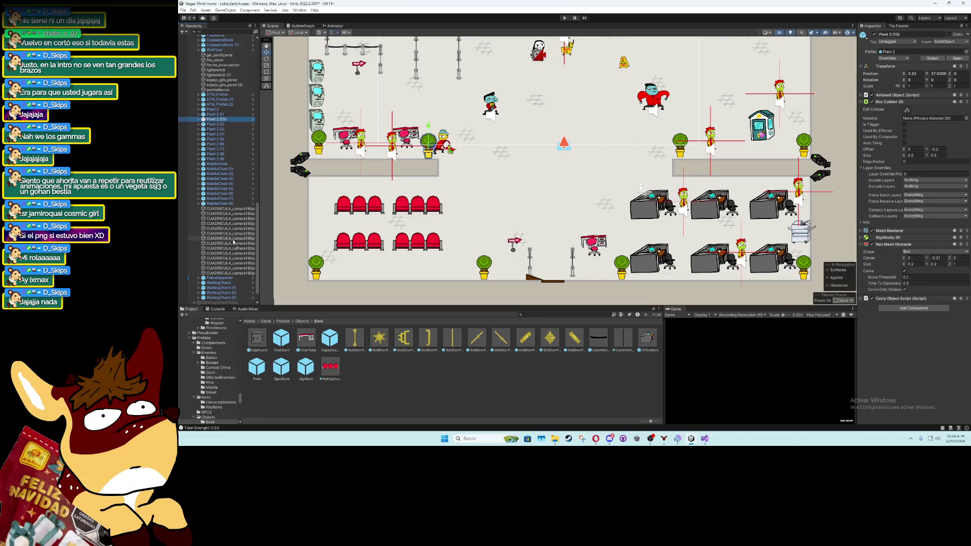
drag(238, 301, 239, 299)
right_click(238, 298)
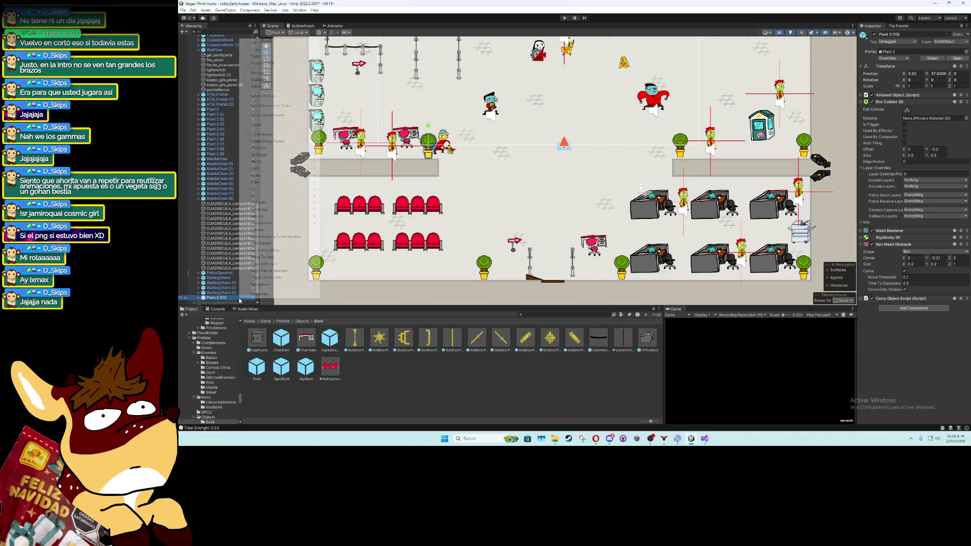
mouse_move(314, 125)
click(349, 144)
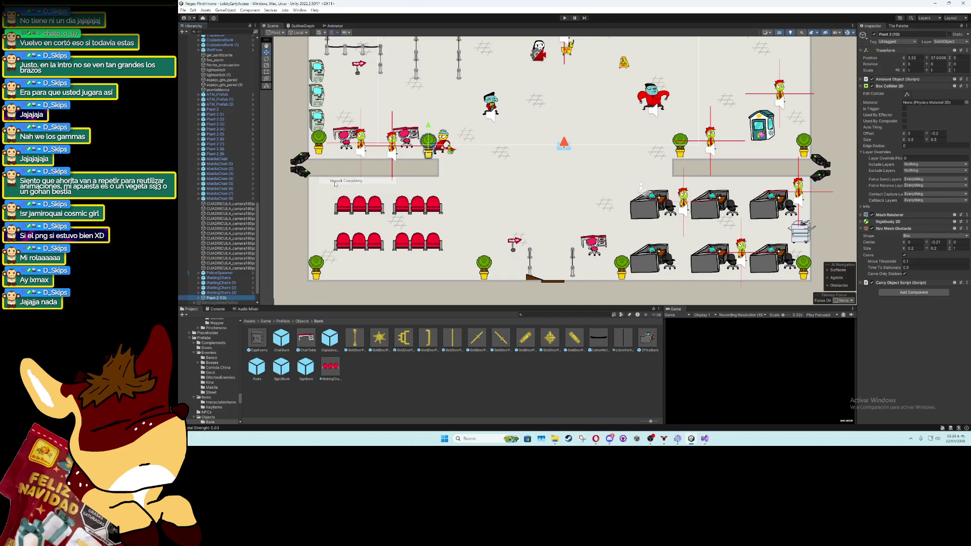
key(F2)
text(BankS)
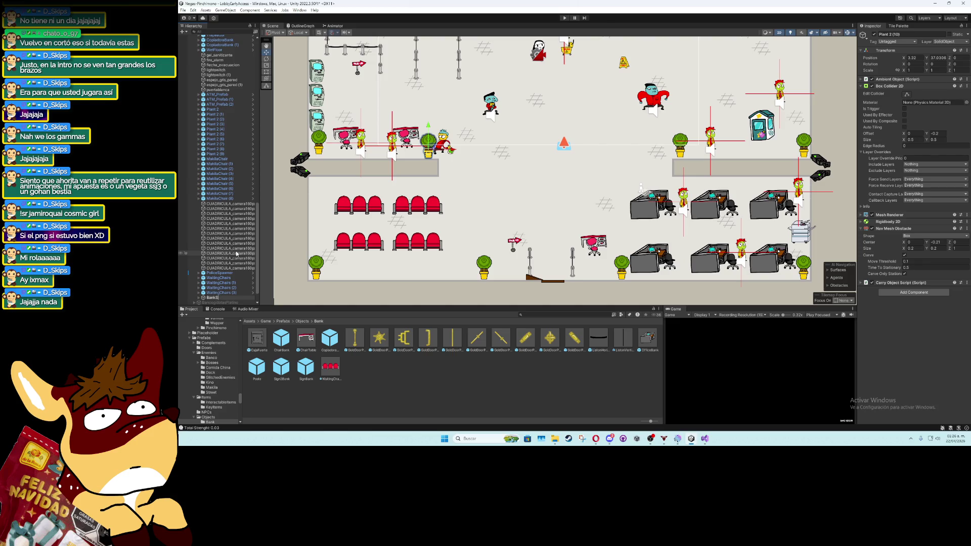
text(creen)
key(Return)
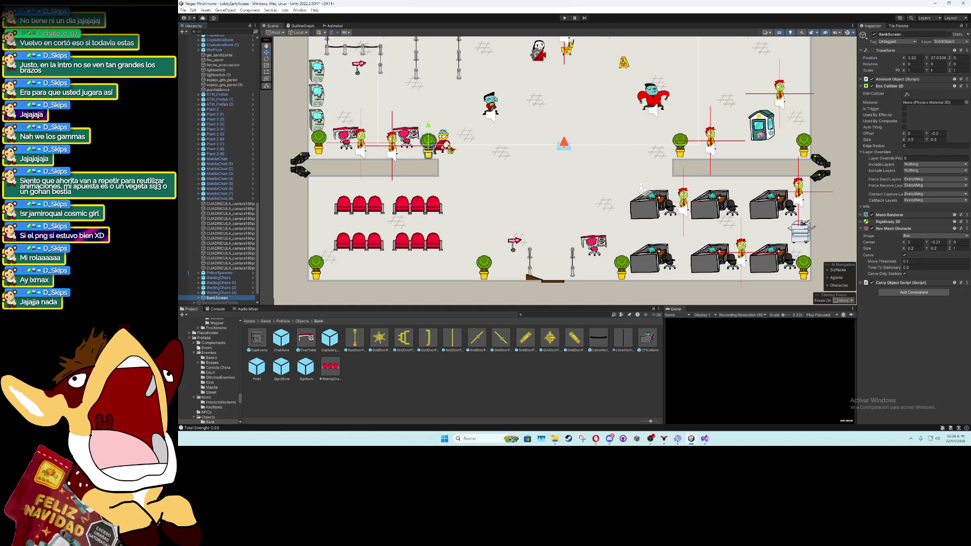
Give BankScreen's child Object the red bank screen sprite and place it beside the waiting chairs
click(198, 298)
click(217, 302)
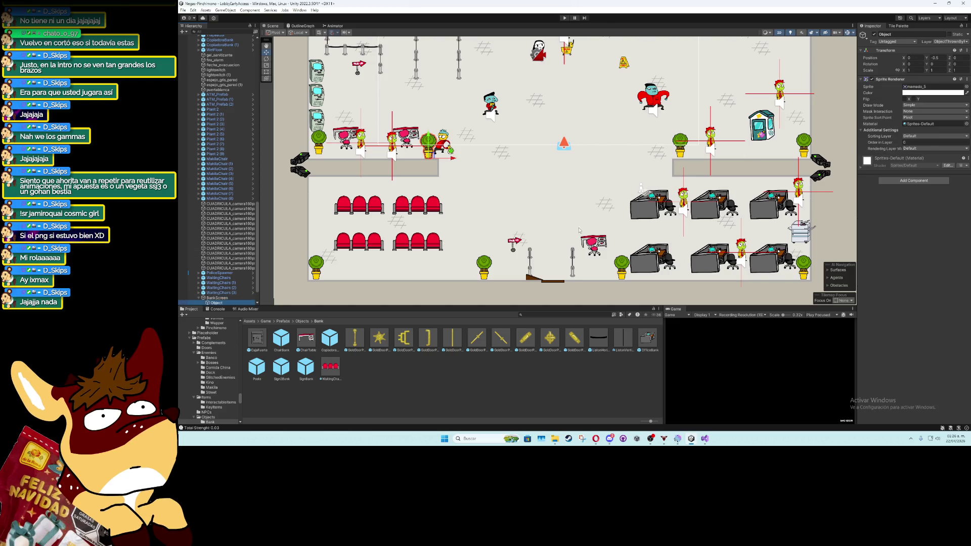
drag(213, 301, 217, 294)
click(916, 87)
scroll(230, 267, down, 3)
click(227, 278)
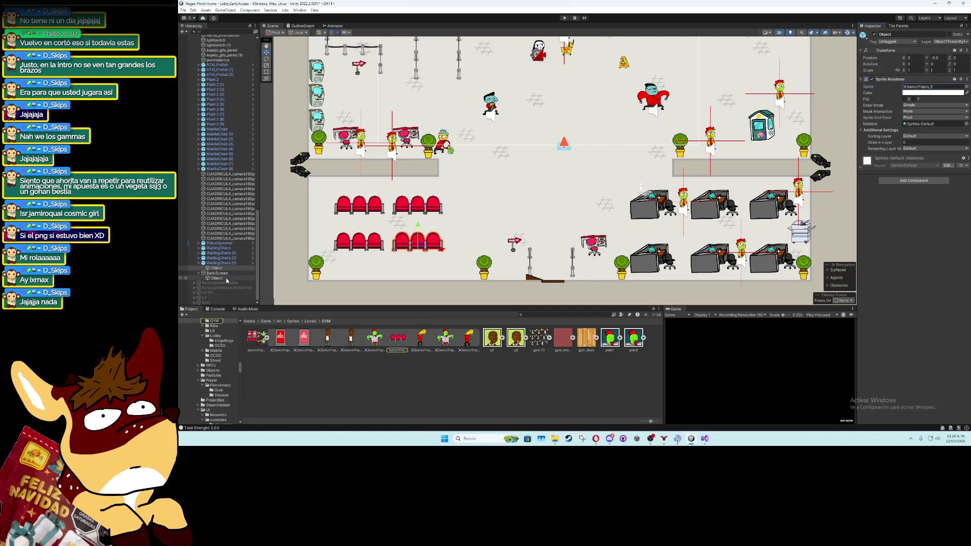
mouse_move(286, 342)
mouse_down()
mouse_move(457, 302)
mouse_move(930, 87)
mouse_up()
scroll(426, 191, up, 2)
scroll(426, 191, up, 1)
click(218, 273)
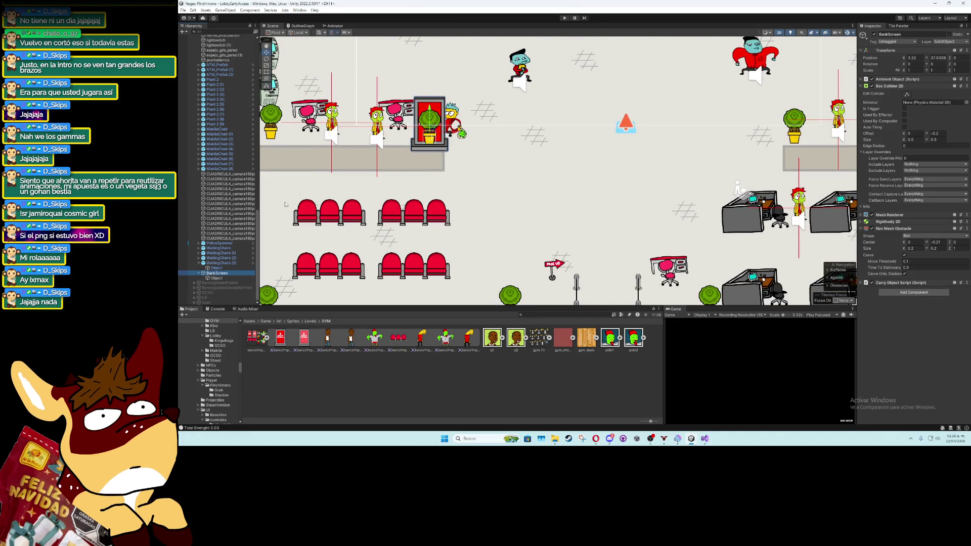
mouse_move(432, 130)
mouse_down()
mouse_move(476, 262)
mouse_move(487, 262)
mouse_up()
Fit BankScreen's collision box over the screen and widen its Nav Mesh Obstacle
scroll(363, 268, up, 3)
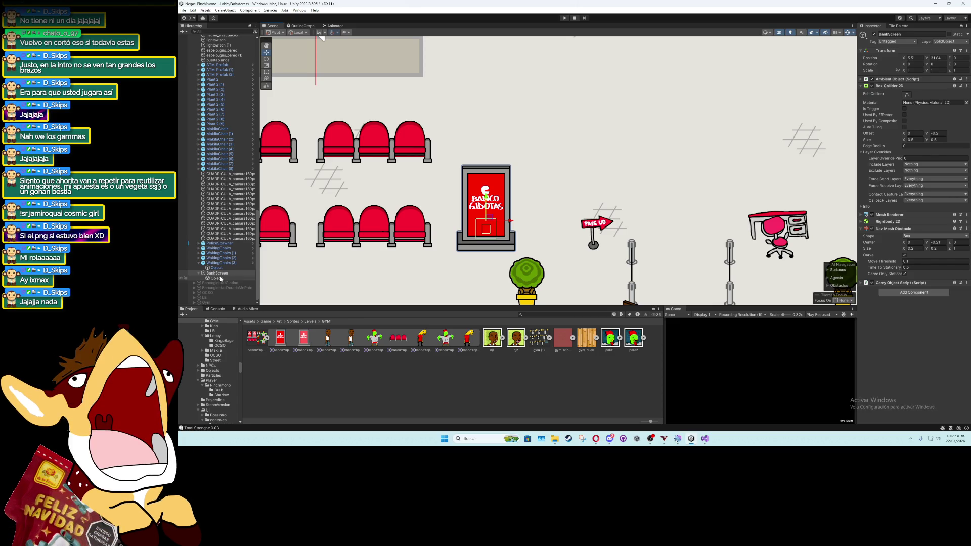
click(217, 272)
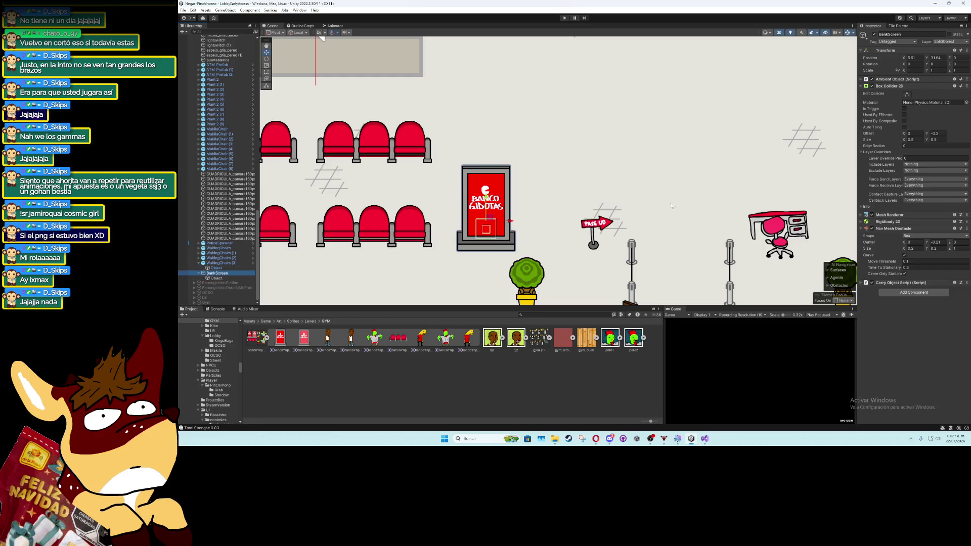
click(906, 95)
mouse_move(485, 238)
mouse_down()
mouse_move(487, 253)
mouse_move(512, 240)
mouse_move(460, 236)
mouse_up()
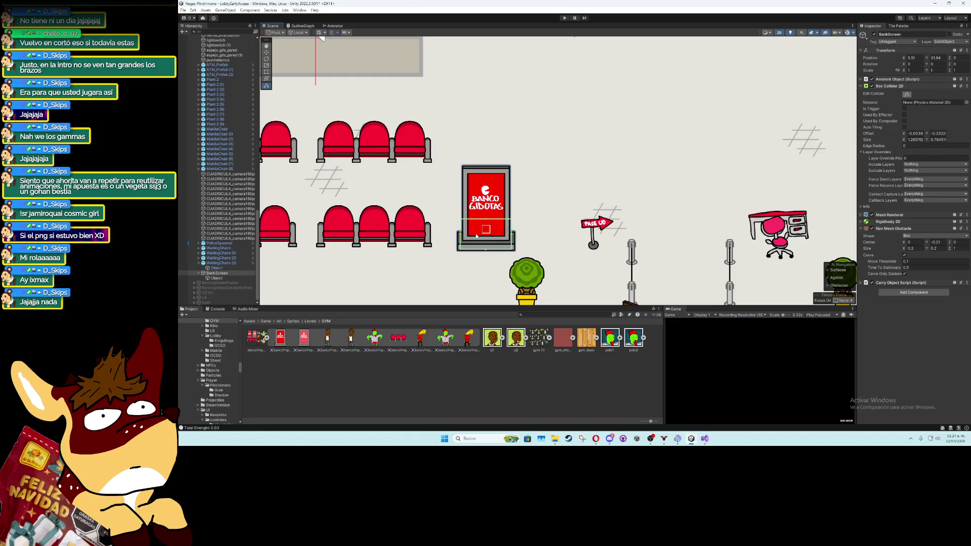
mouse_move(903, 248)
mouse_down()
mouse_move(934, 251)
mouse_move(924, 244)
mouse_up()
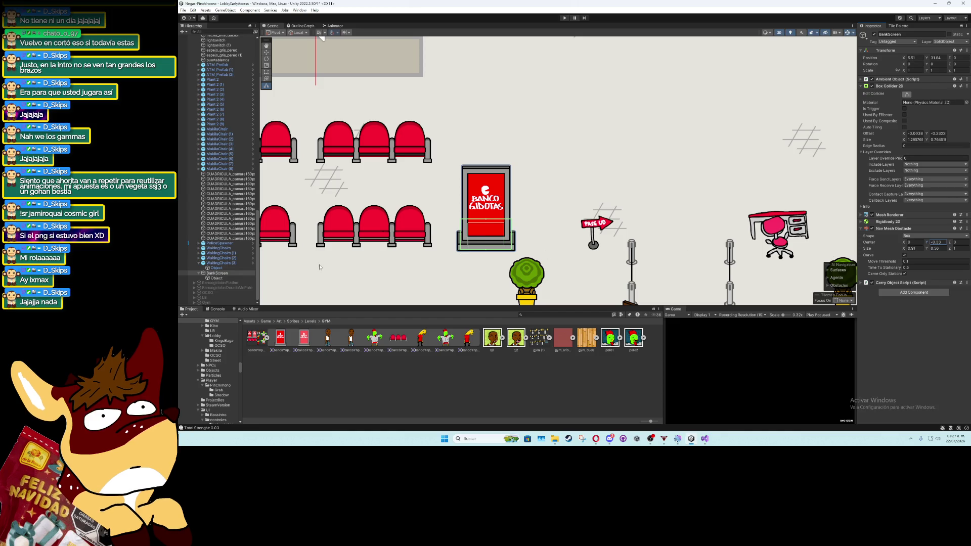
Save BankScreen as a prefab in the Prefabs > Objects > Bank folder
click(220, 263)
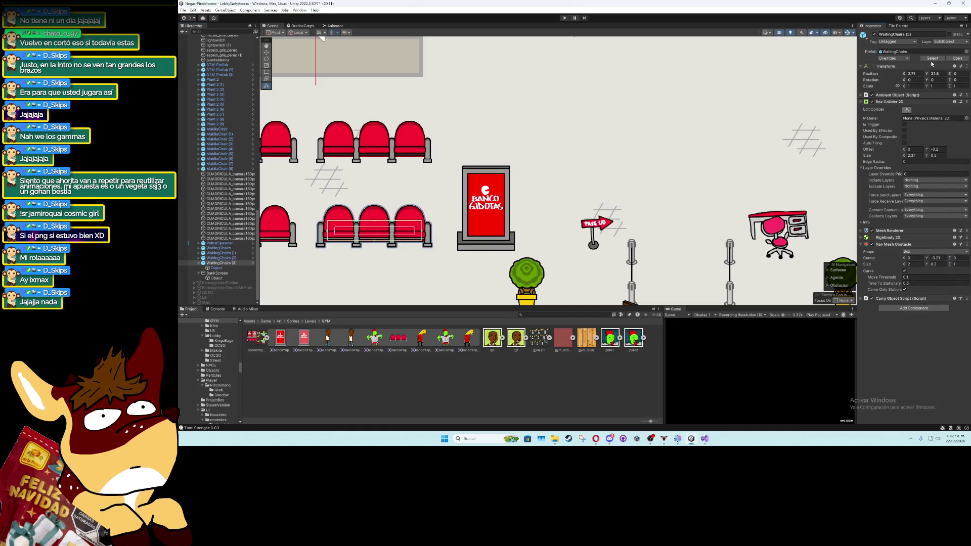
click(932, 58)
click(221, 273)
drag(220, 276, 303, 354)
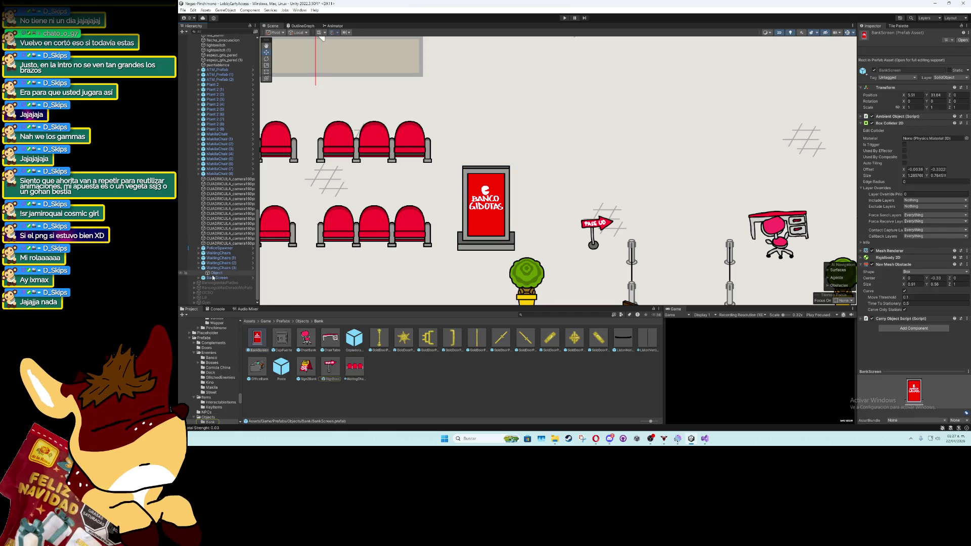
Duplicate the bank screen and place the two screens at the counter's left and right ends
double_click(212, 278)
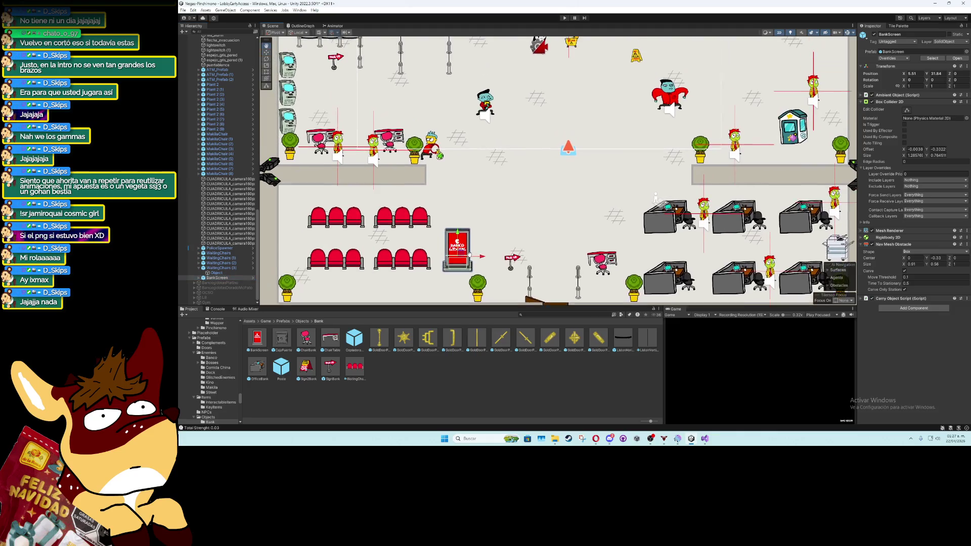
mouse_move(468, 253)
mouse_down()
mouse_move(513, 217)
mouse_move(517, 190)
mouse_move(621, 196)
mouse_up()
key(ctrl+d)
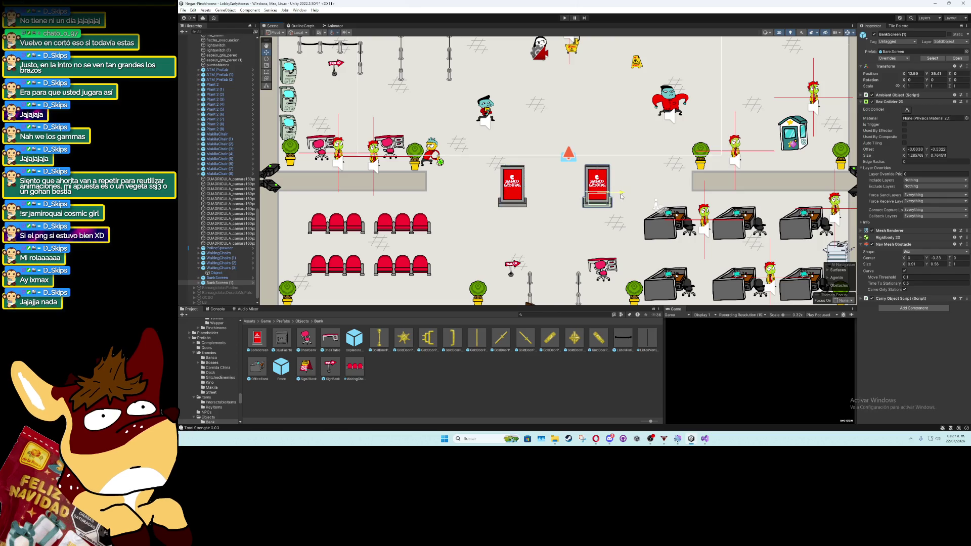
click(217, 277)
drag(519, 190, 448, 175)
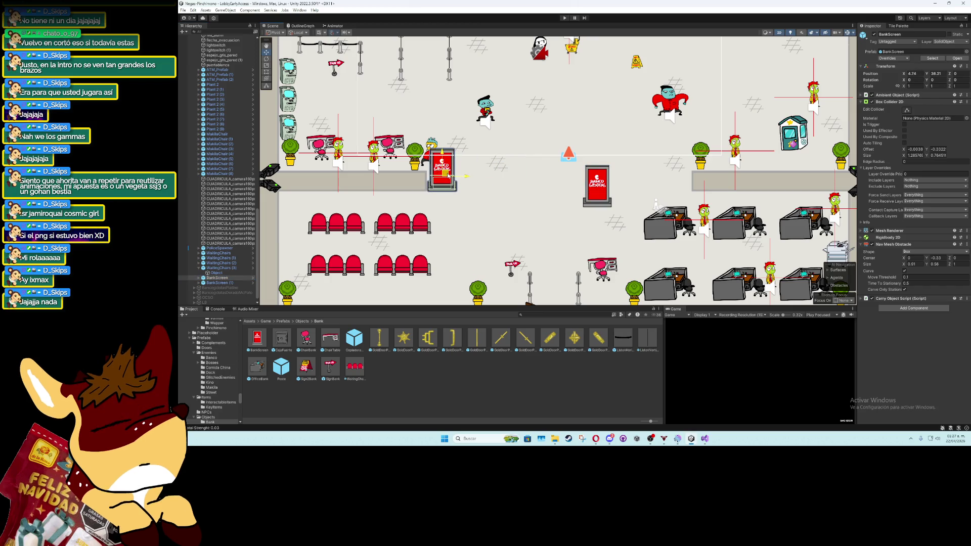
click(234, 282)
mouse_move(602, 194)
mouse_down()
mouse_move(680, 177)
mouse_move(672, 186)
mouse_up()
Make a third bank screen copy and move it to the top-right area near the vault
scroll(672, 186, down, 2)
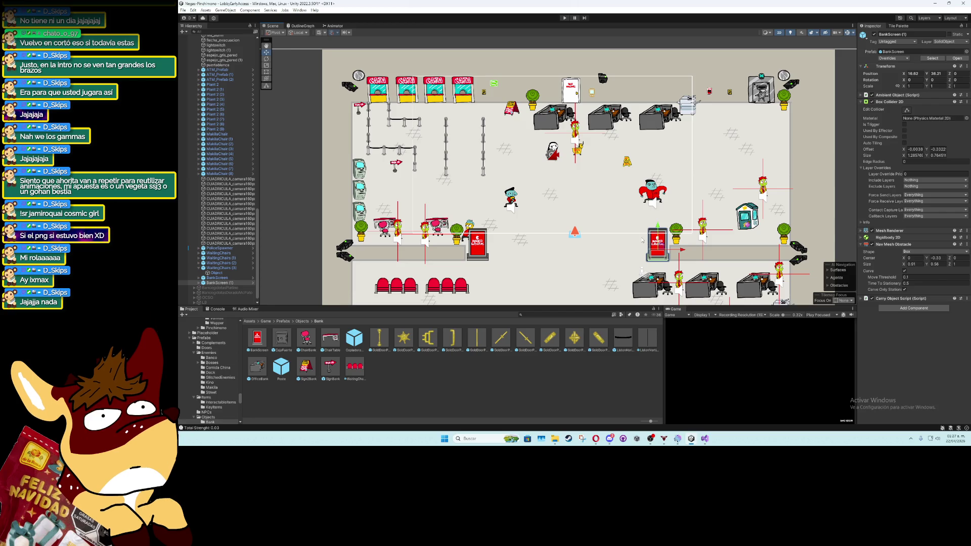
key(ctrl+d)
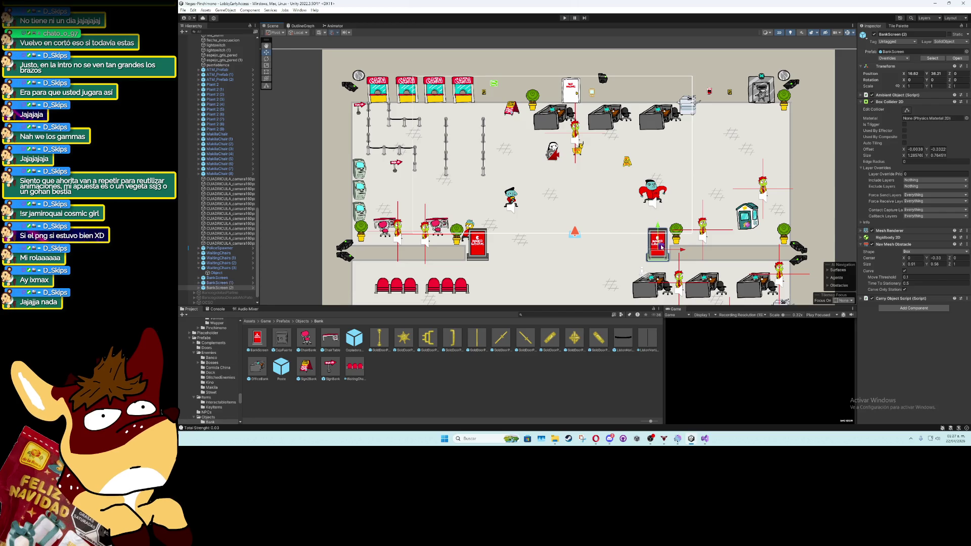
mouse_move(660, 246)
mouse_down()
mouse_move(724, 96)
mouse_move(739, 95)
mouse_move(705, 94)
mouse_up()
click(732, 95)
click(712, 92)
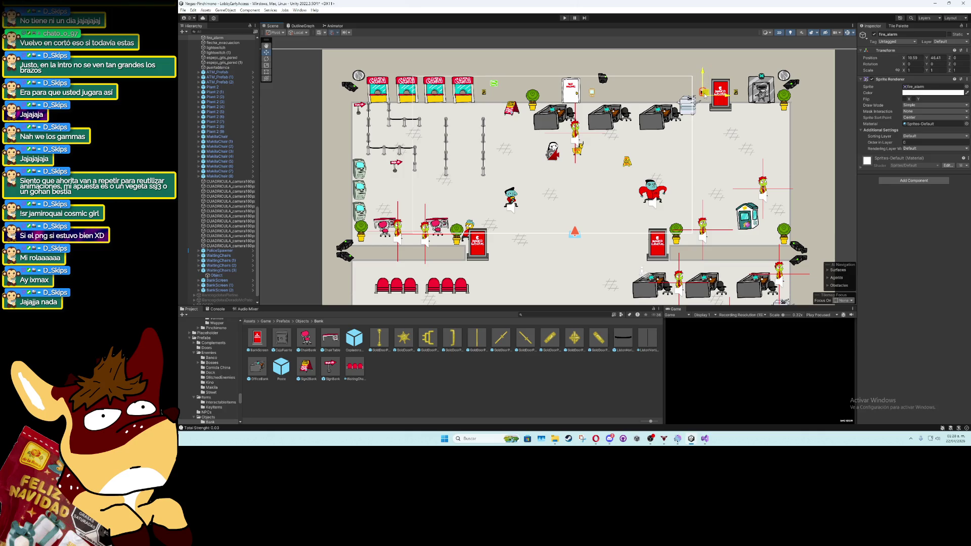
scroll(791, 133, down, 2)
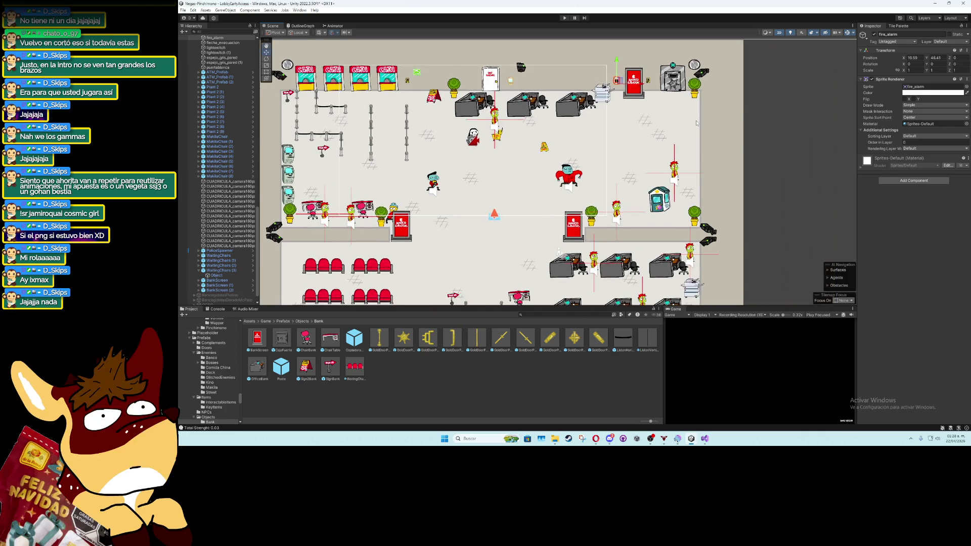
click(638, 86)
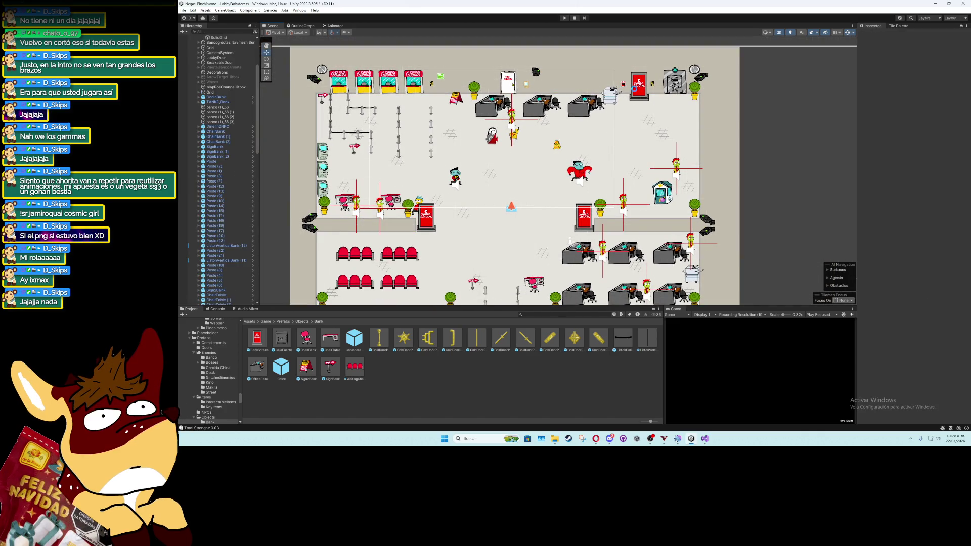
Open the BankScreen prefab, select its Object child, and show the Animation window
click(931, 58)
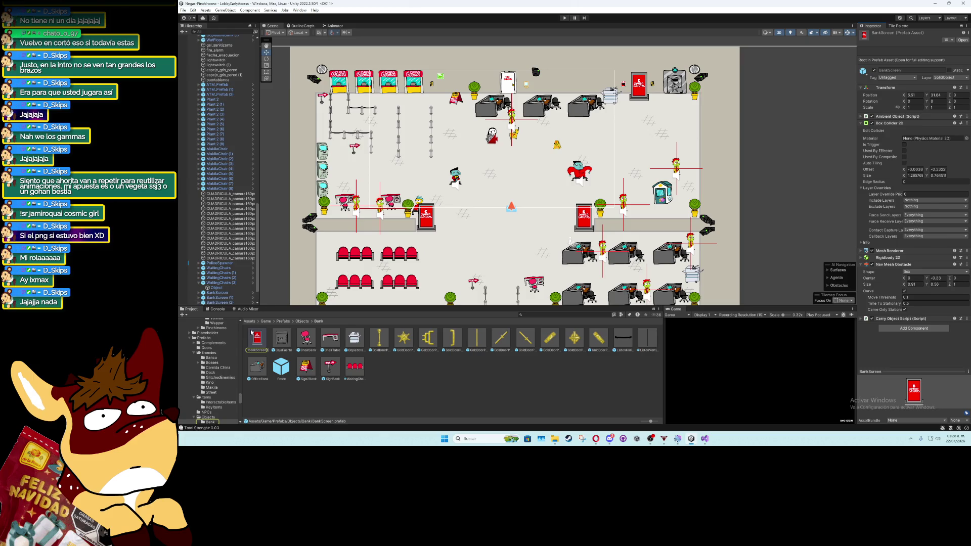
double_click(251, 329)
click(213, 53)
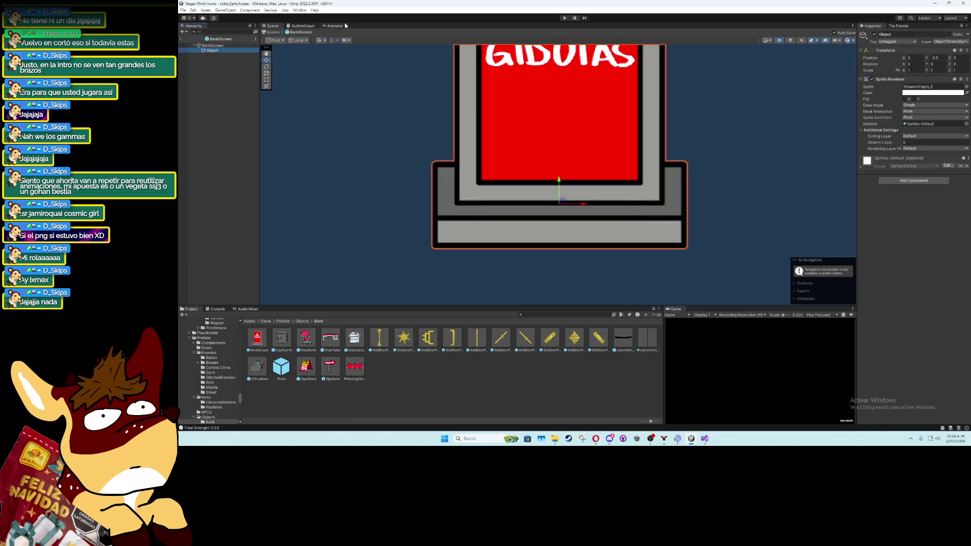
click(299, 10)
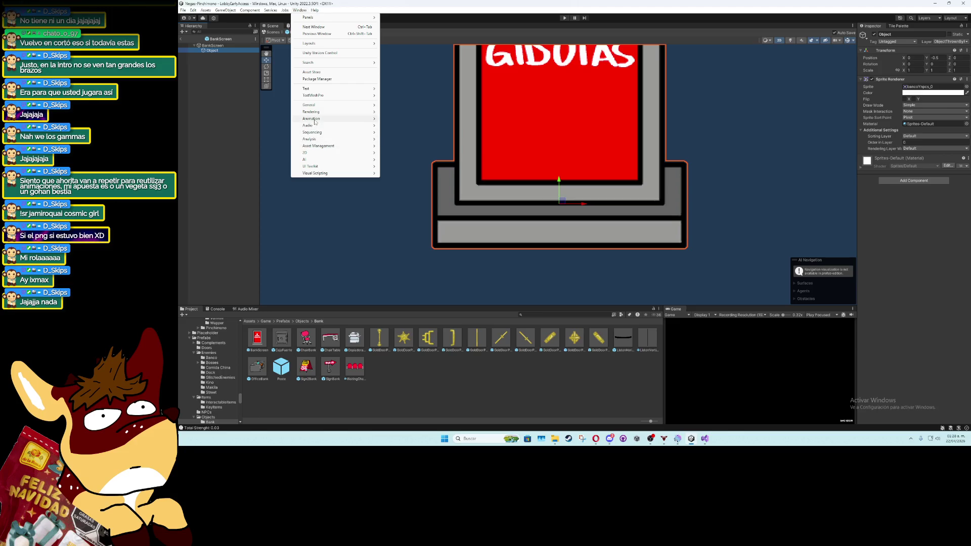
mouse_move(312, 118)
click(397, 118)
Save a new BankScreenAnim clip in a new Bank folder under Art/Animations/Objects
click(692, 257)
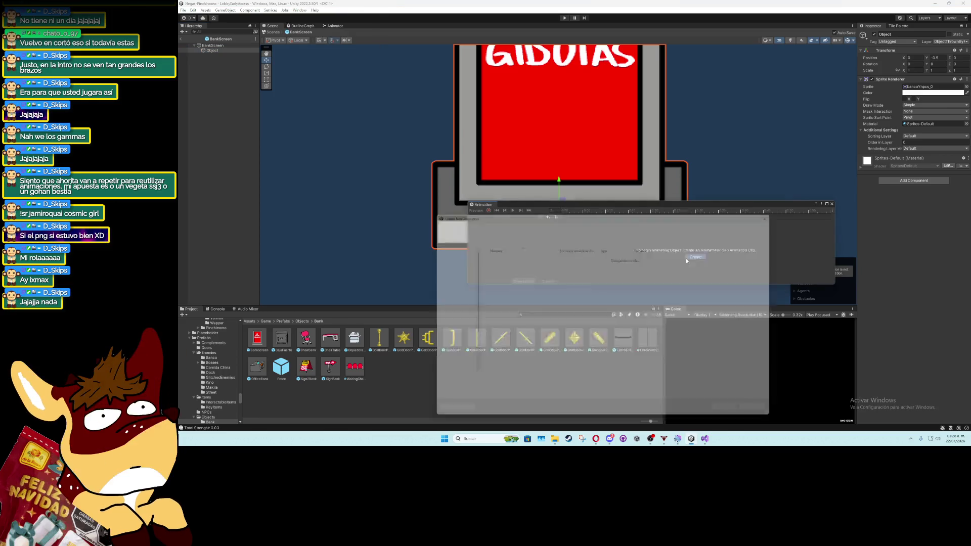
double_click(561, 255)
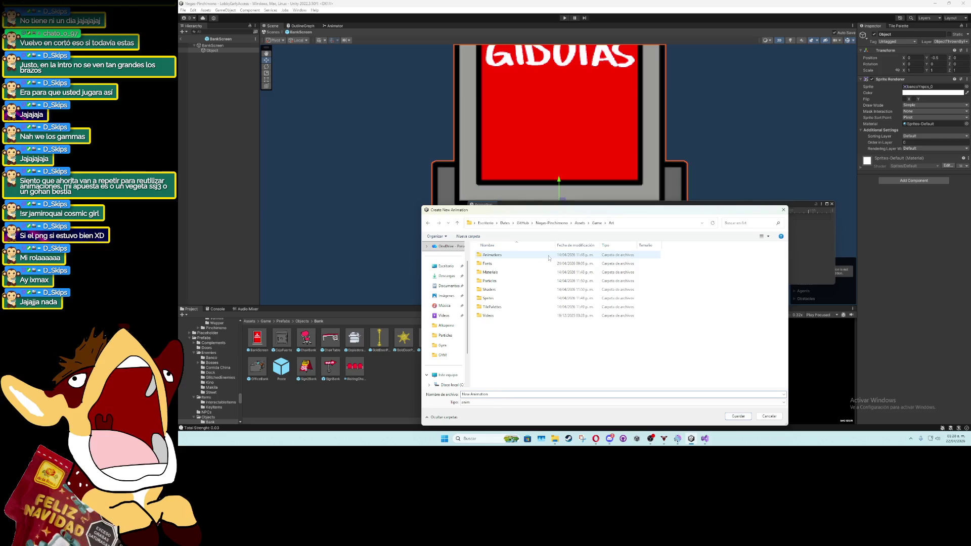
double_click(556, 255)
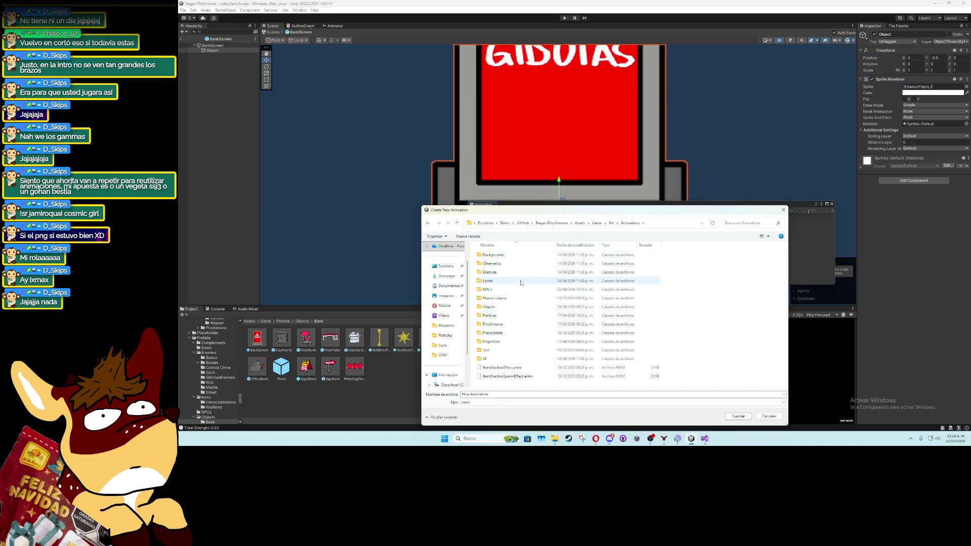
double_click(518, 306)
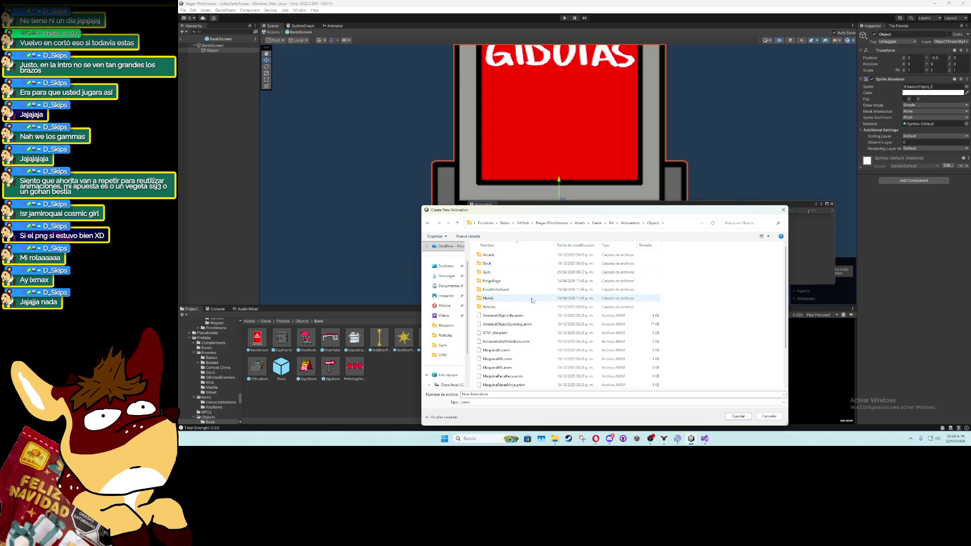
right_click(732, 324)
mouse_move(748, 415)
click(835, 368)
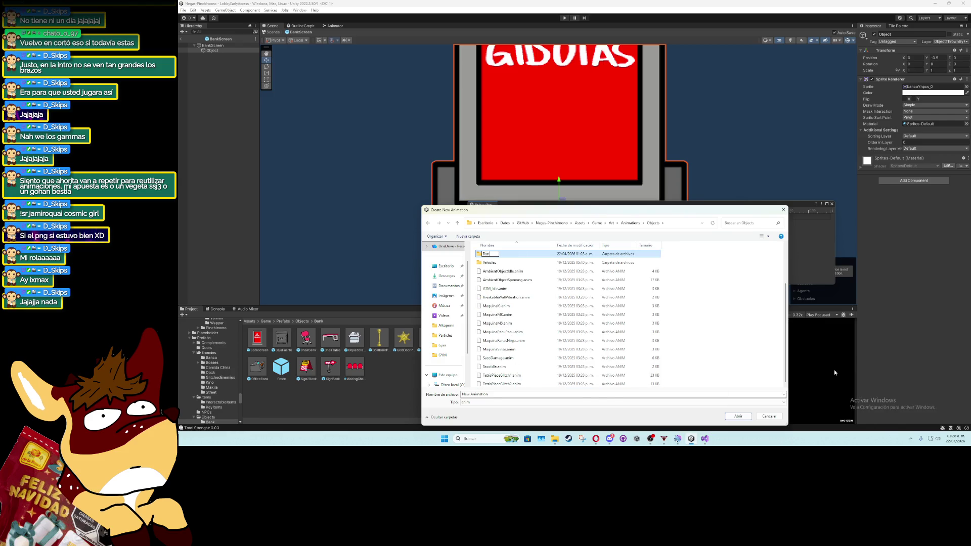
key(Return)
text(BiiAnim)
key(Return)
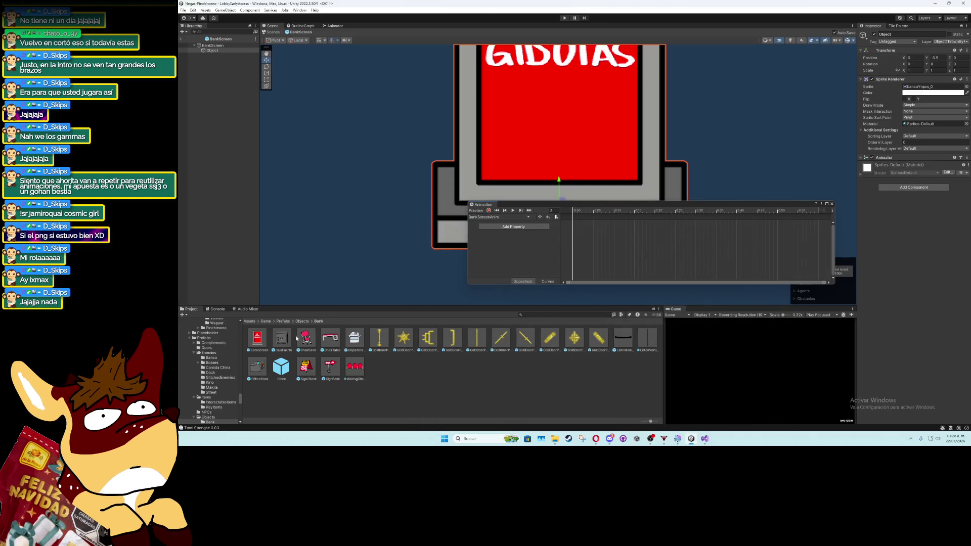
Drag the bancoYnpcs screen sprites onto the timeline as keyframes and preview the animation
click(937, 87)
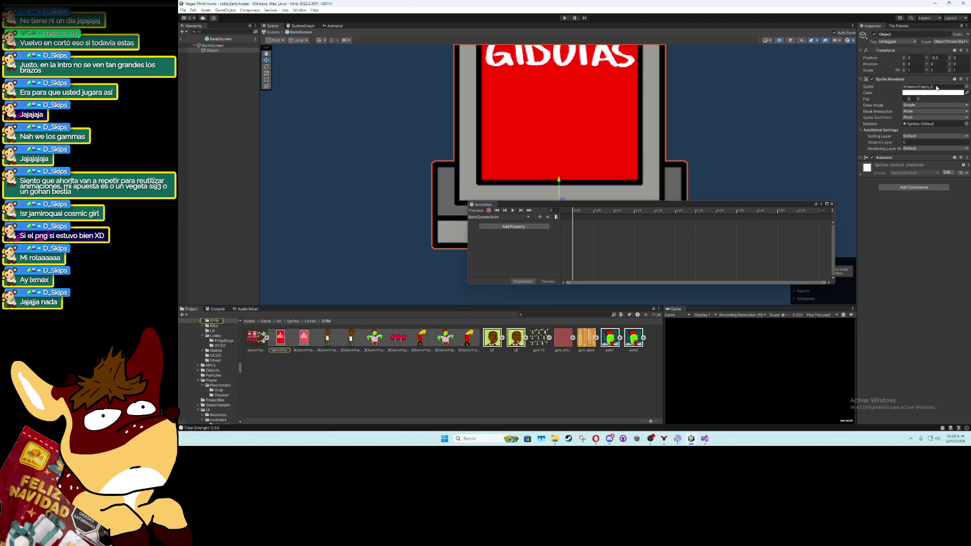
drag(280, 337, 639, 249)
drag(285, 340, 592, 232)
drag(304, 338, 621, 232)
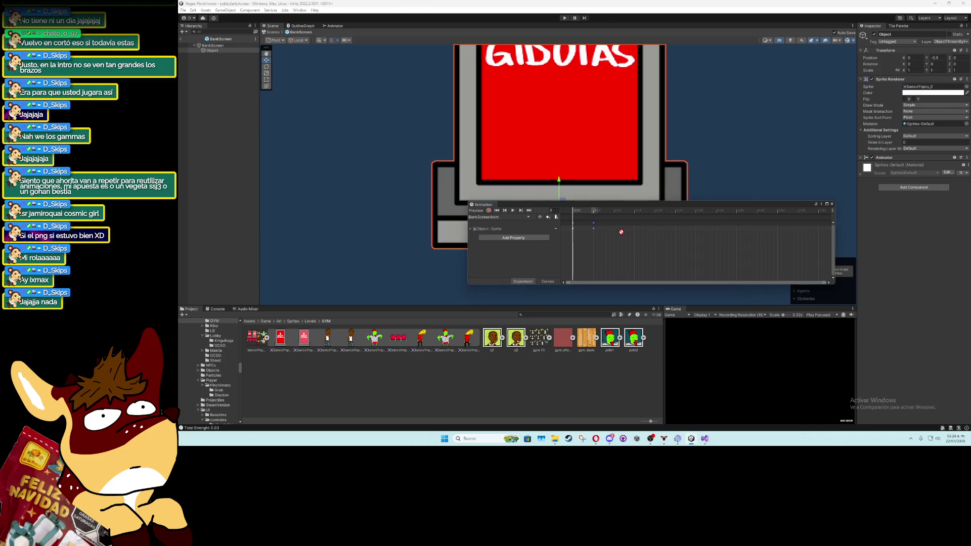
click(513, 211)
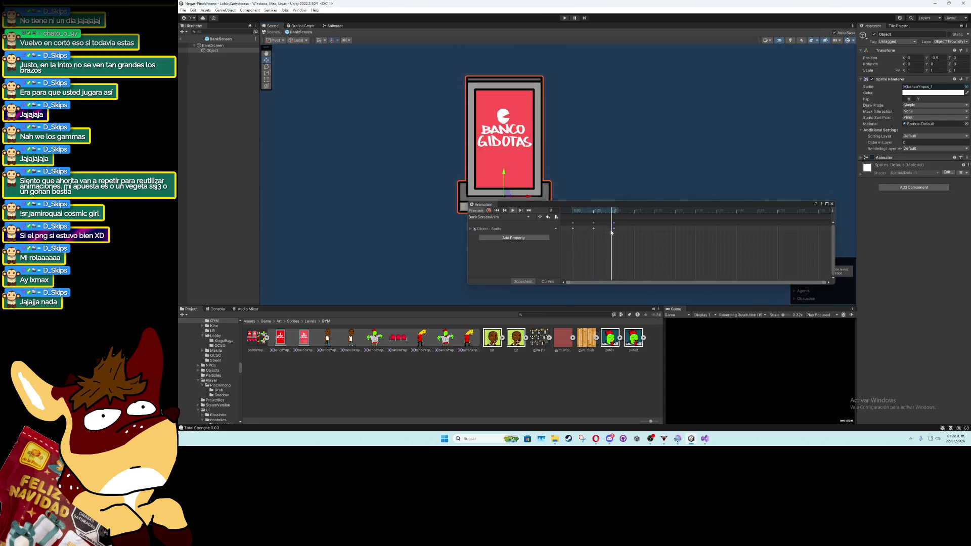
mouse_move(617, 235)
mouse_down()
mouse_move(574, 228)
mouse_move(608, 229)
mouse_up()
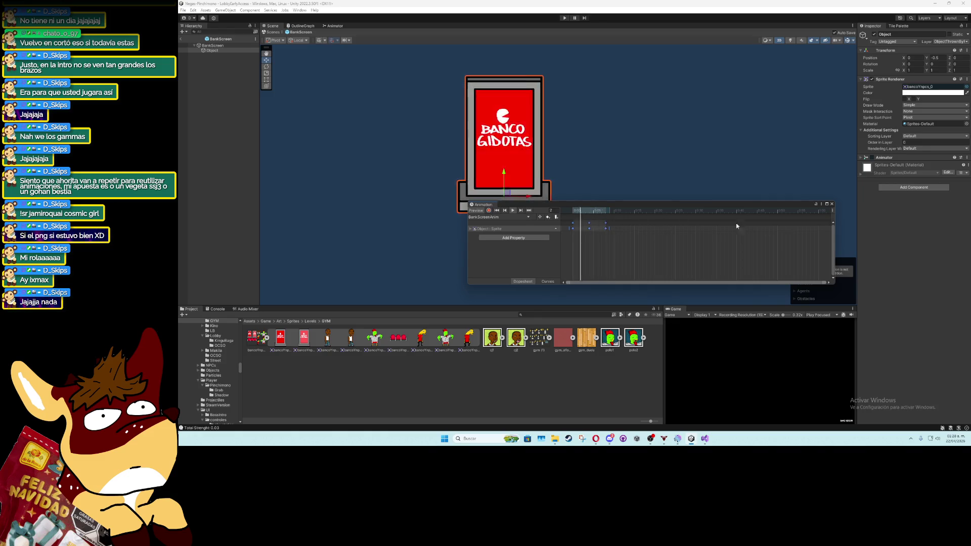
Close the Animation window and open the bancoYnpcs sheet in the Sprite Editor
click(832, 204)
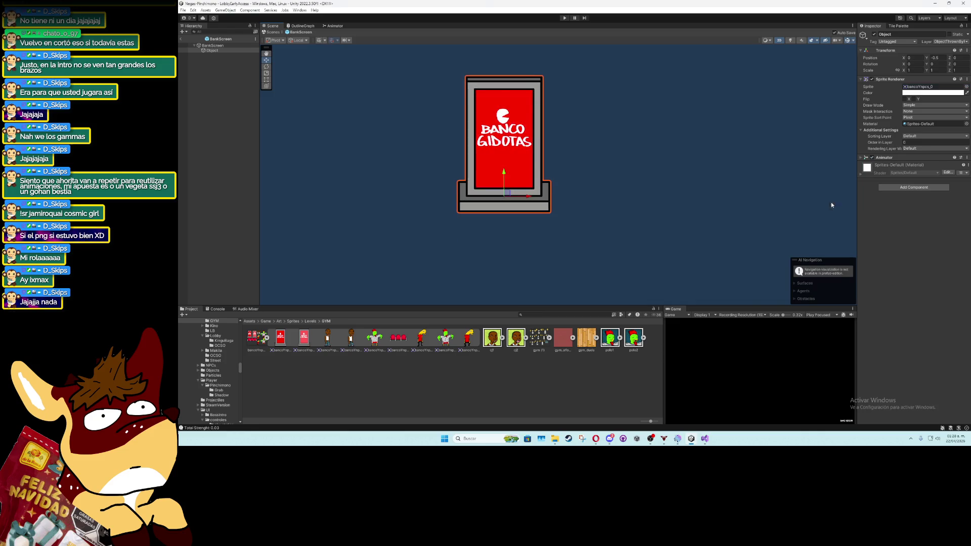
click(302, 344)
click(956, 99)
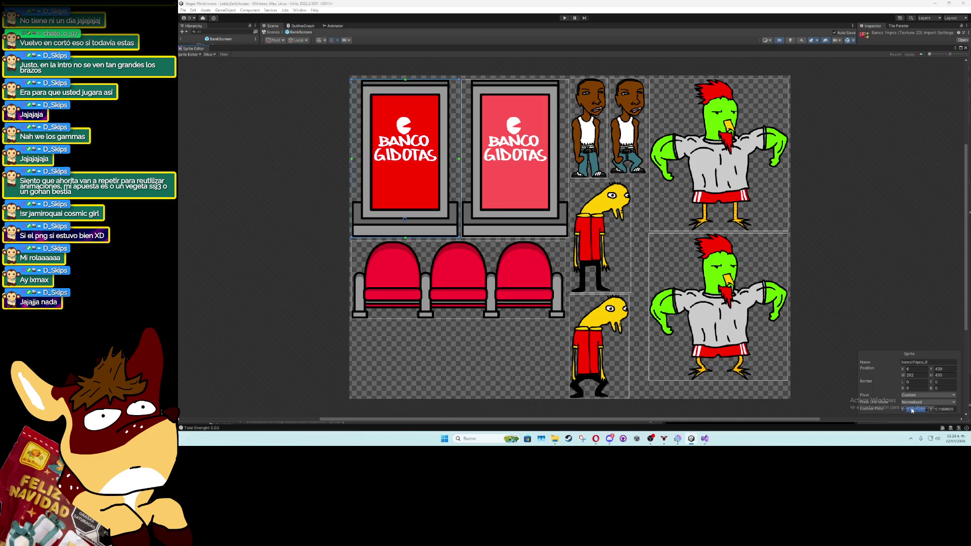
Give both bank screen sprites custom pivot values and apply the changes
click(523, 215)
text(0)
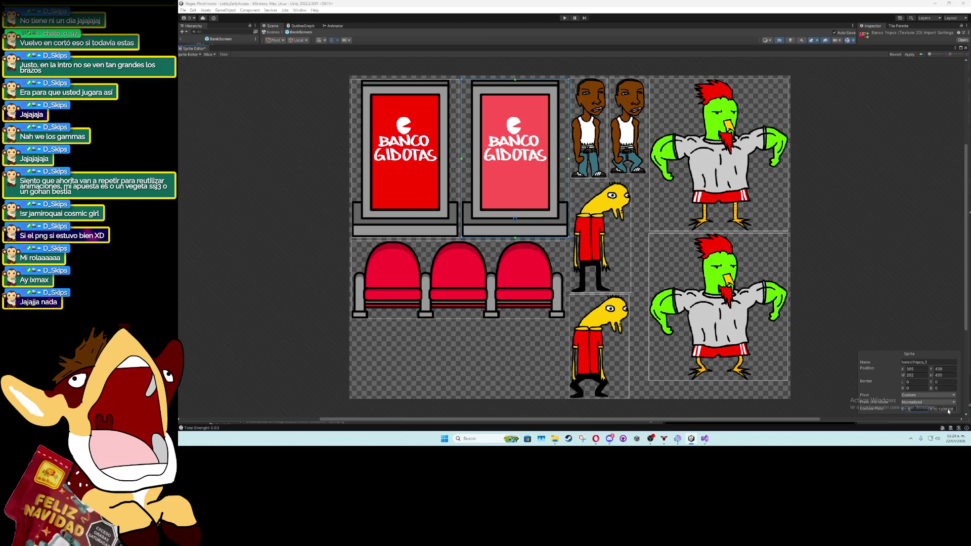
click(950, 410)
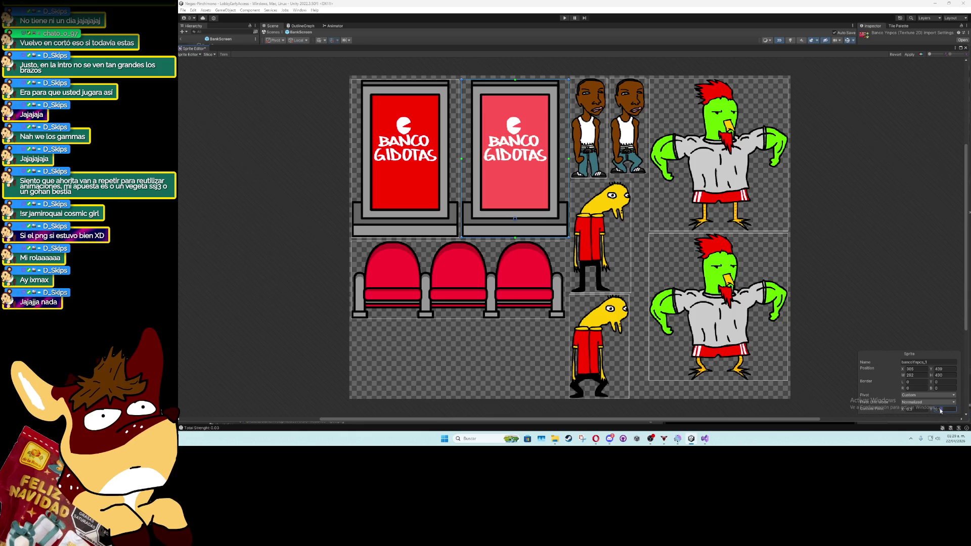
click(412, 204)
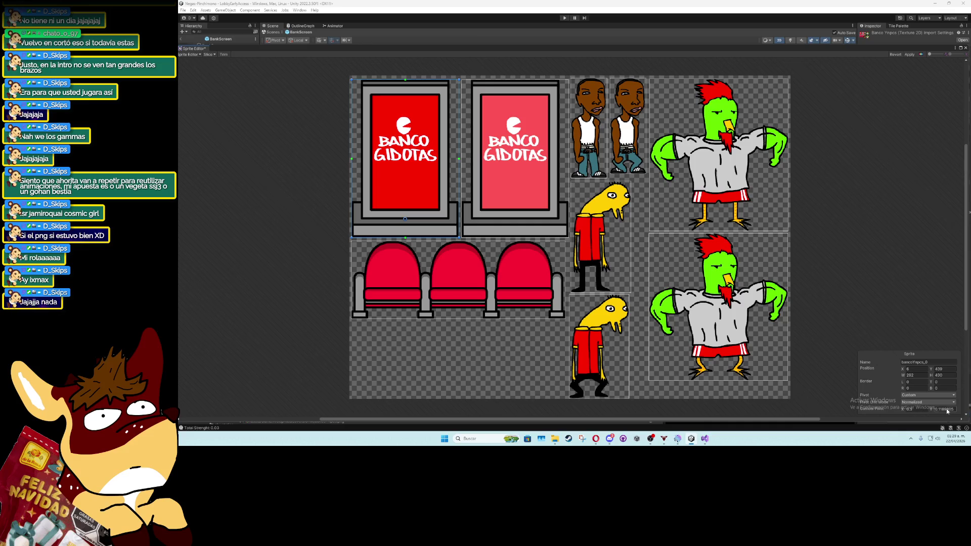
click(911, 55)
Close the Sprite Editor and Animation windows and leave prefab editing for the level
click(965, 48)
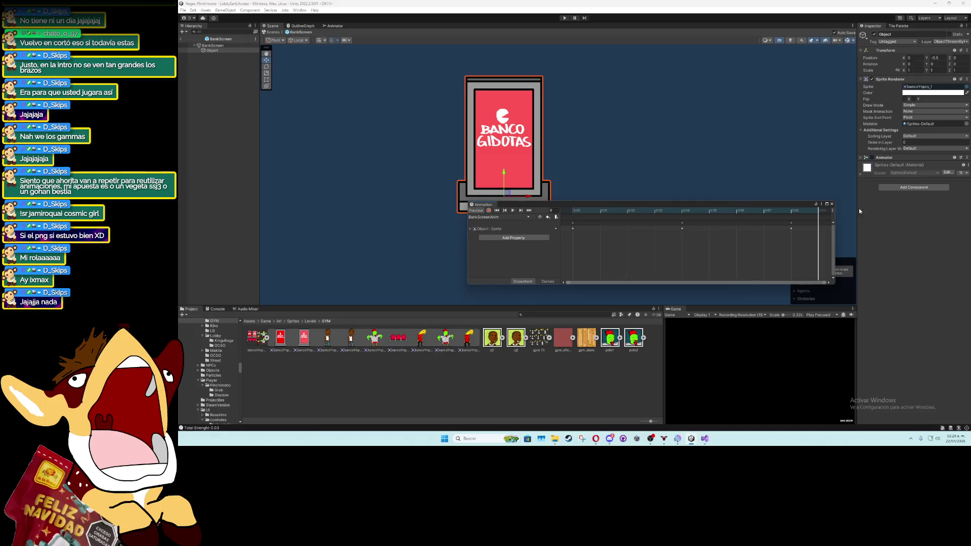
click(832, 204)
click(862, 229)
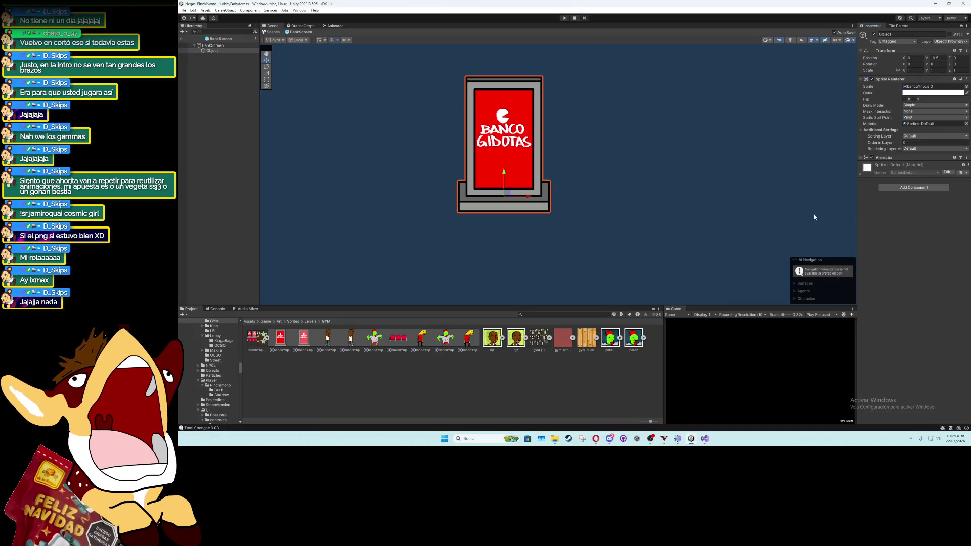
click(183, 33)
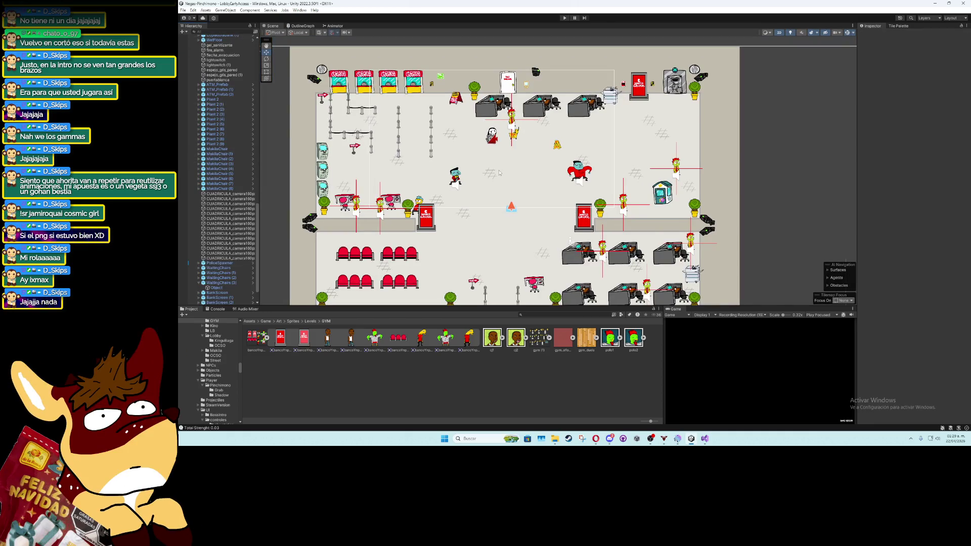
Duplicate two waiting chair sets and move the copies to the lobby's upper centre
scroll(498, 172, down, 2)
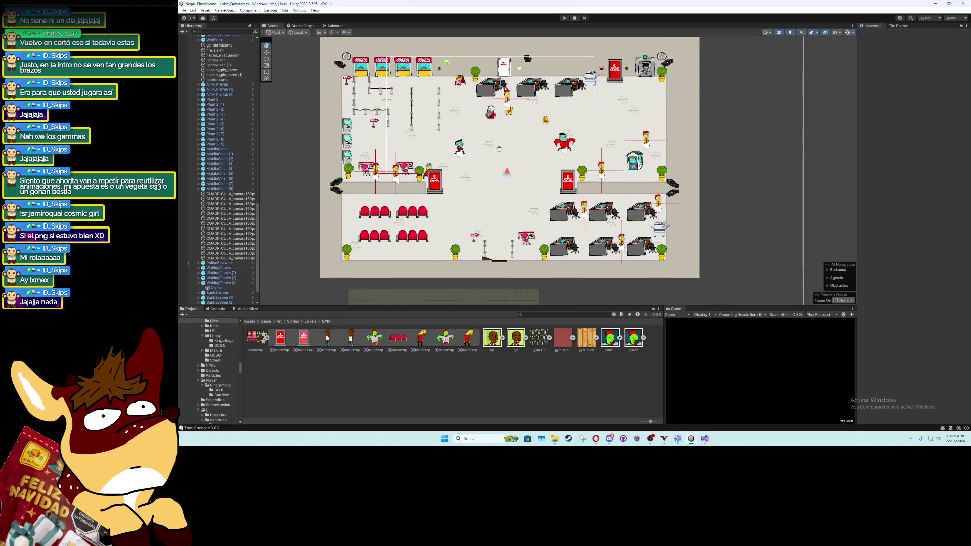
drag(499, 151, 497, 133)
click(267, 337)
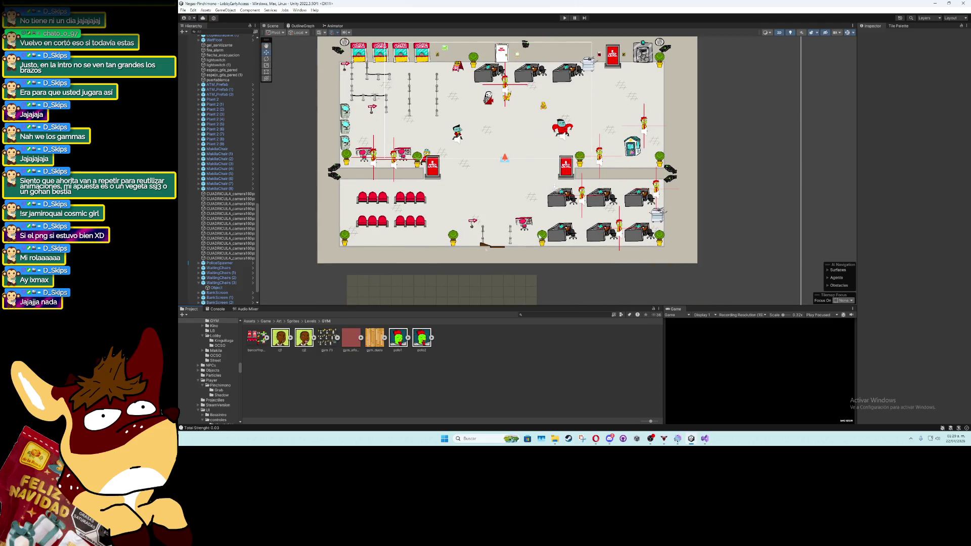
scroll(556, 192, down, 1)
scroll(556, 192, up, 1)
drag(538, 168, 538, 196)
scroll(539, 202, up, 2)
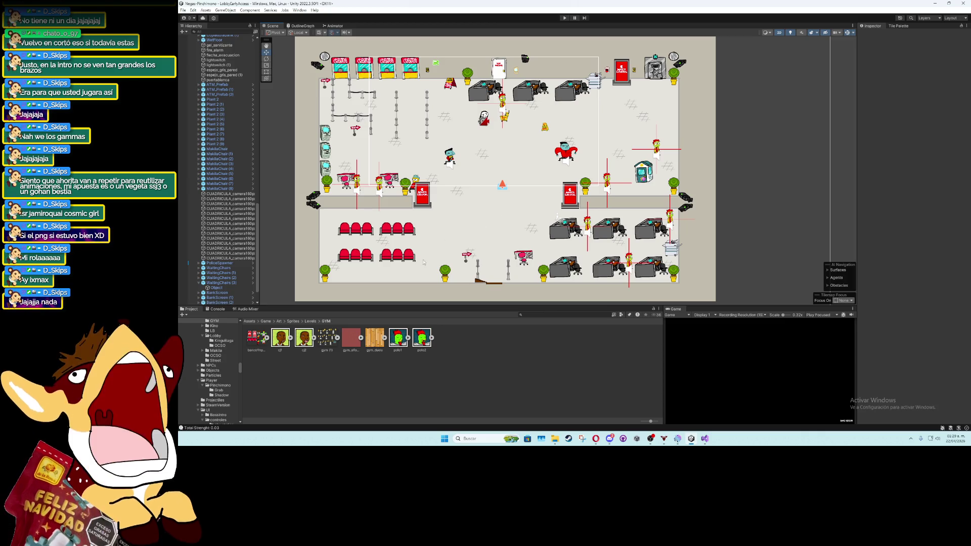
click(220, 293)
ctrl+click(217, 283)
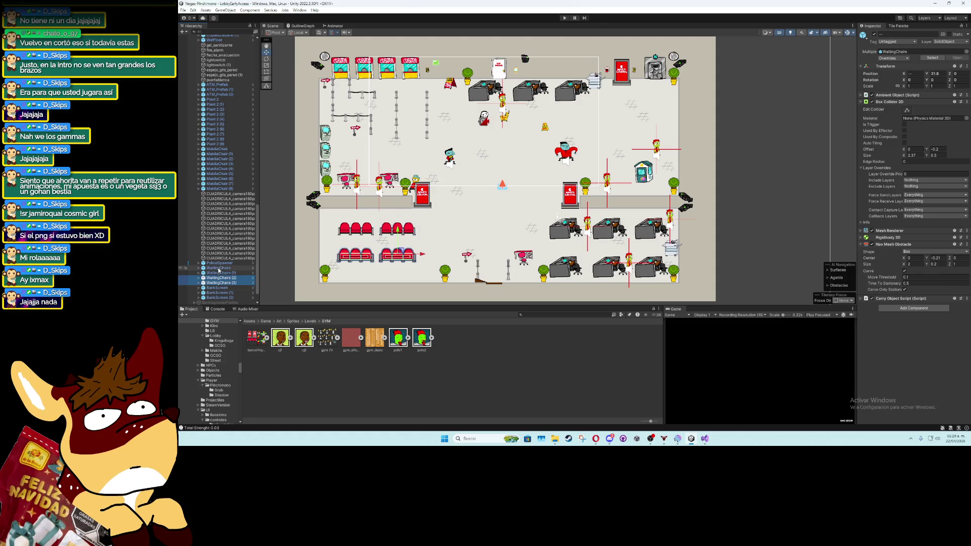
key(ctrl+d)
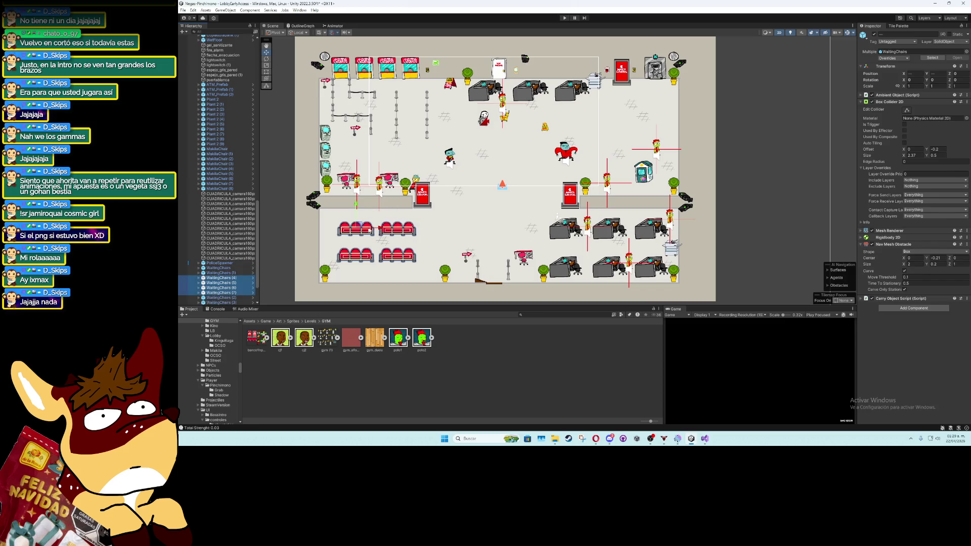
mouse_move(370, 230)
mouse_down()
mouse_move(466, 139)
mouse_move(485, 139)
mouse_up()
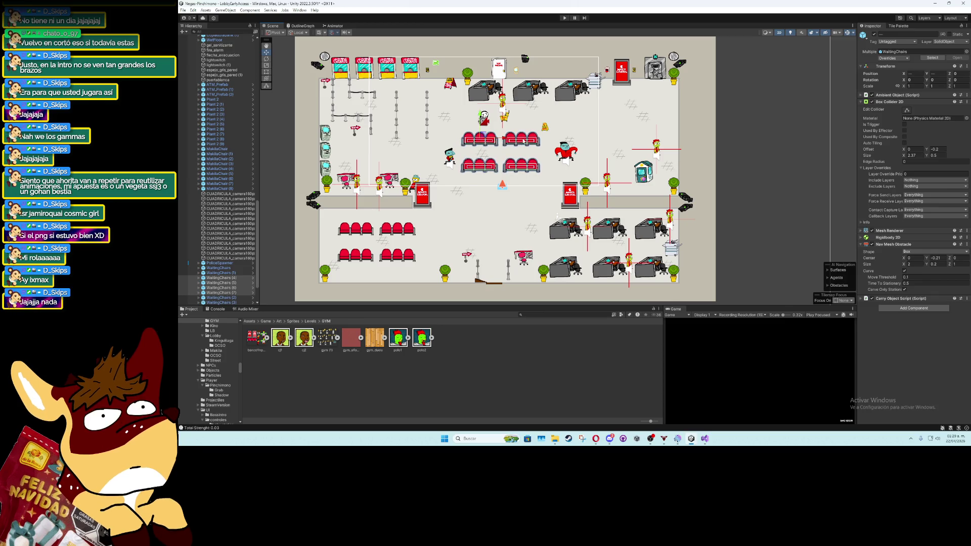
Move the wet-floor sign and the mop further right, then clear the selection
scroll(545, 127, up, 2)
click(545, 127)
mouse_move(545, 126)
mouse_down()
mouse_move(625, 122)
mouse_move(624, 110)
mouse_up()
click(493, 114)
drag(494, 113, 593, 105)
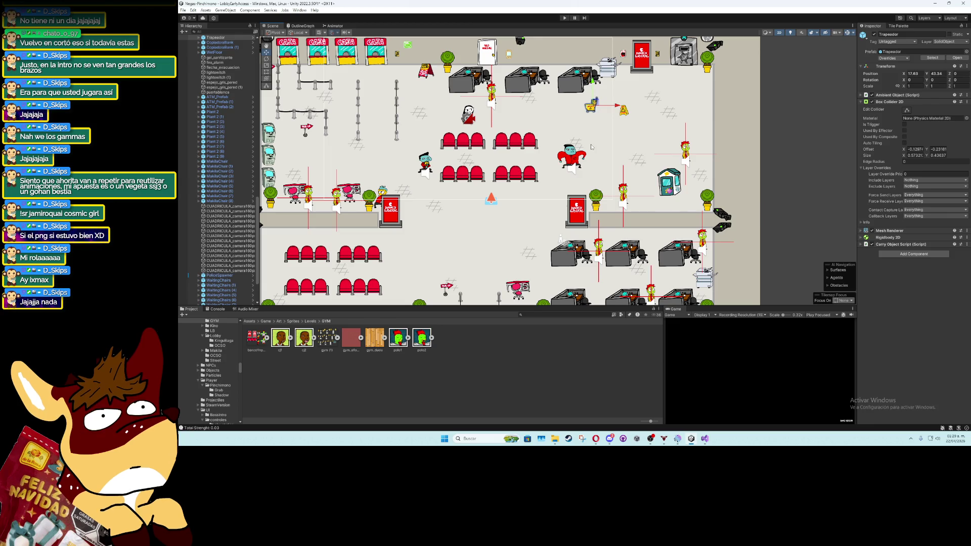
scroll(461, 213, down, 3)
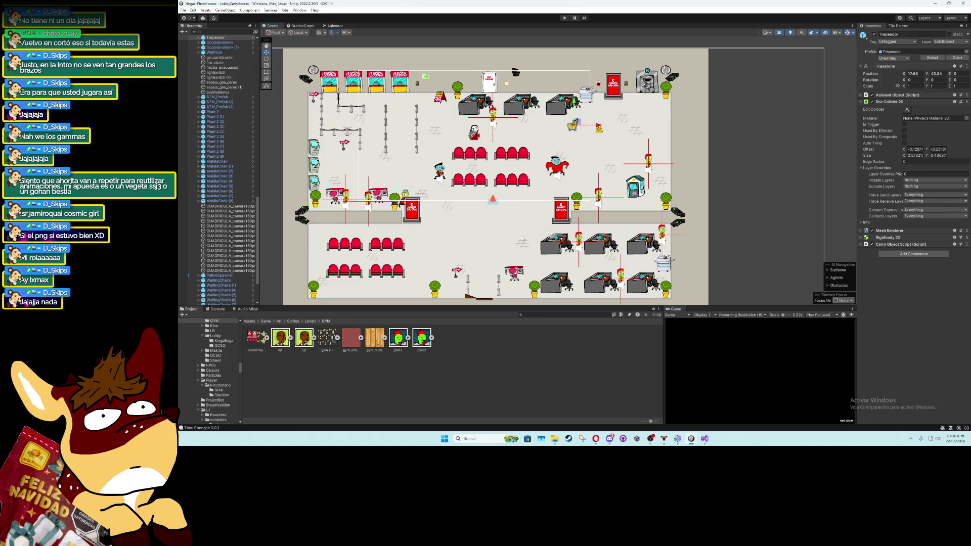
scroll(522, 239, up, 2)
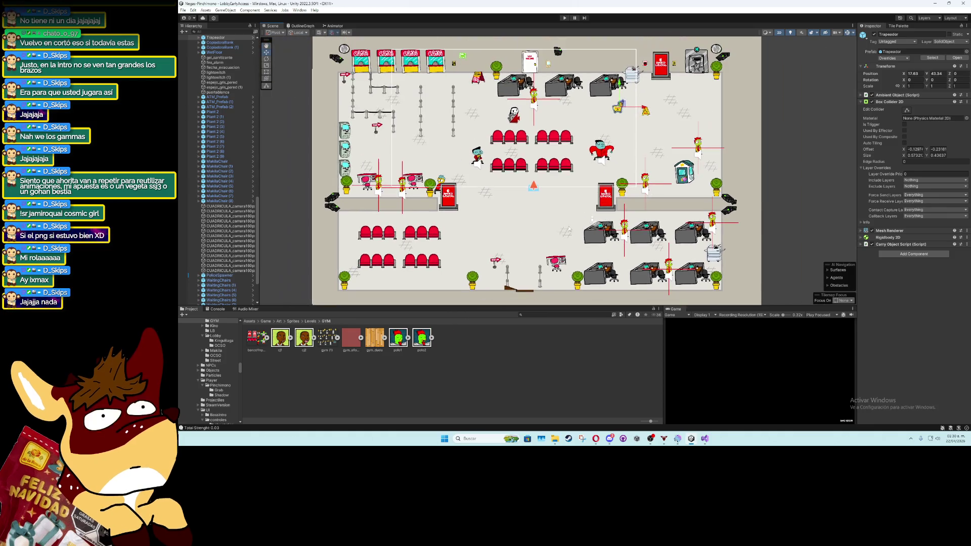
click(775, 197)
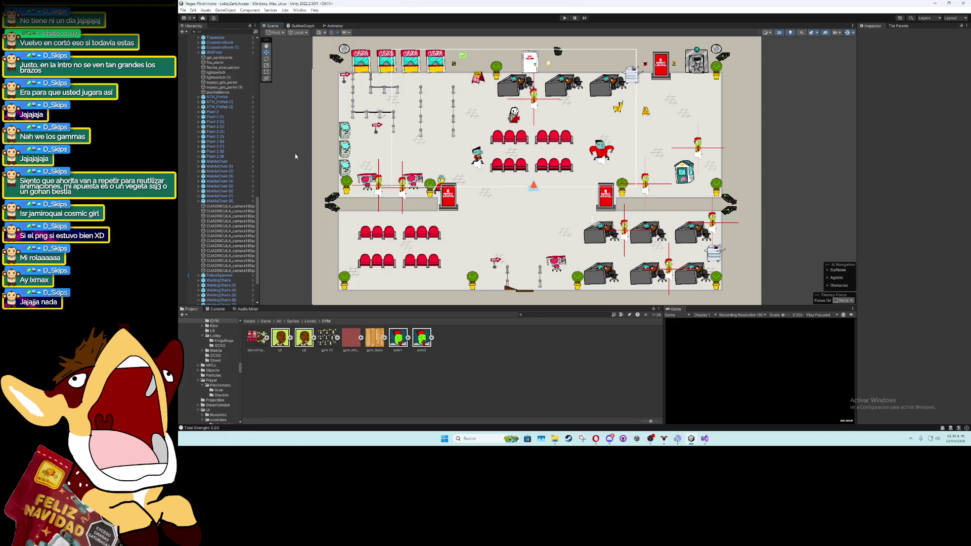
scroll(225, 217, up, 5)
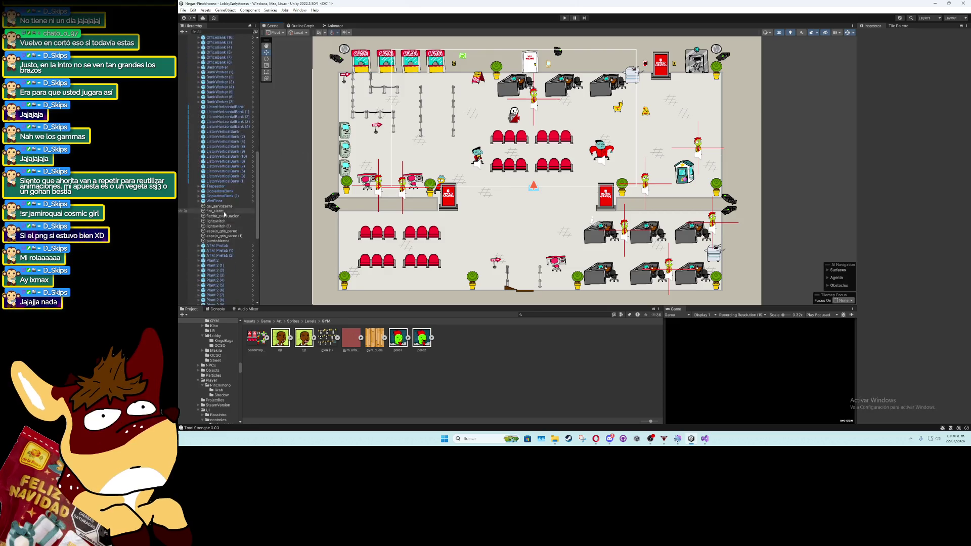
scroll(226, 217, up, 15)
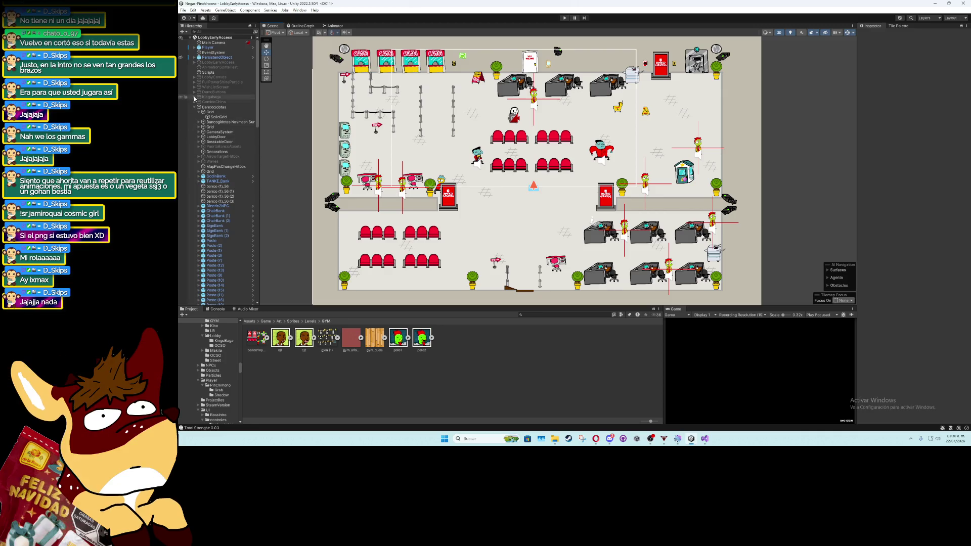
Deactivate Bancogidotas, activate BancogidotasDoradoMcPato, and frame its vault room in the Scene view
click(194, 106)
click(214, 107)
key(alt+shift+a)
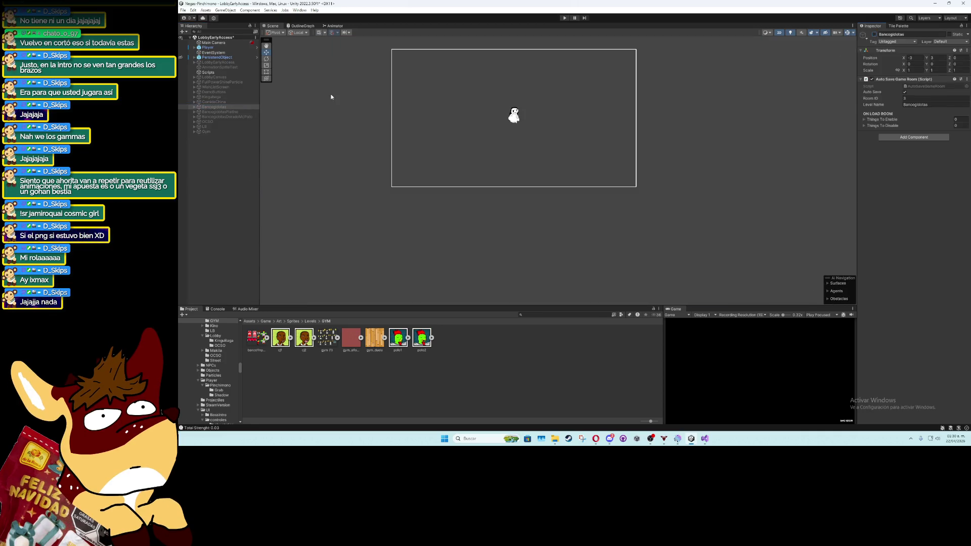
click(251, 116)
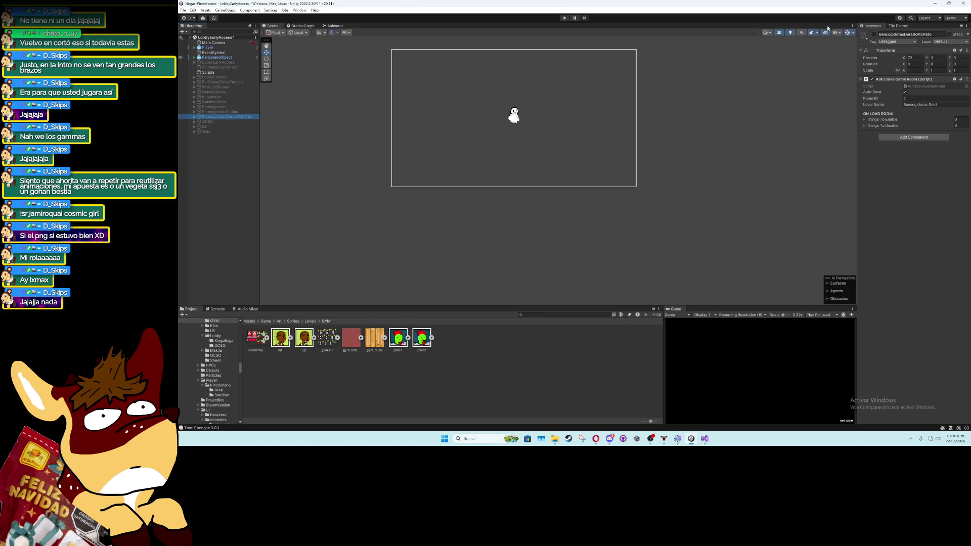
key(alt+shift+a)
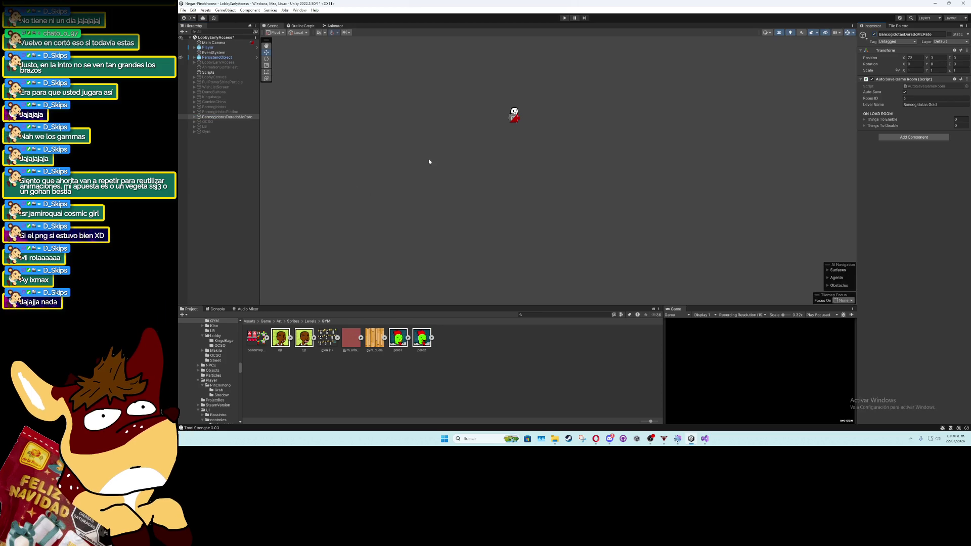
key(f)
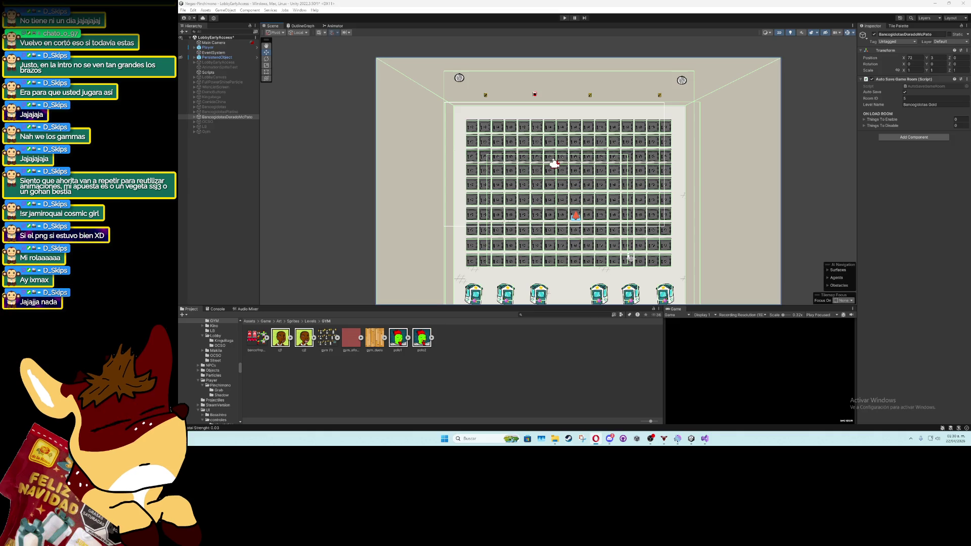
click(396, 147)
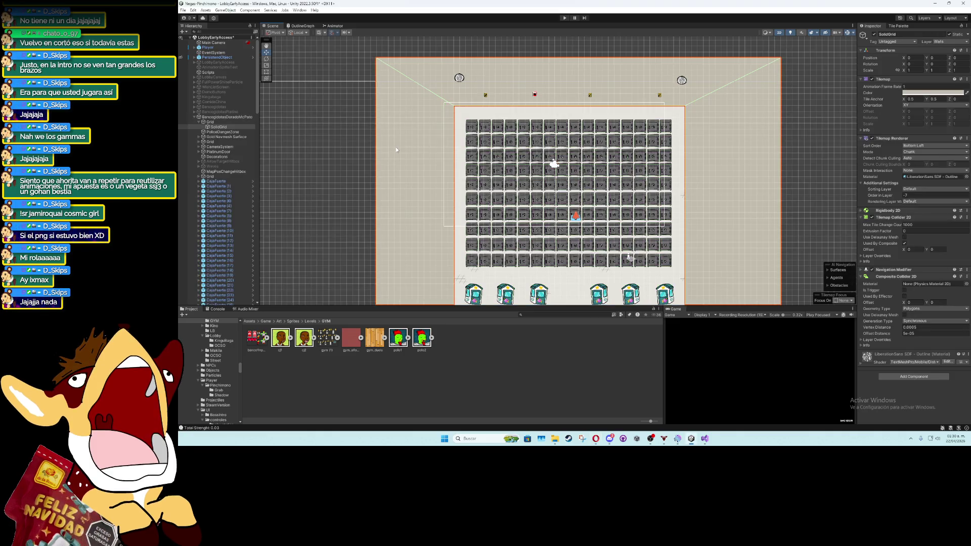
Tint the SolidGrid wall tilemap yellow with hex D5BF28
click(940, 93)
click(951, 223)
key(ctrl+v)
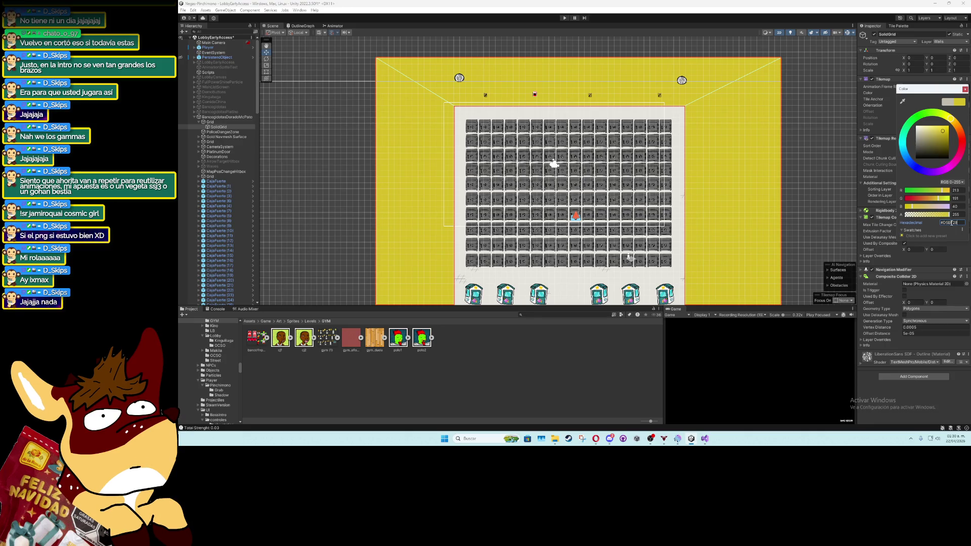
click(964, 89)
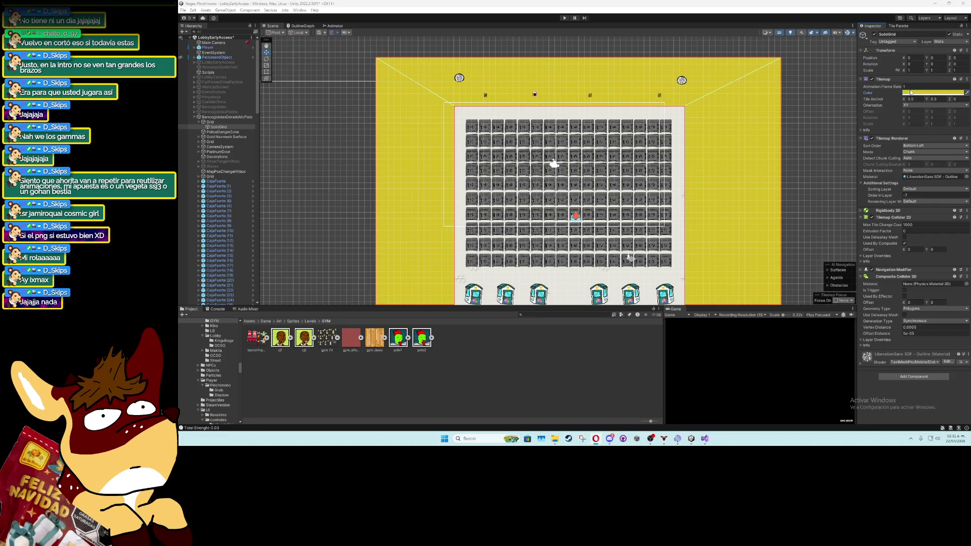
Check the Outline floor tilemap's colour, then go up to the Levels sprite folder
click(686, 138)
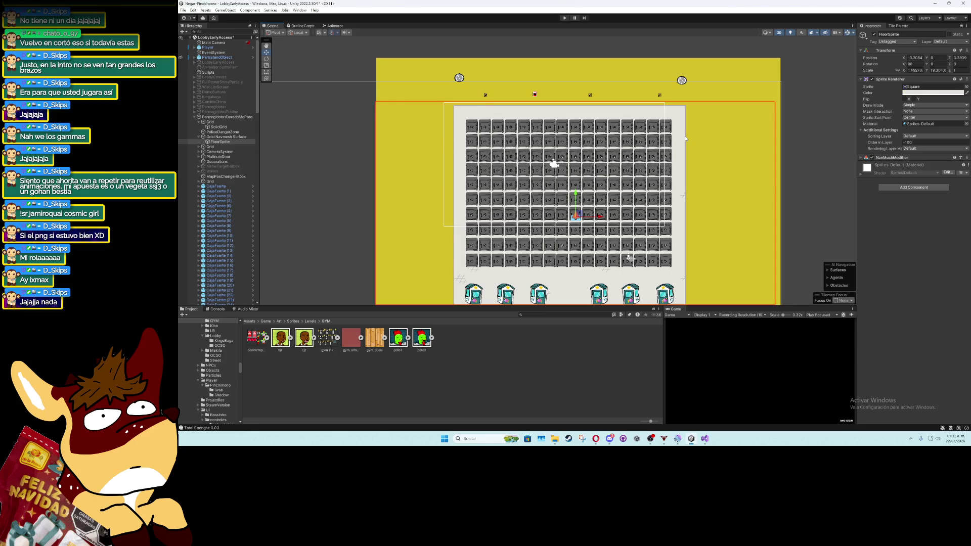
click(685, 139)
click(920, 93)
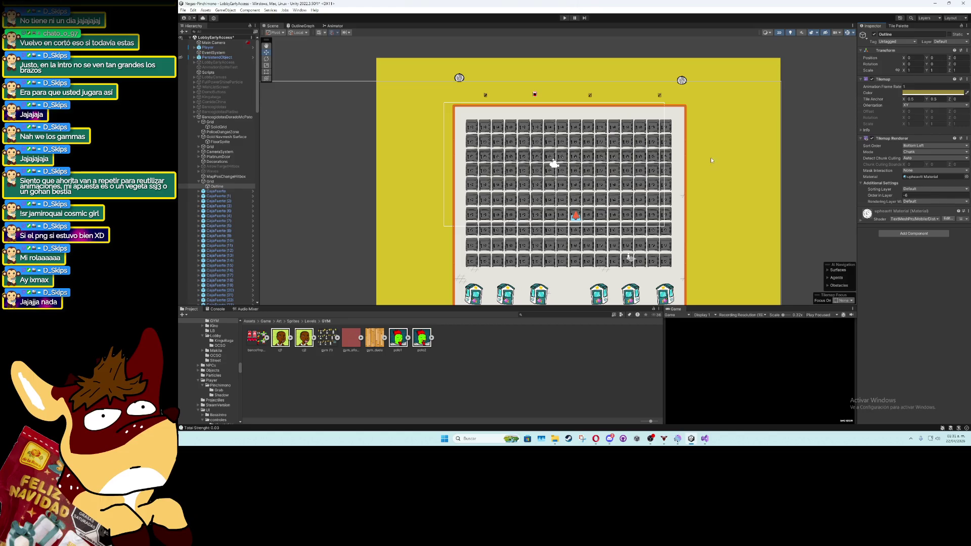
click(794, 149)
scroll(674, 150, up, 5)
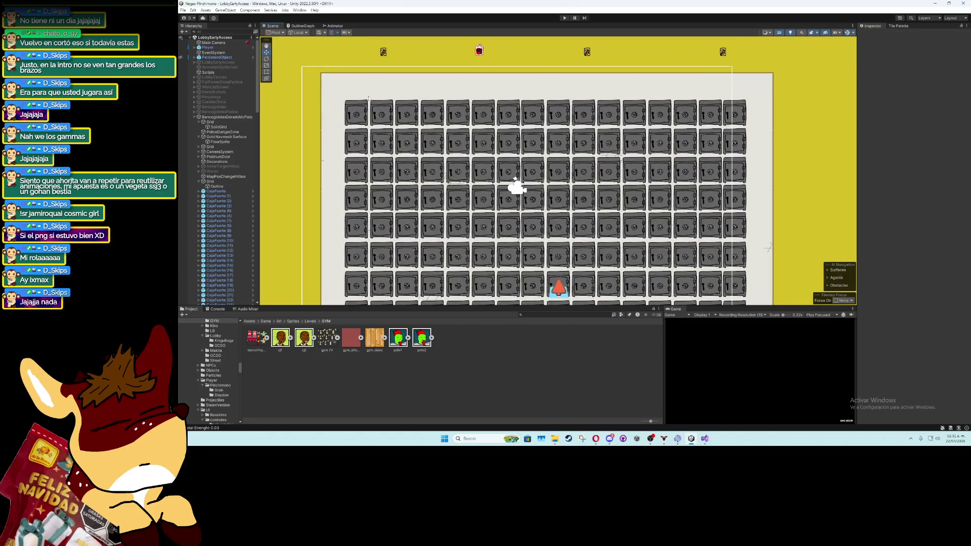
click(309, 321)
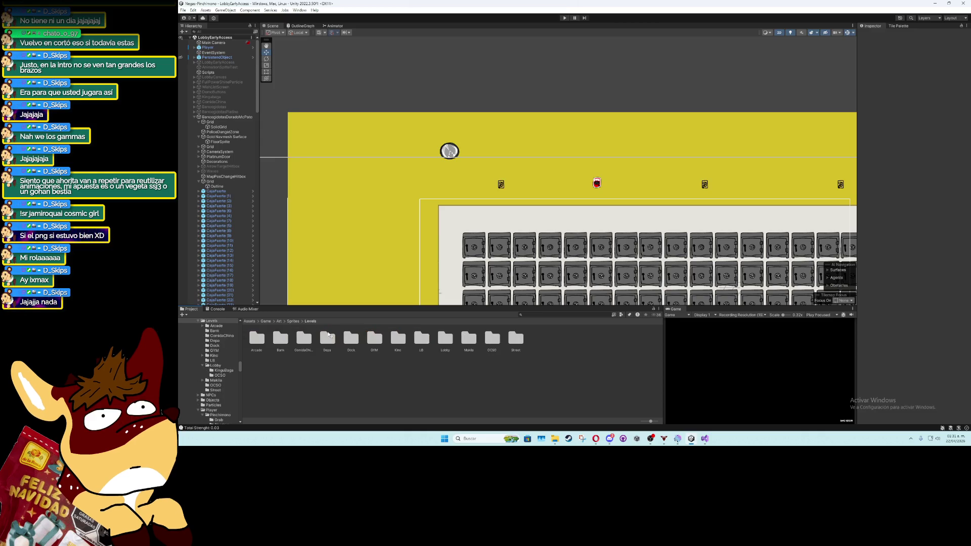
Place the boveda_pared sprite in the scene and import it at 200 pixels per unit with Point filtering
double_click(287, 344)
mouse_move(286, 344)
mouse_down()
mouse_move(460, 196)
mouse_move(482, 95)
mouse_move(496, 152)
mouse_up()
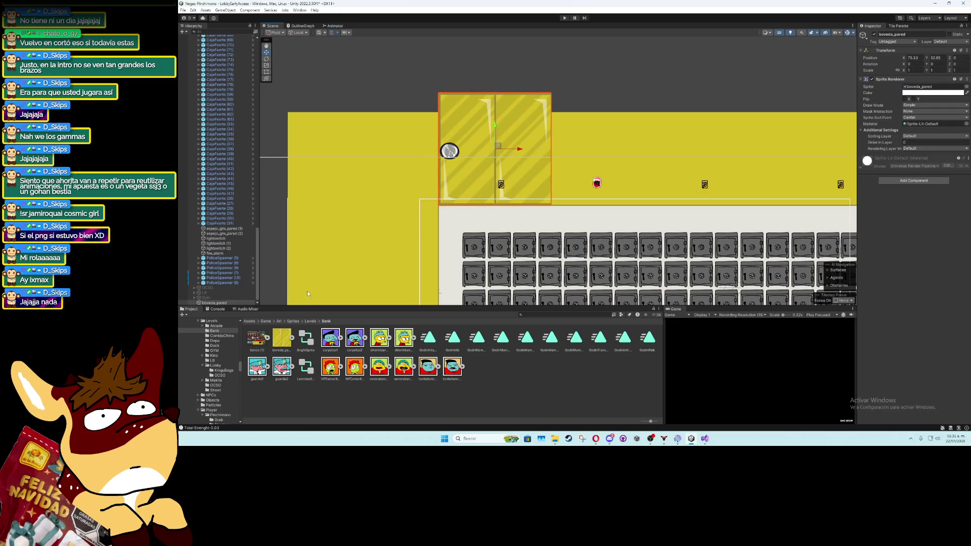
click(285, 334)
click(931, 74)
text(200)
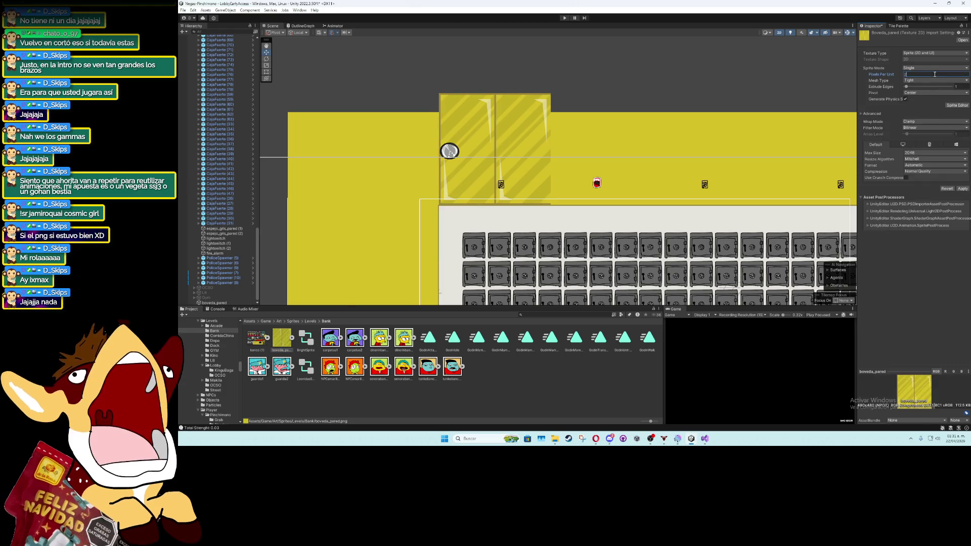
click(934, 127)
click(920, 132)
click(962, 189)
Position the vault door on the yellow wall and set its Order in Layer to -2
click(513, 148)
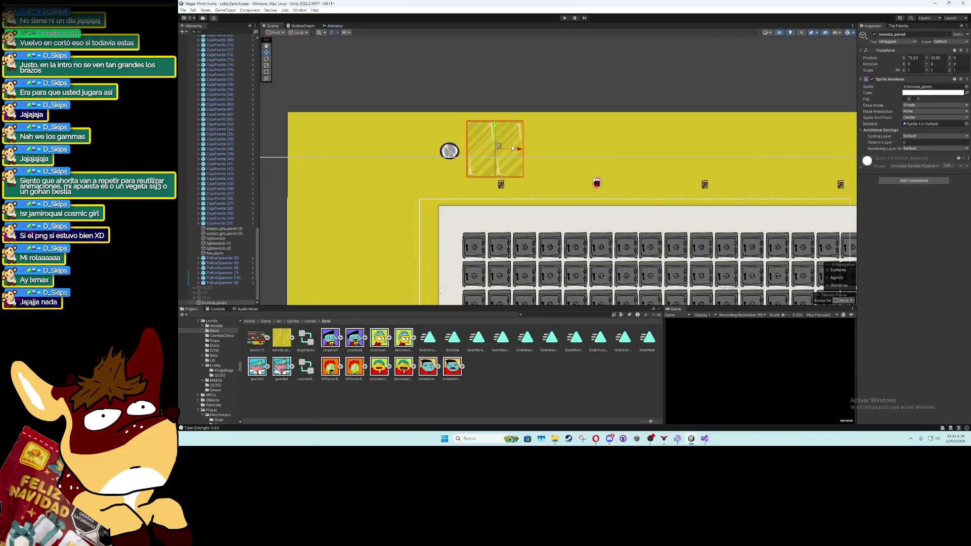
drag(480, 168, 469, 173)
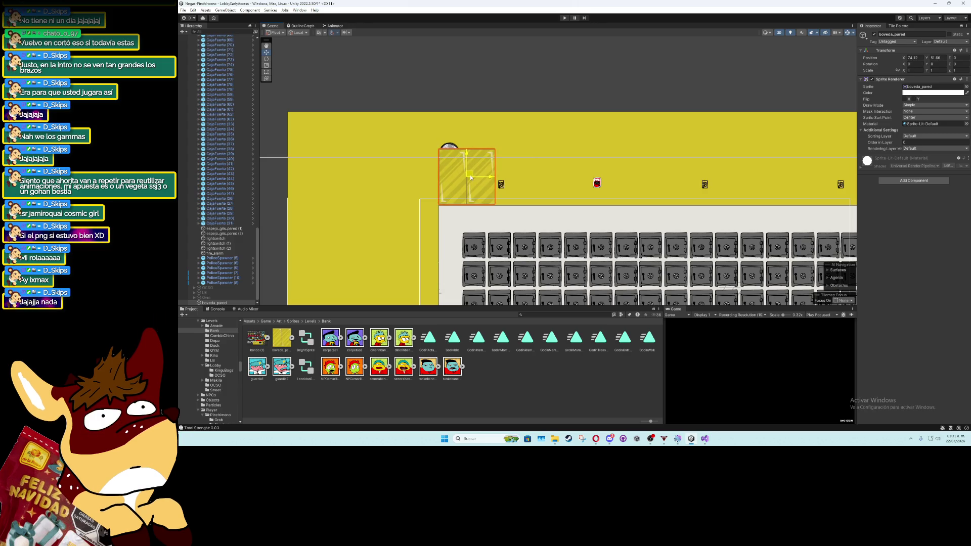
scroll(467, 174, up, 3)
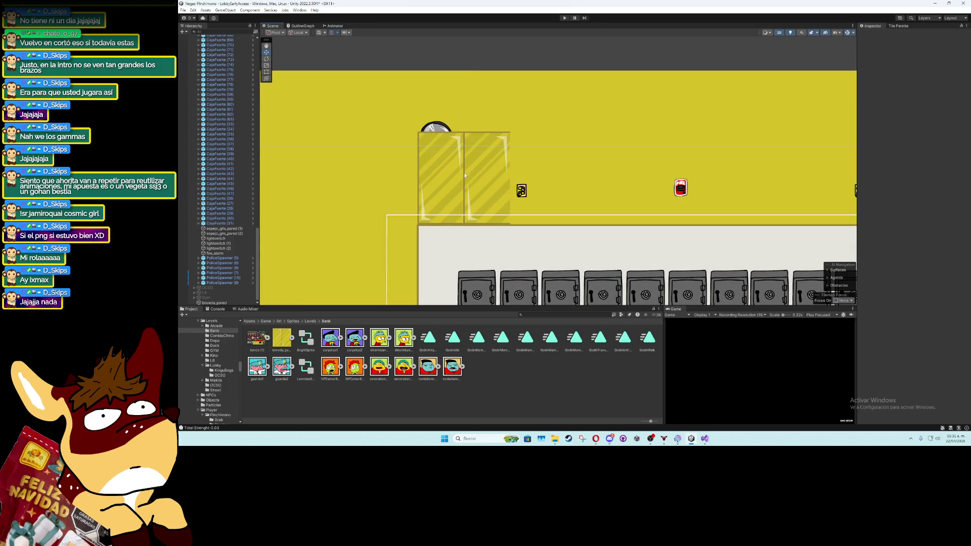
scroll(465, 173, up, 2)
click(466, 177)
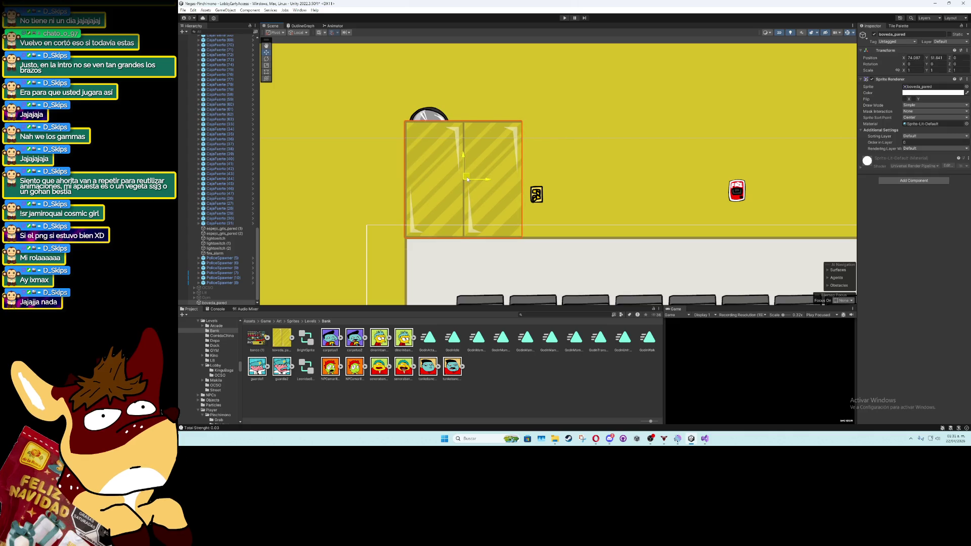
click(516, 39)
scroll(434, 184, up, 2)
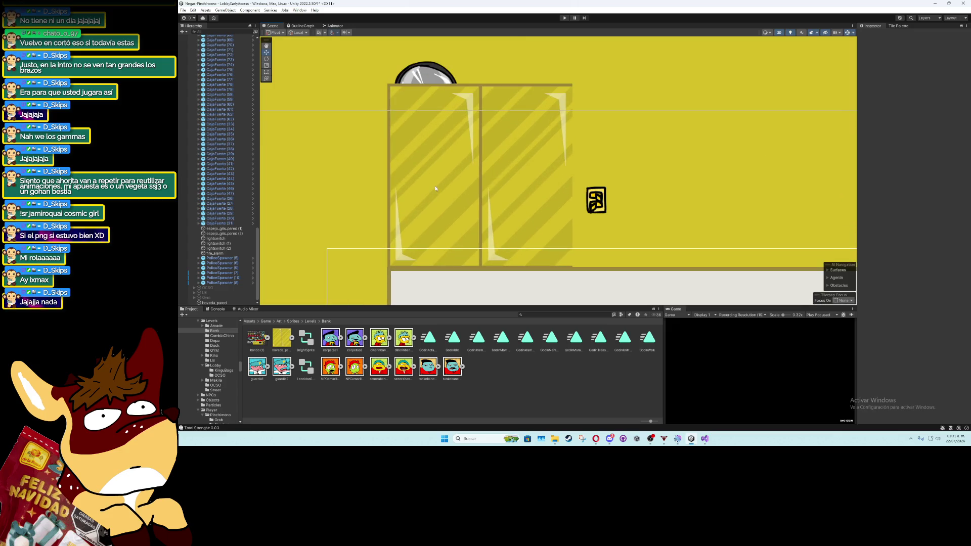
click(457, 213)
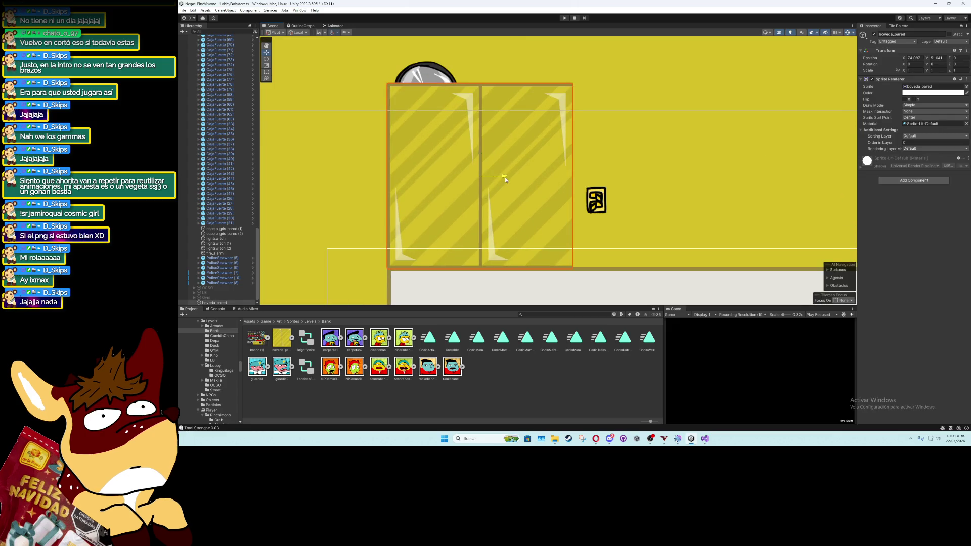
click(919, 143)
text(-2)
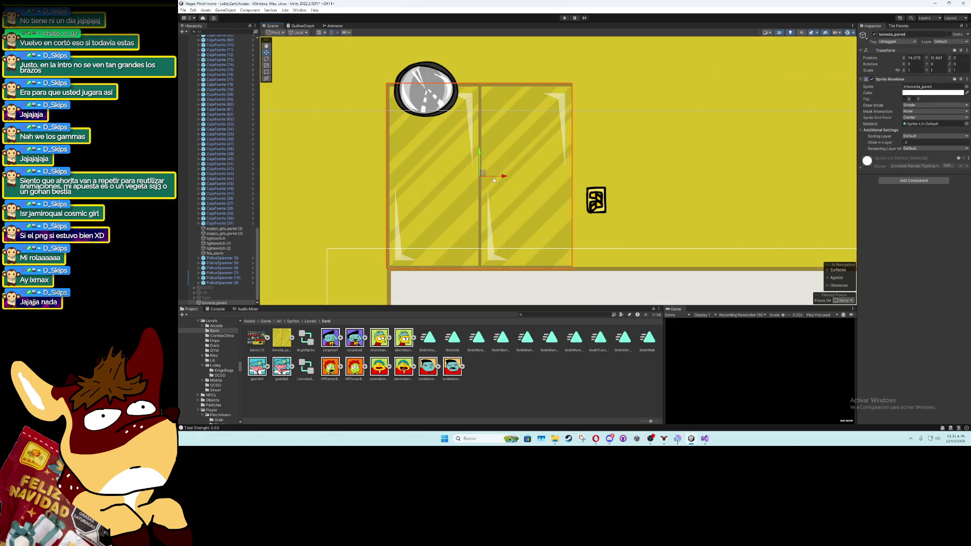
scroll(494, 187, down, 3)
scroll(495, 189, down, 1)
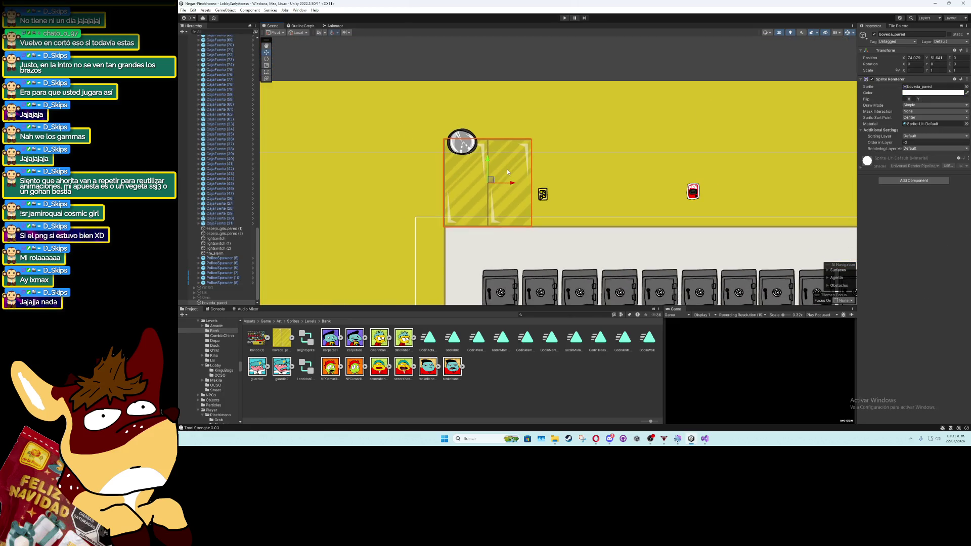
drag(512, 182, 616, 184)
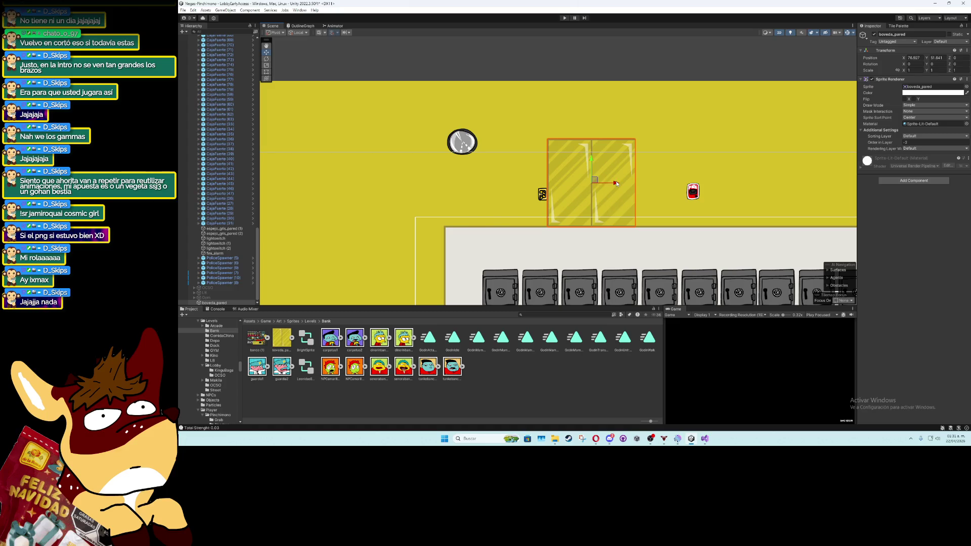
Undo the last move and duplicate the wall panel, snapping the copies side by side
key(ctrl+z)
key(ctrl+d)
drag(500, 181, 597, 177)
mouse_move(554, 216)
mouse_down()
mouse_move(540, 226)
mouse_move(652, 207)
mouse_move(623, 223)
mouse_up()
key(ctrl+d)
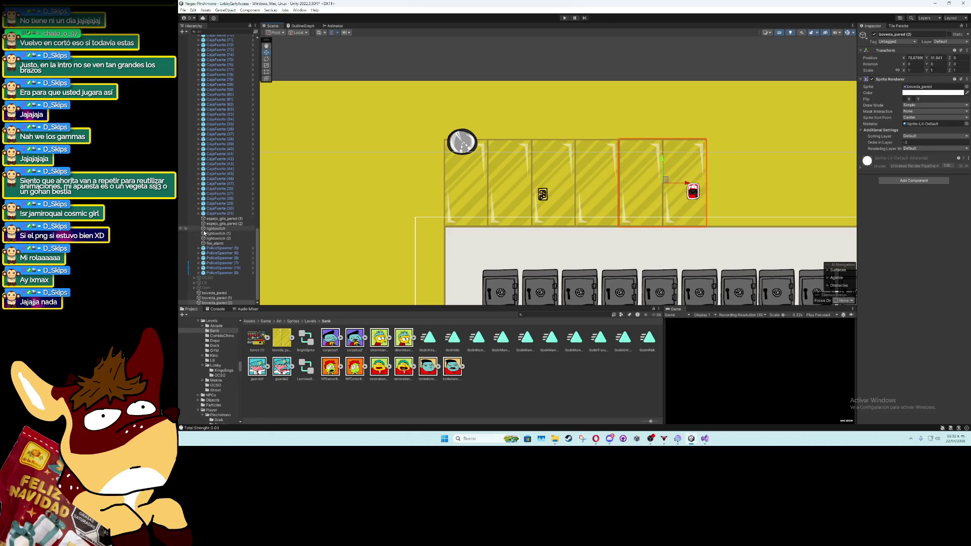
Duplicate the whole row of wall panels twice to span the vault's top wall
shift+click(221, 294)
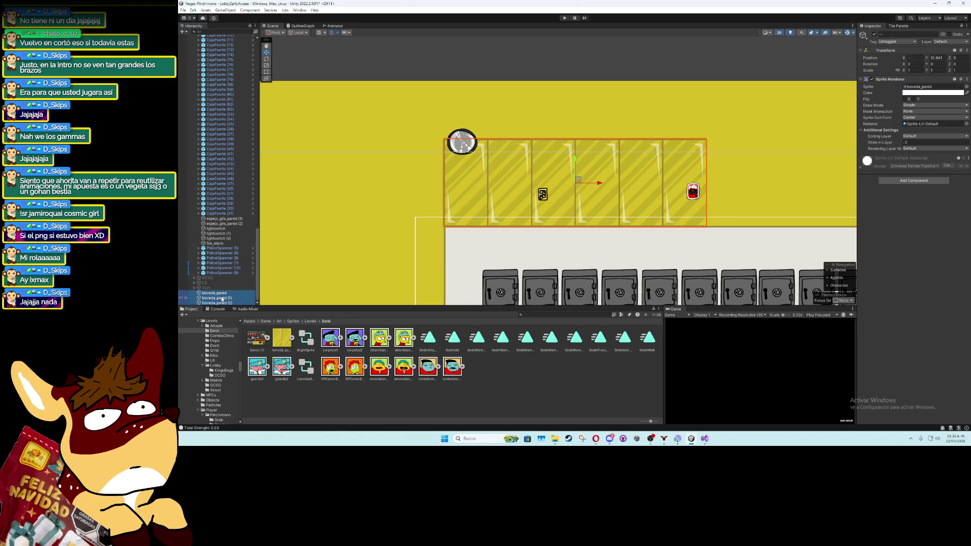
key(ctrl+d)
scroll(596, 195, right, 5)
mouse_move(284, 220)
mouse_down()
mouse_move(633, 217)
mouse_move(537, 220)
mouse_up()
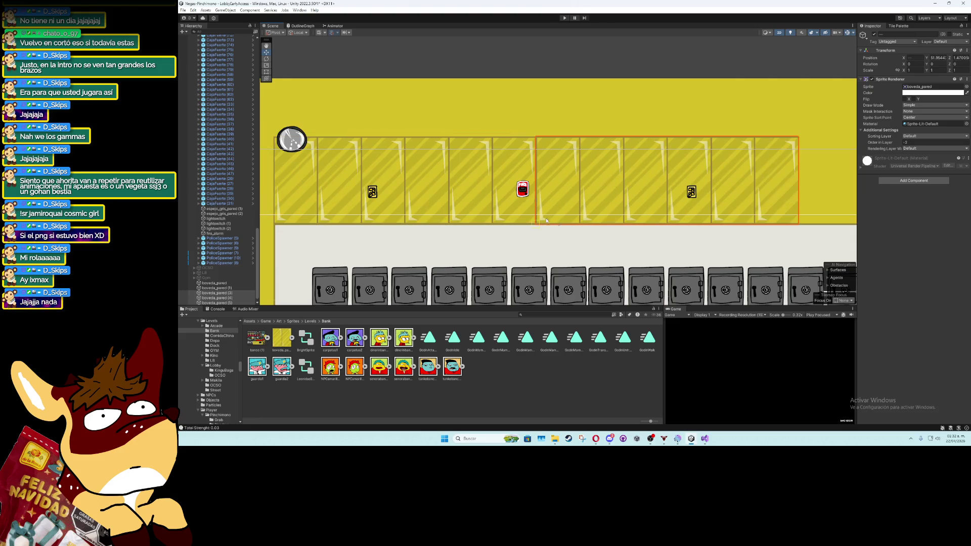
scroll(467, 204, right, 5)
scroll(468, 204, right, 1)
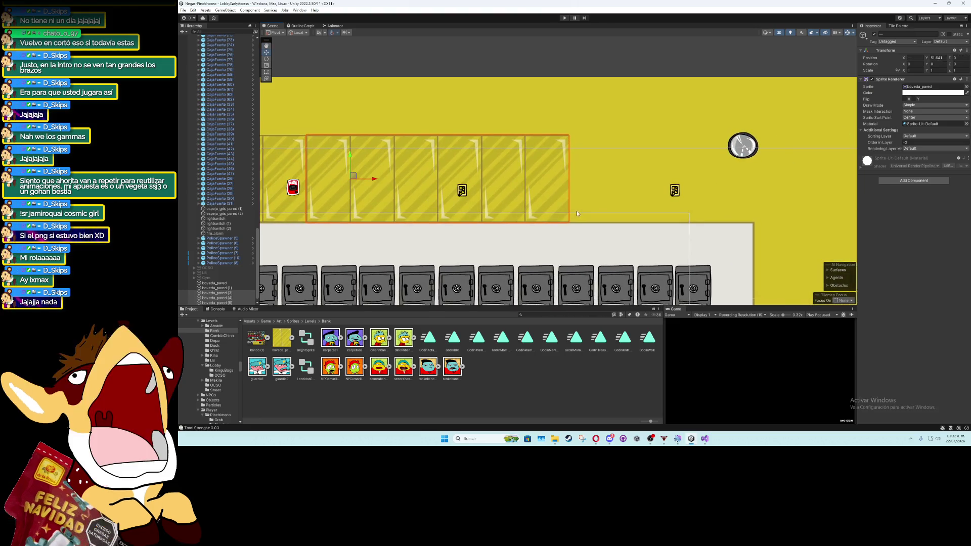
drag(369, 180, 578, 222)
key(ctrl+d)
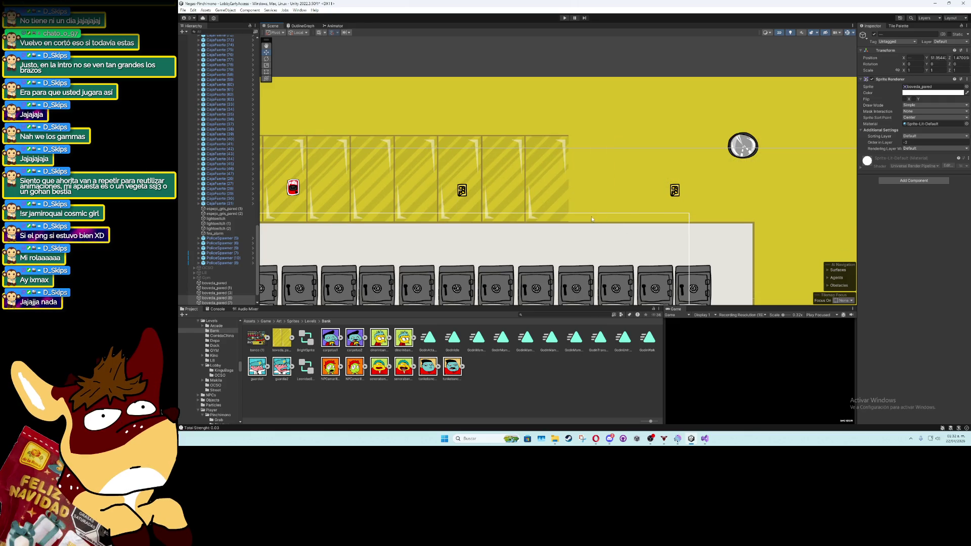
scroll(607, 193, right, 5)
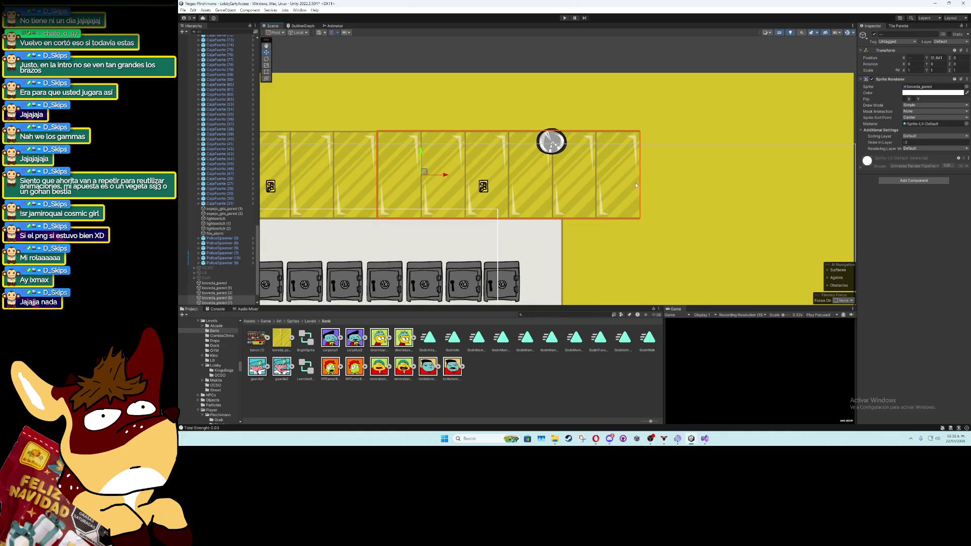
click(609, 109)
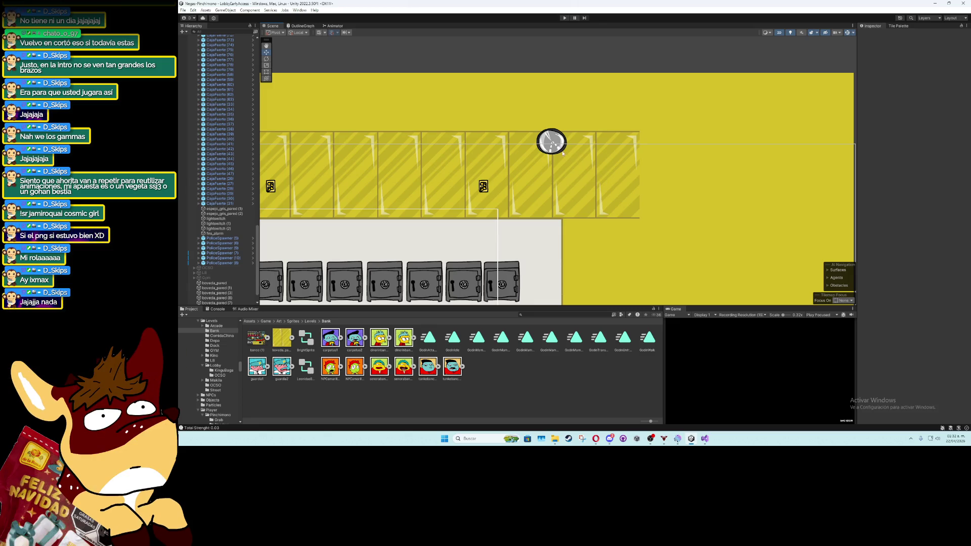
scroll(565, 153, down, 8)
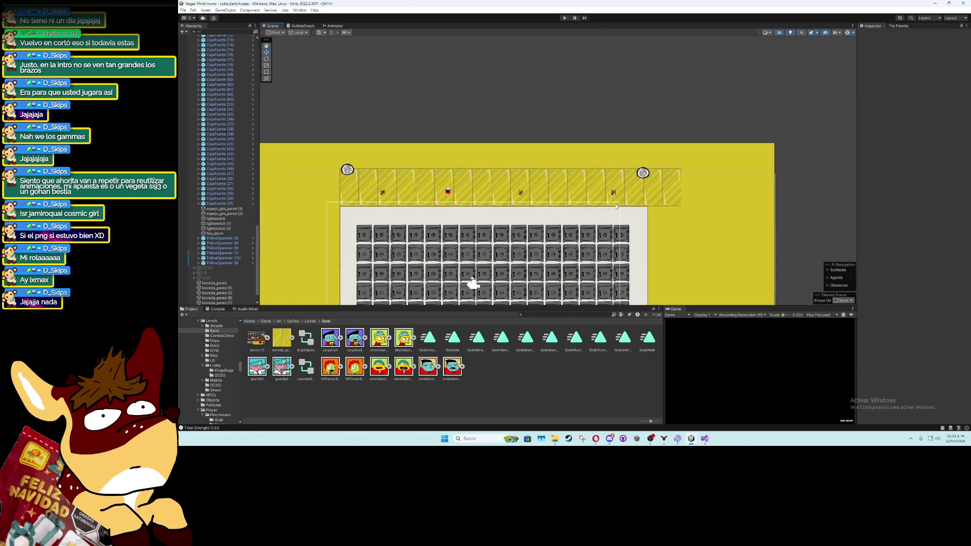
scroll(615, 207, up, 5)
drag(658, 199, 460, 198)
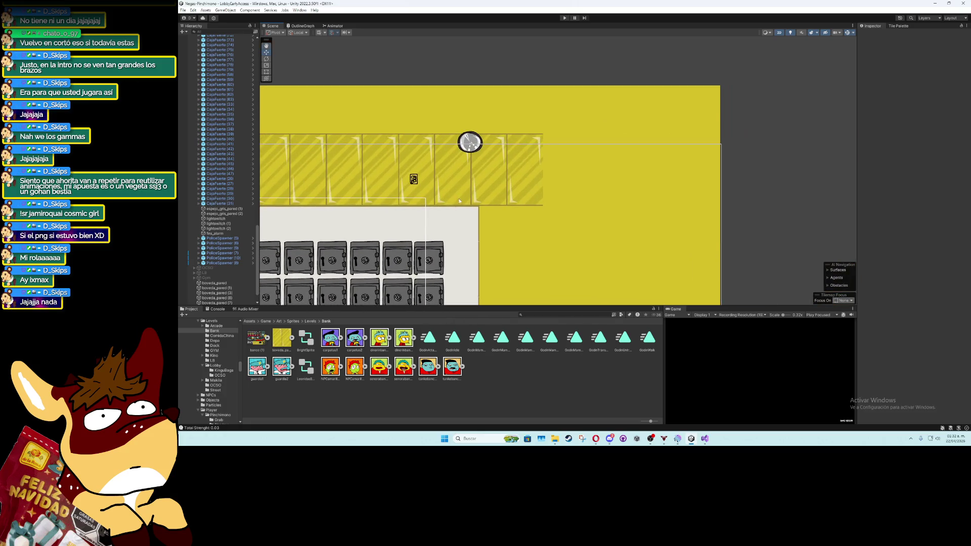
Reorder the boveda_pared objects in the Hierarchy under PoliceSpawner (8) and boveda_pared (7)
click(214, 283)
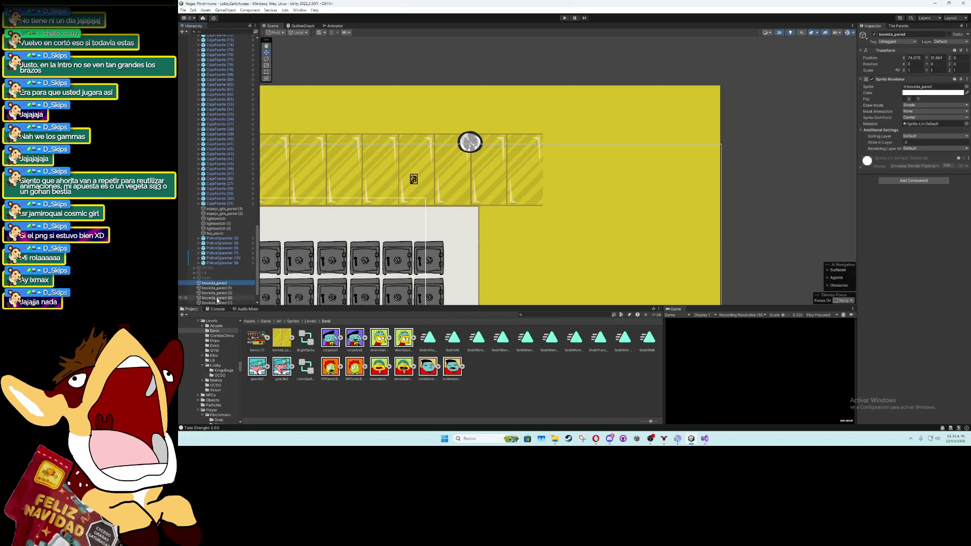
shift+click(213, 302)
drag(221, 266, 220, 267)
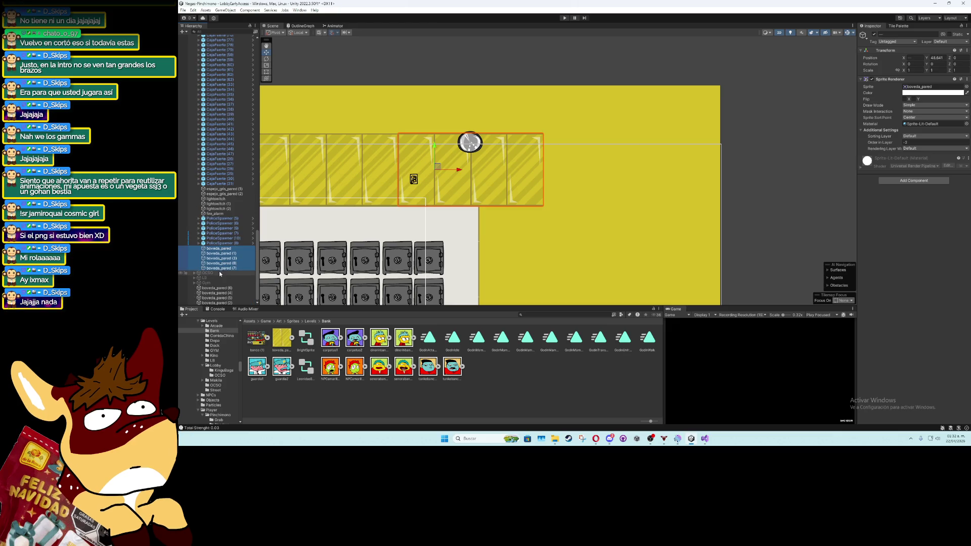
click(215, 287)
shift+click(217, 303)
drag(218, 292, 216, 273)
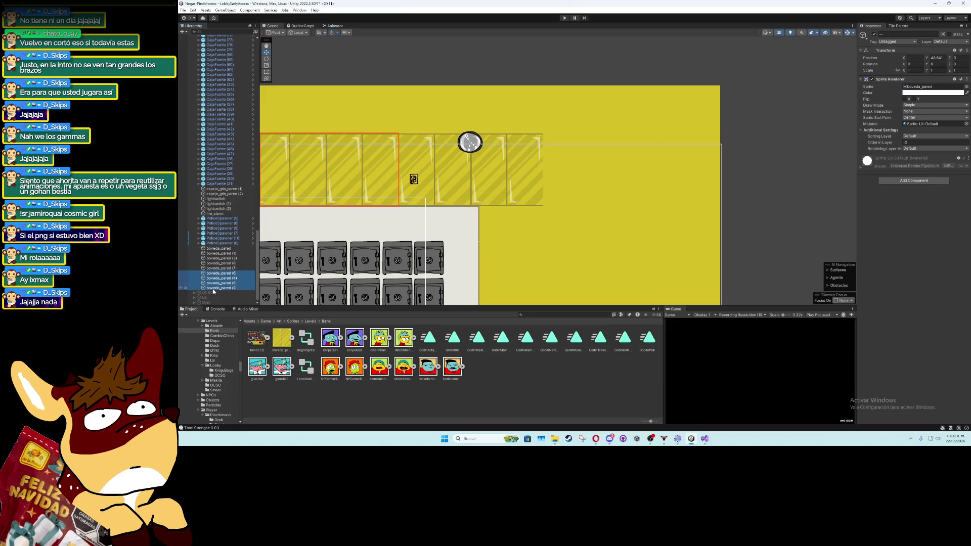
right_click(213, 290)
Add a Square sprite named BobedaSquare as a child of boveda_pared (2)
click(213, 288)
right_click(213, 288)
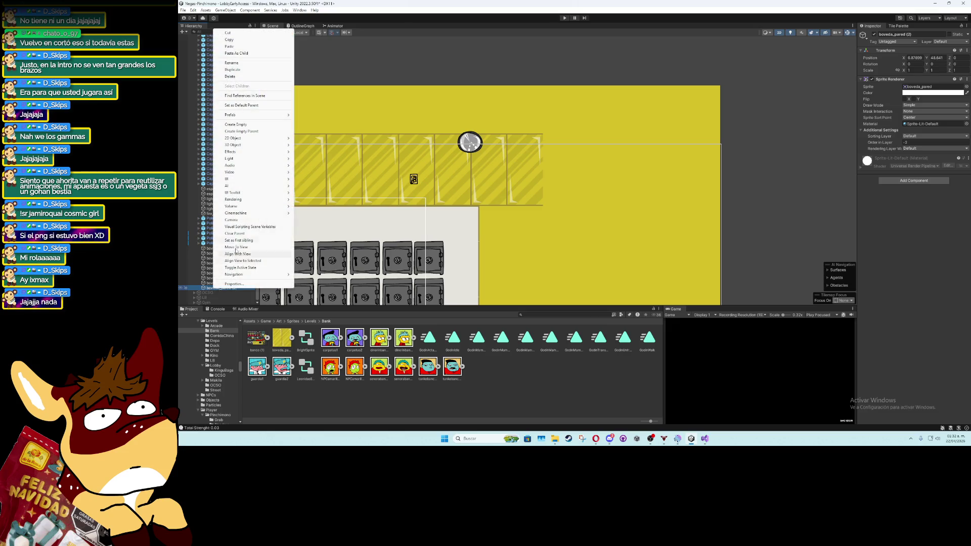
mouse_move(263, 138)
mouse_move(328, 138)
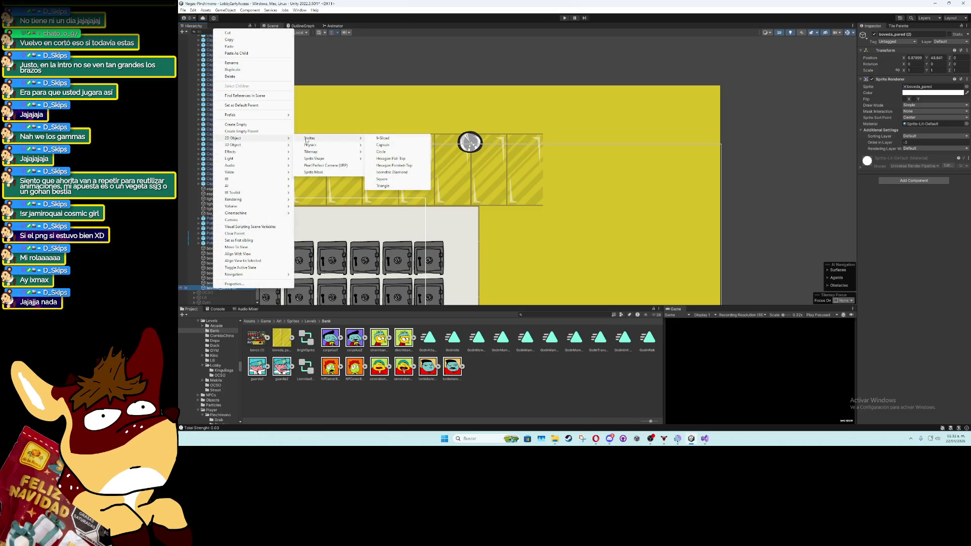
click(382, 178)
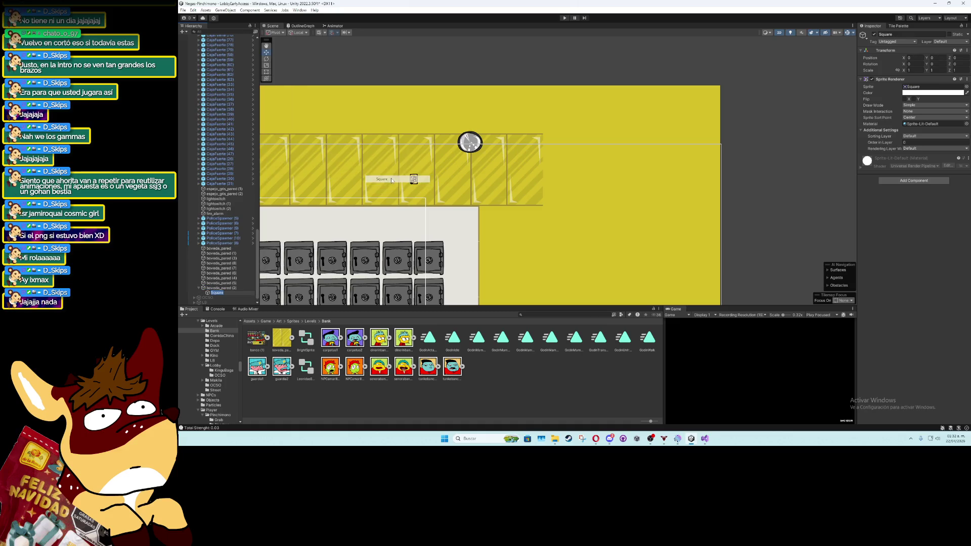
text(B)
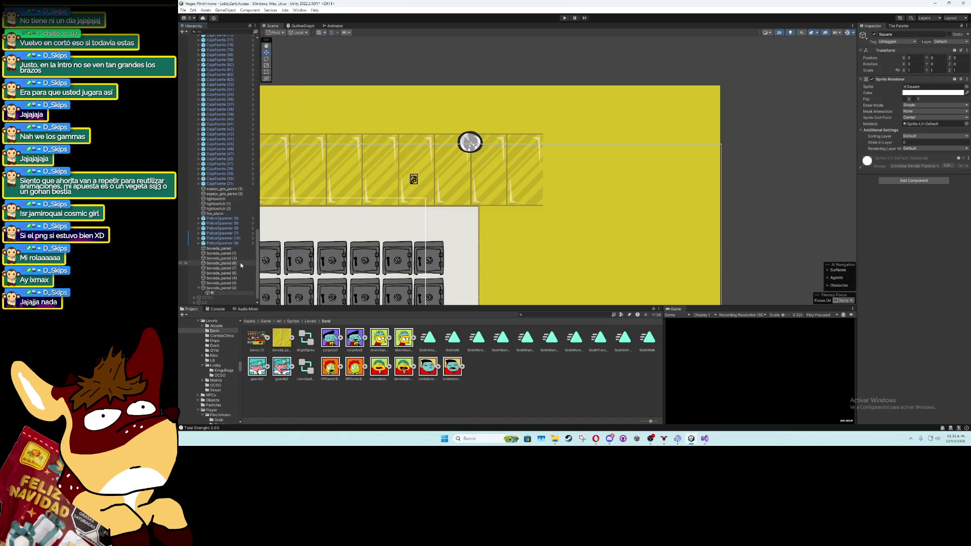
text(obedaSquare)
key(Return)
Move the square up onto the vault wall and set its Order in Layer to -1
key(f)
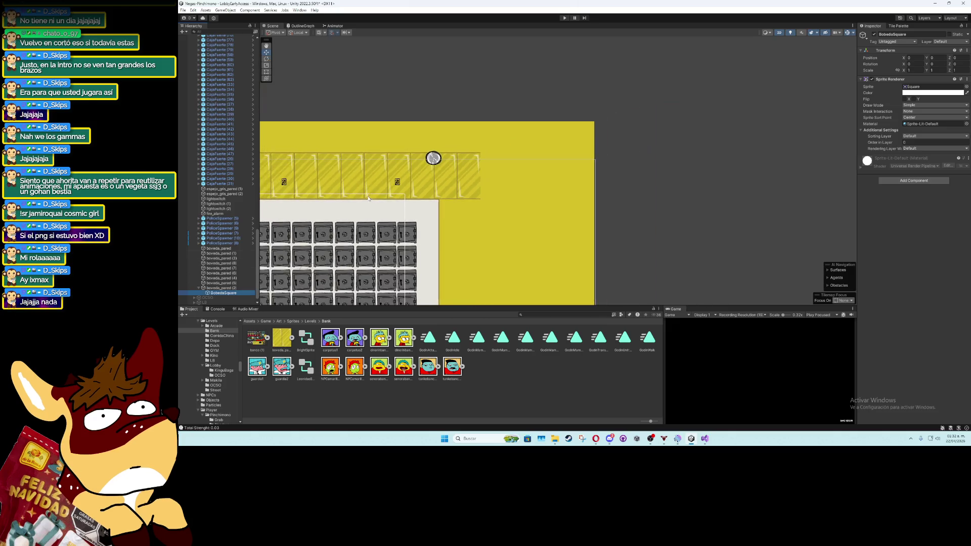
drag(404, 87, 675, 98)
click(906, 143)
text(-1)
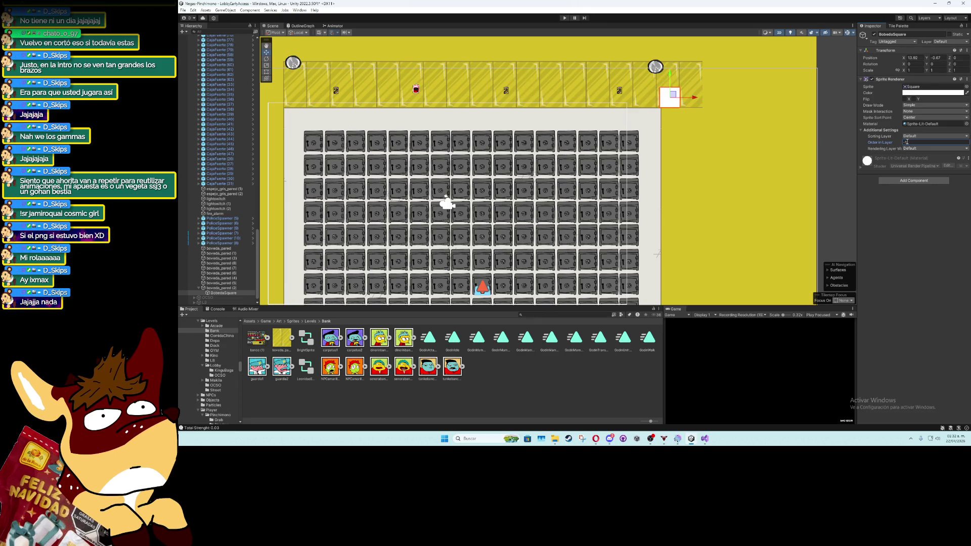
key(Return)
scroll(587, 217, up, 10)
scroll(587, 217, up, 1)
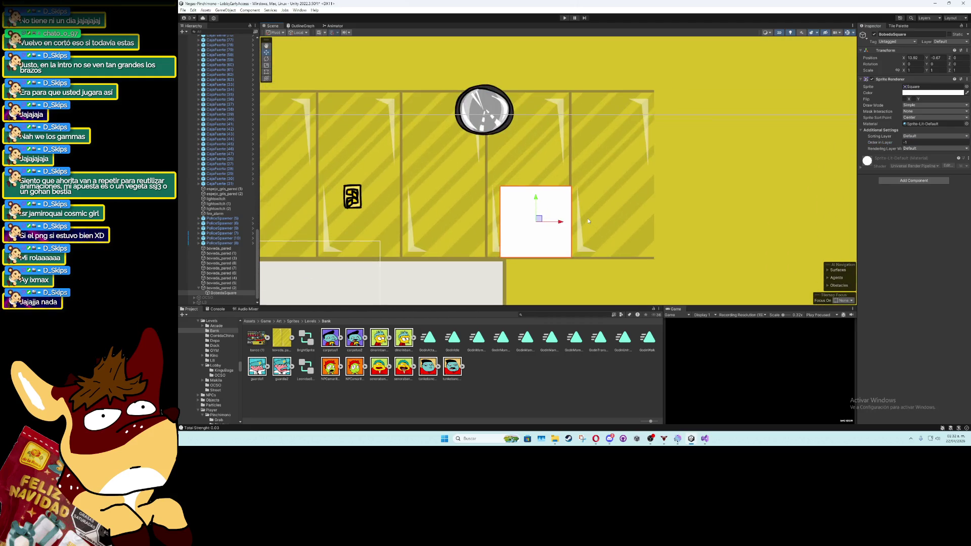
Resize the square with the Rect tool to about 2.37 × 2.58 over the wall's right end
click(267, 72)
scroll(526, 241, up, 4)
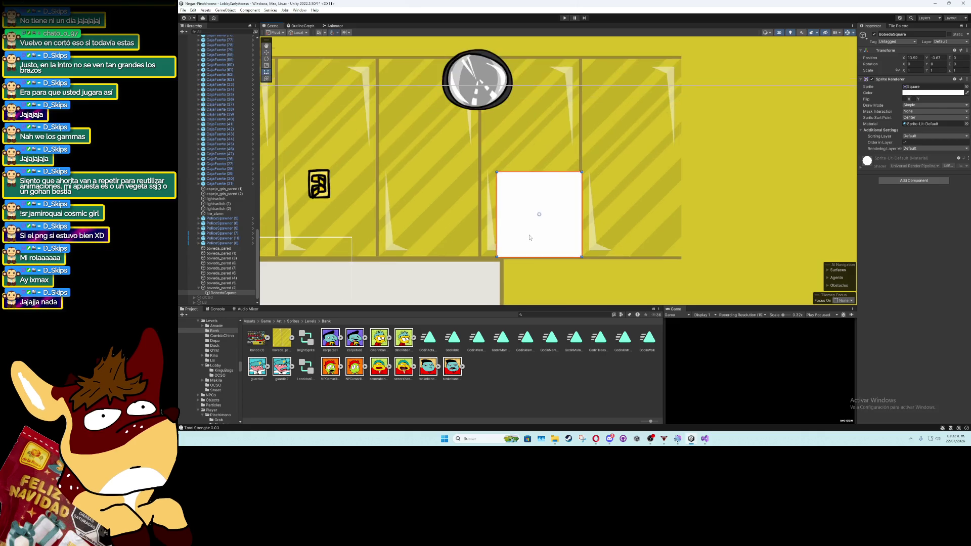
scroll(542, 154, down, 4)
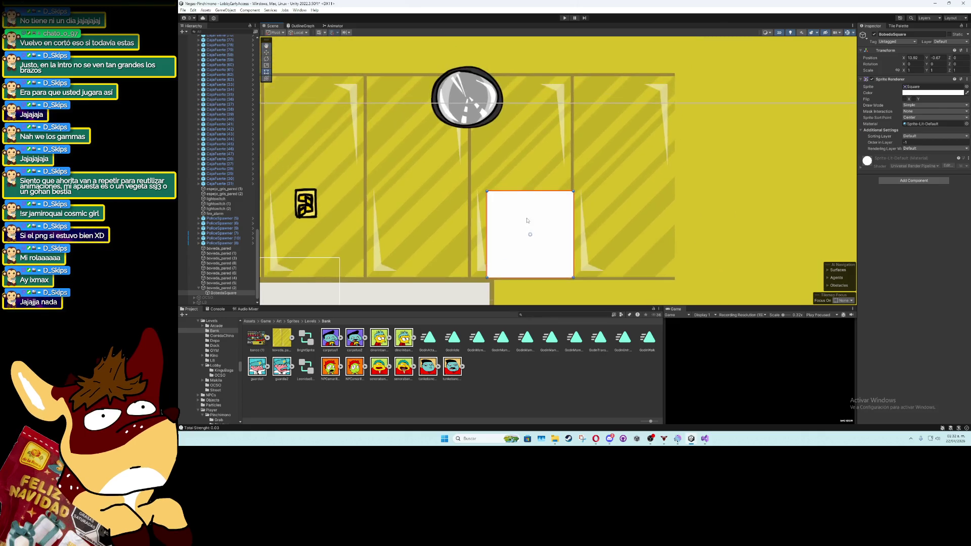
drag(525, 173, 536, 75)
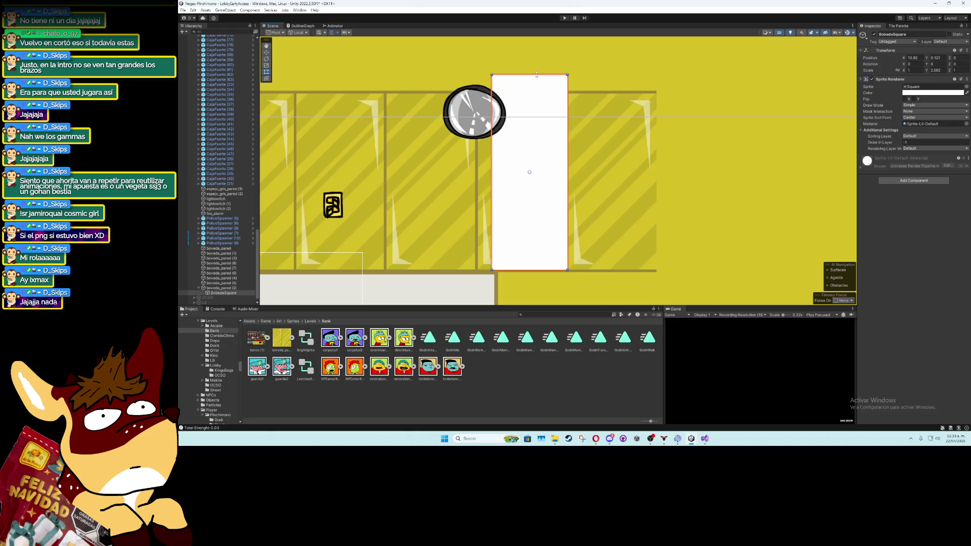
drag(567, 123, 671, 133)
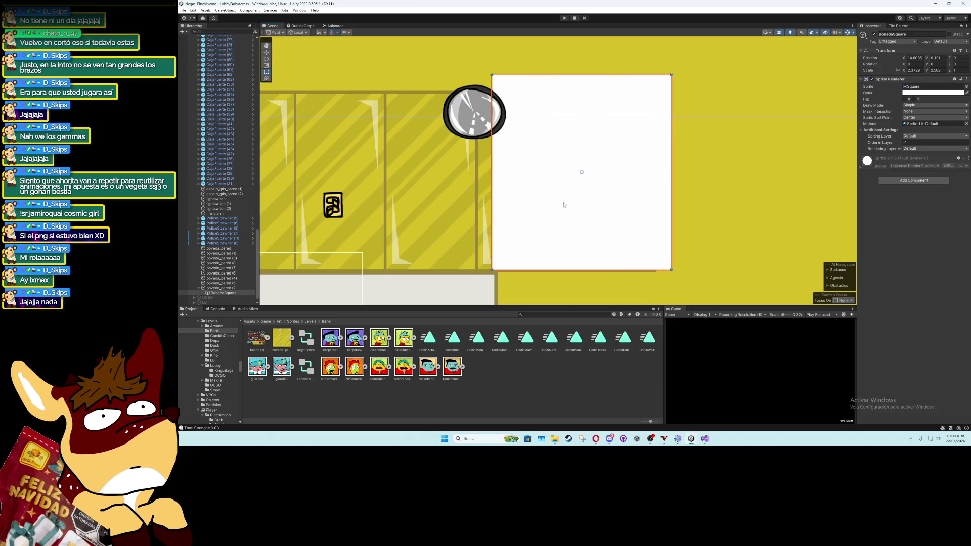
key(w)
drag(584, 173, 591, 174)
scroll(569, 210, up, 4)
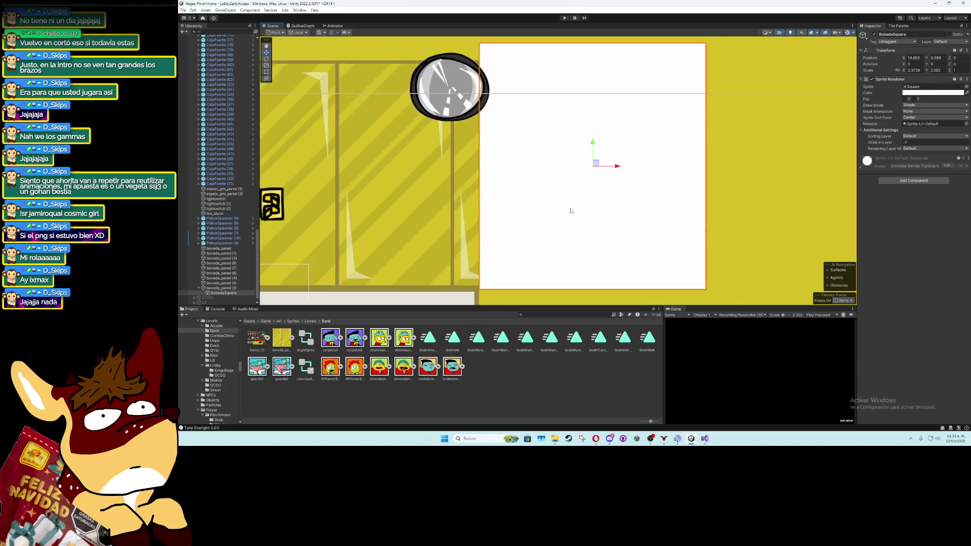
drag(621, 128, 625, 131)
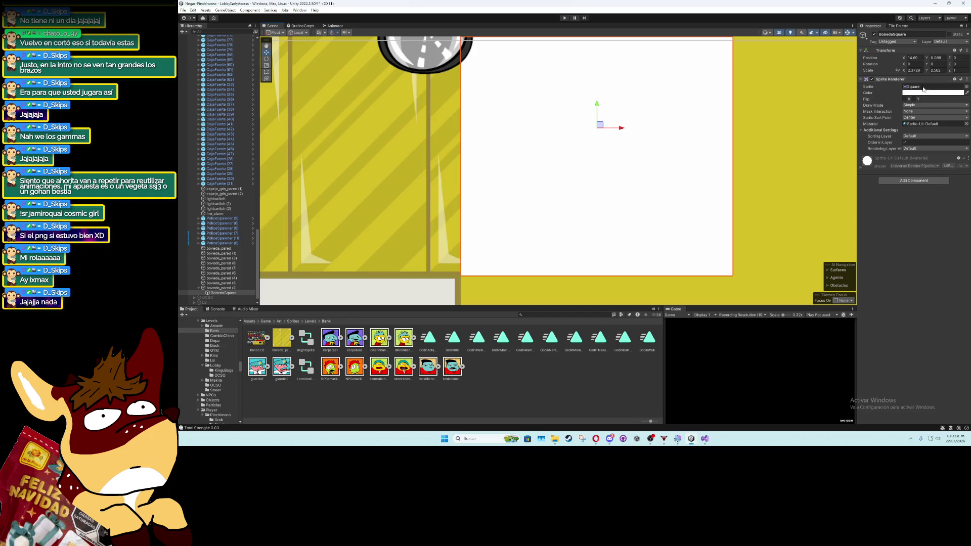
Tint BobedaSquare the wall yellow and show the Tile Palette with CollisionBlocks
click(924, 93)
click(902, 106)
click(788, 152)
scroll(639, 150, down, 3)
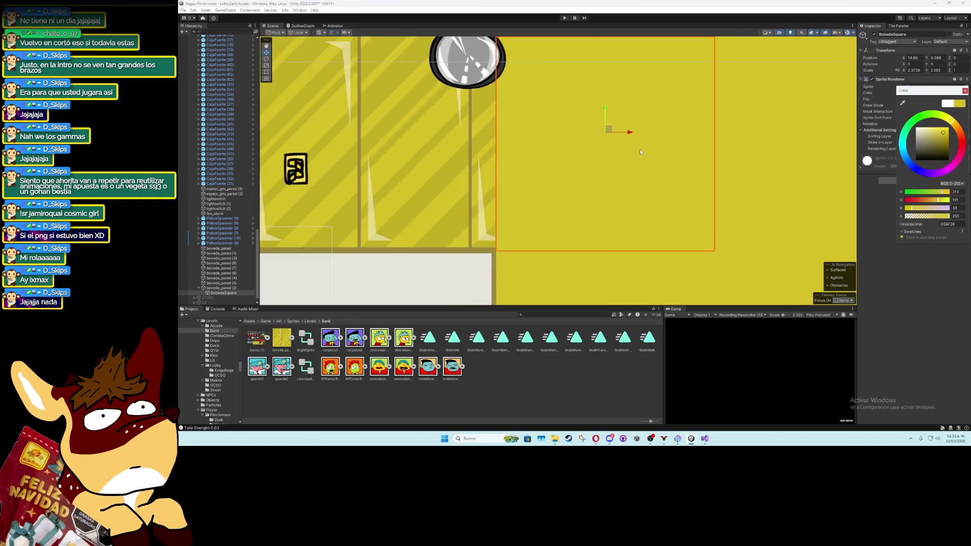
scroll(567, 96, down, 1)
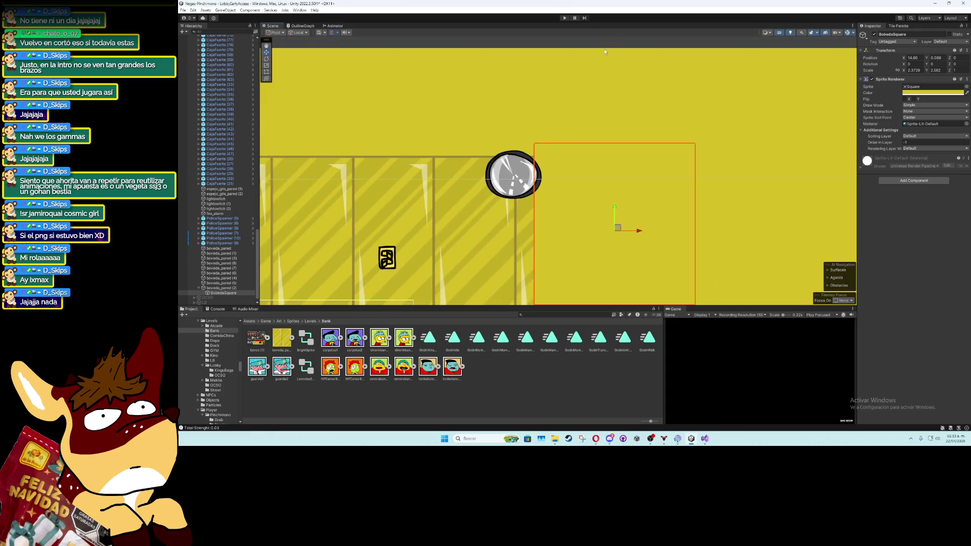
click(581, 99)
scroll(611, 103, down, 2)
scroll(528, 235, up, 5)
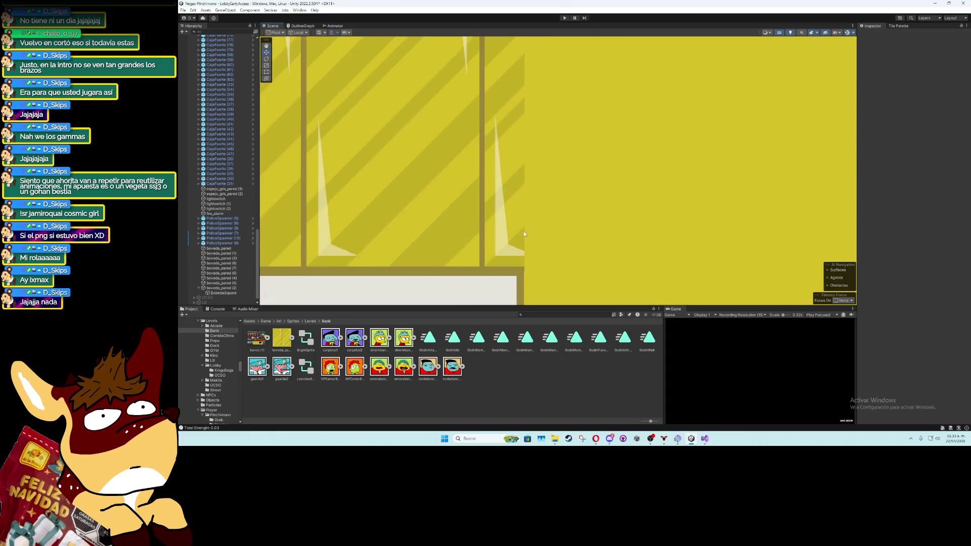
scroll(528, 235, down, 5)
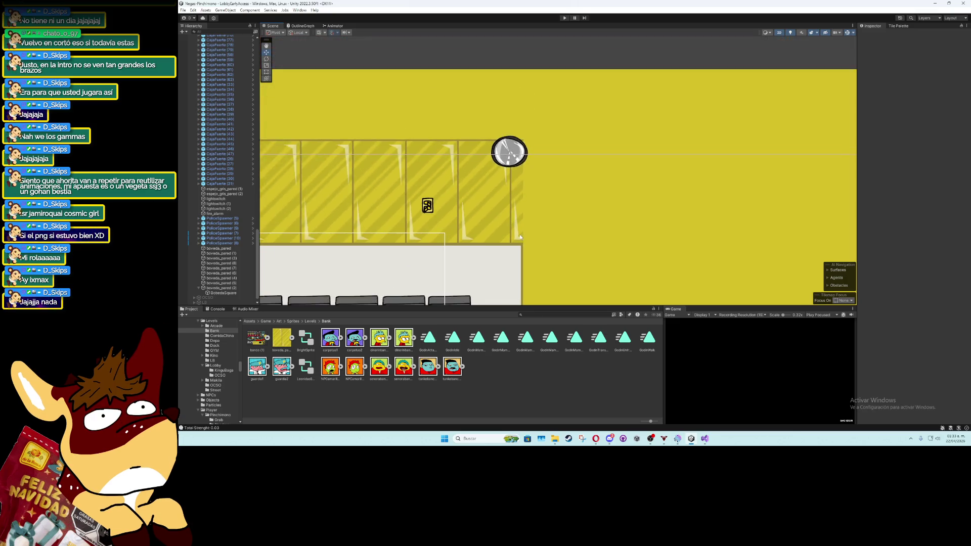
scroll(511, 265, down, 5)
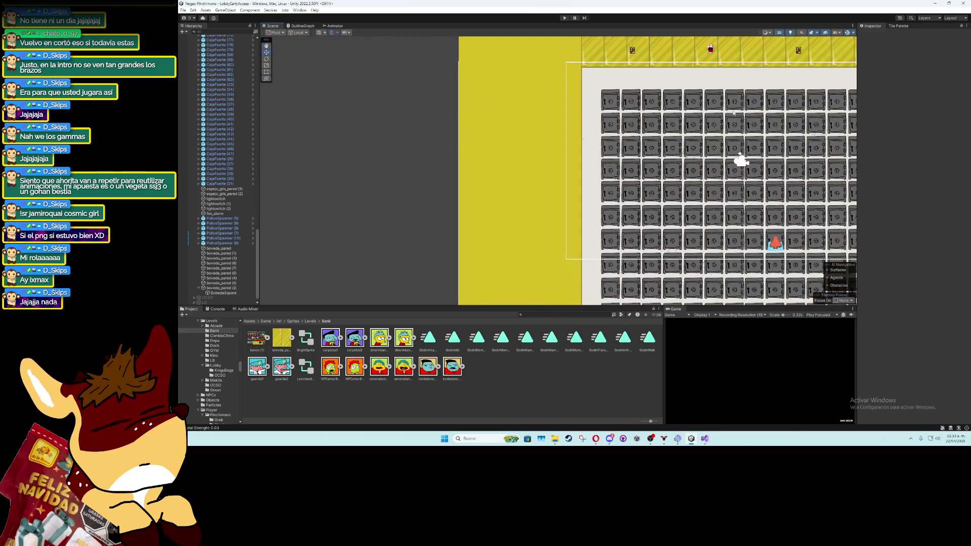
scroll(618, 131, down, 3)
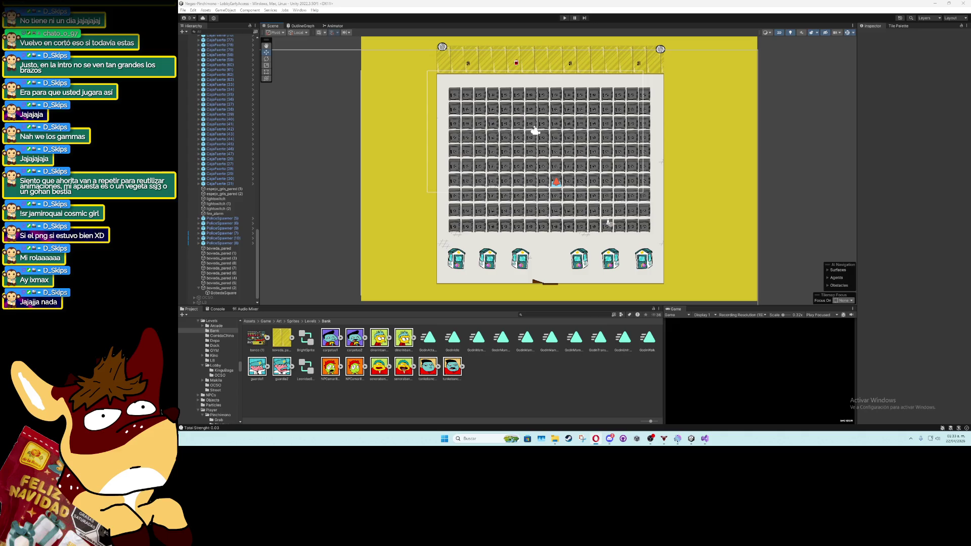
click(900, 25)
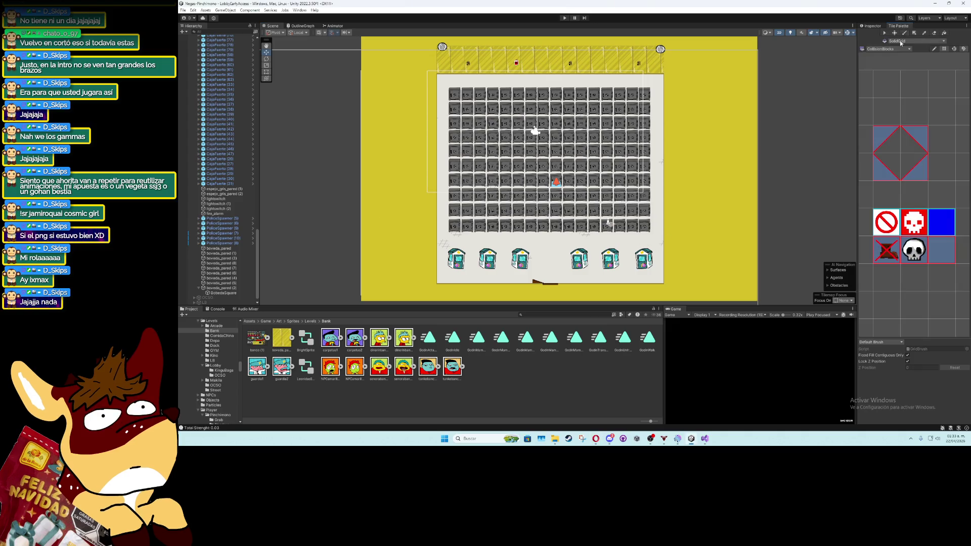
Switch to the Floor palette and import banco_alfombra into the Bank sprites folder
click(886, 49)
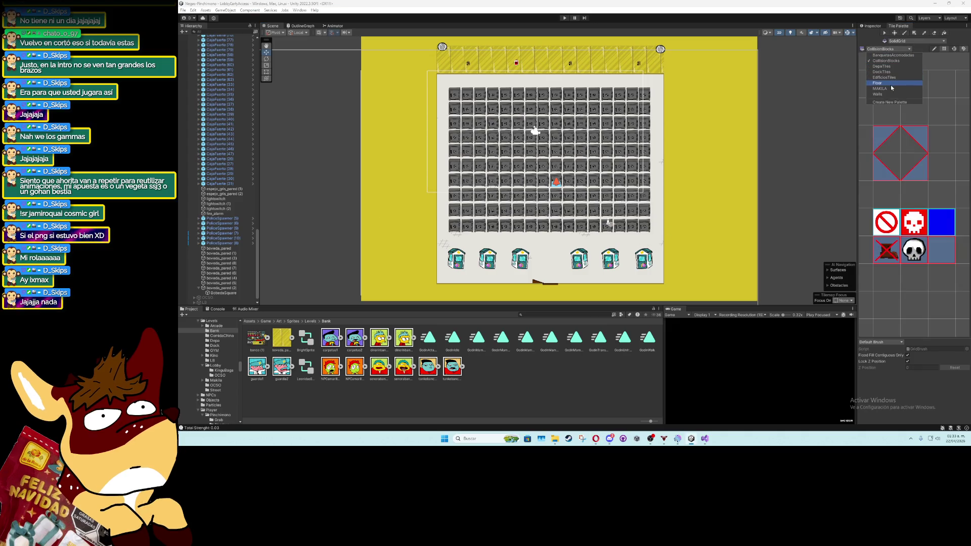
click(889, 83)
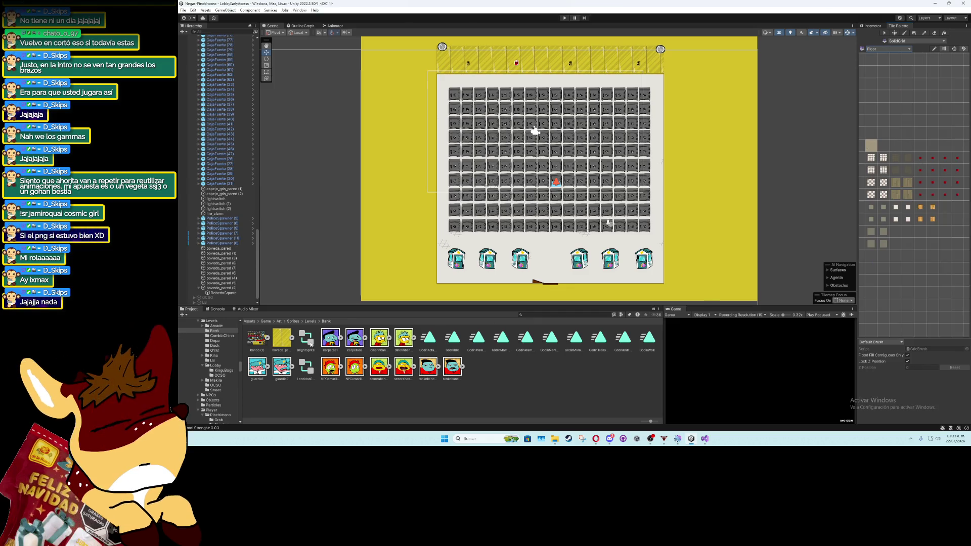
click(555, 438)
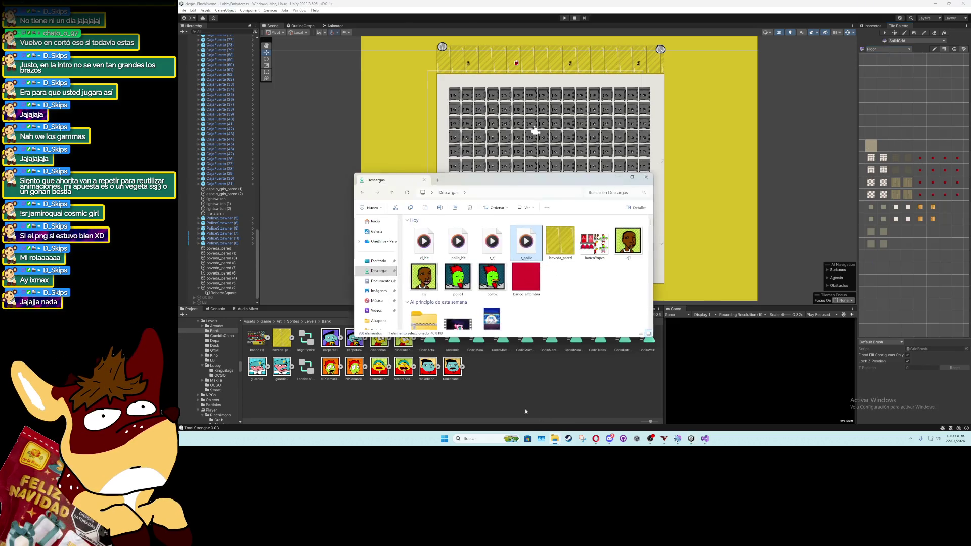
drag(526, 277, 559, 374)
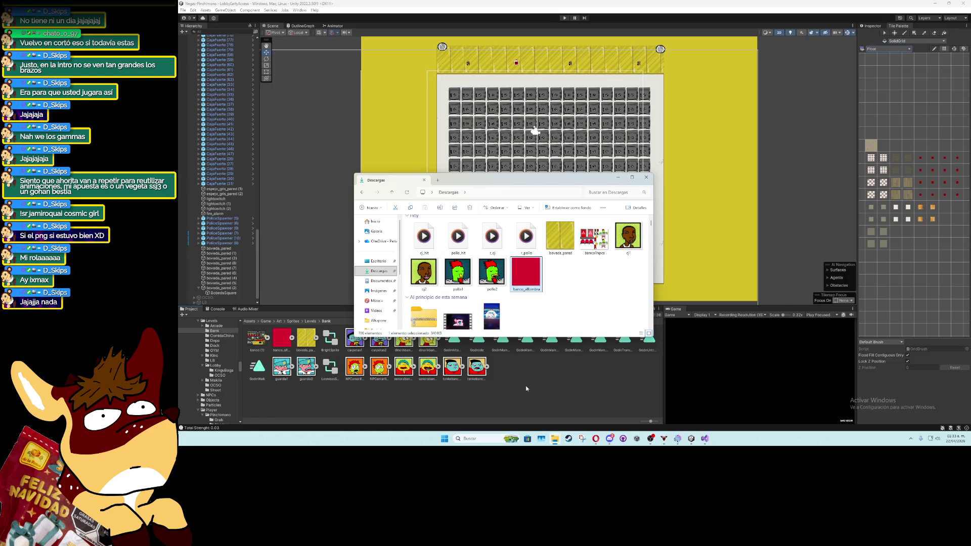
Set banco_alfombra to Pixels Per Unit 200, Sprite Mode Multiple and Filter Mode Point
click(870, 25)
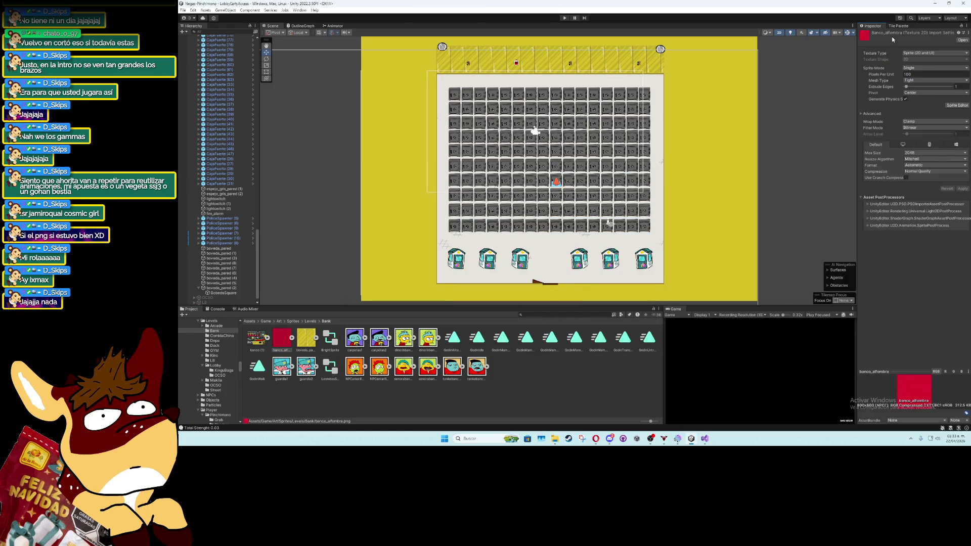
click(914, 73)
text(200)
click(929, 68)
click(925, 80)
click(933, 129)
click(957, 99)
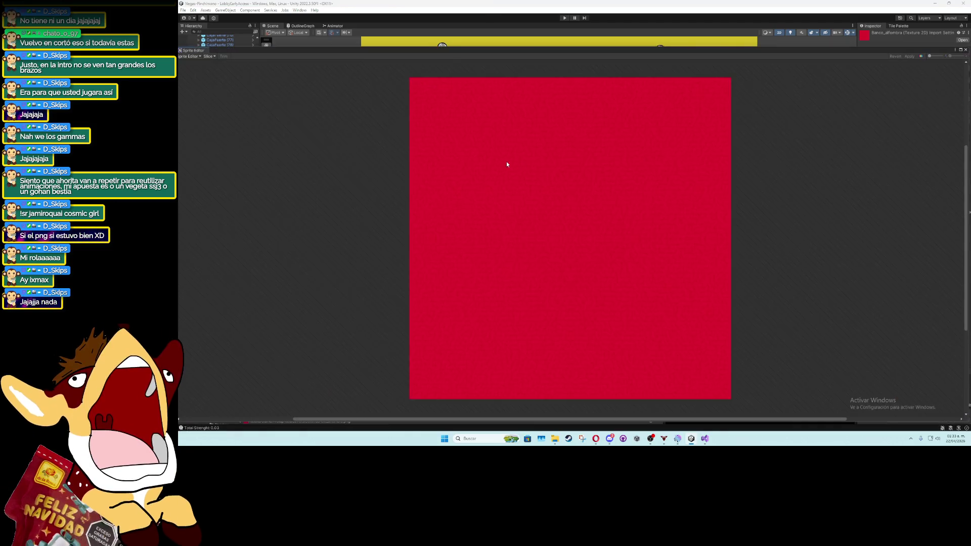
Slice banco_alfombra by cell count into a 2×2 grid and apply
click(207, 56)
click(268, 62)
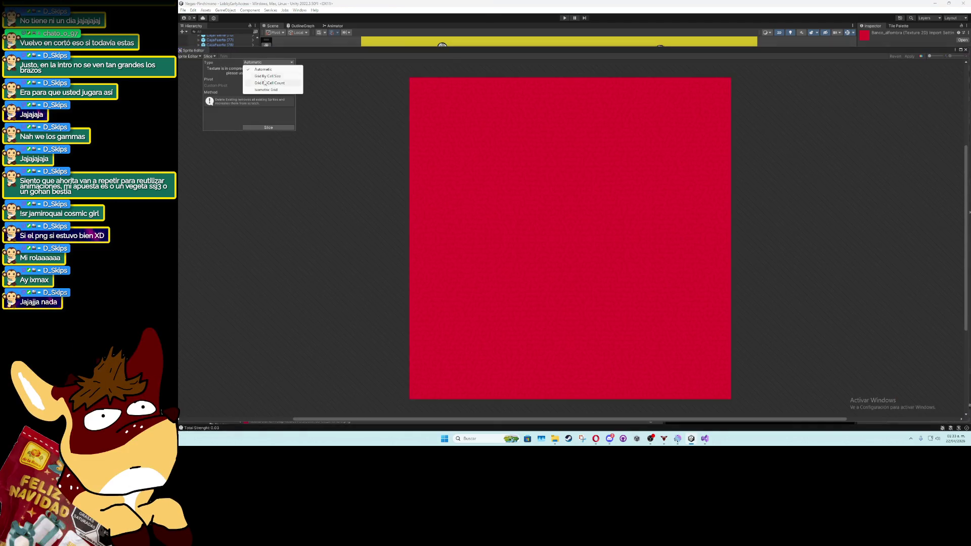
click(265, 83)
click(255, 70)
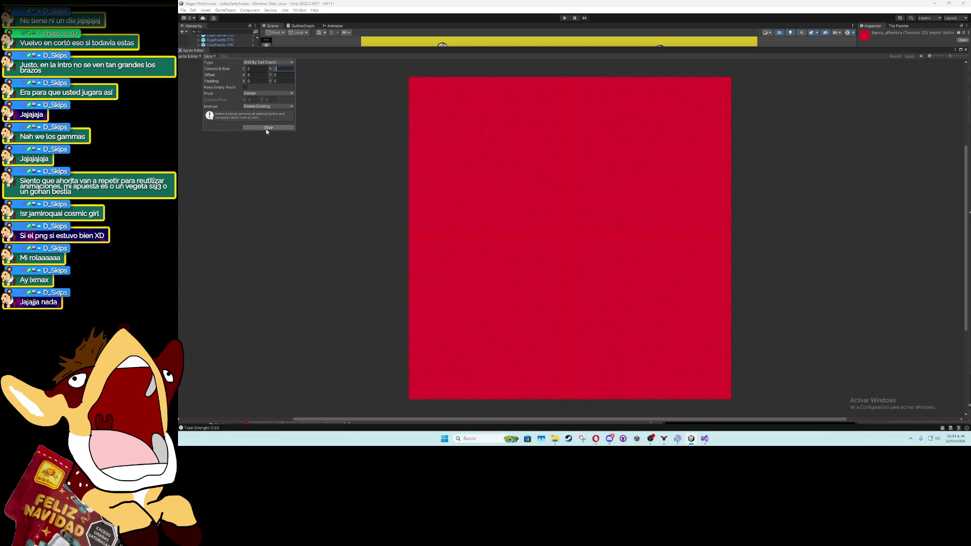
click(263, 96)
click(294, 125)
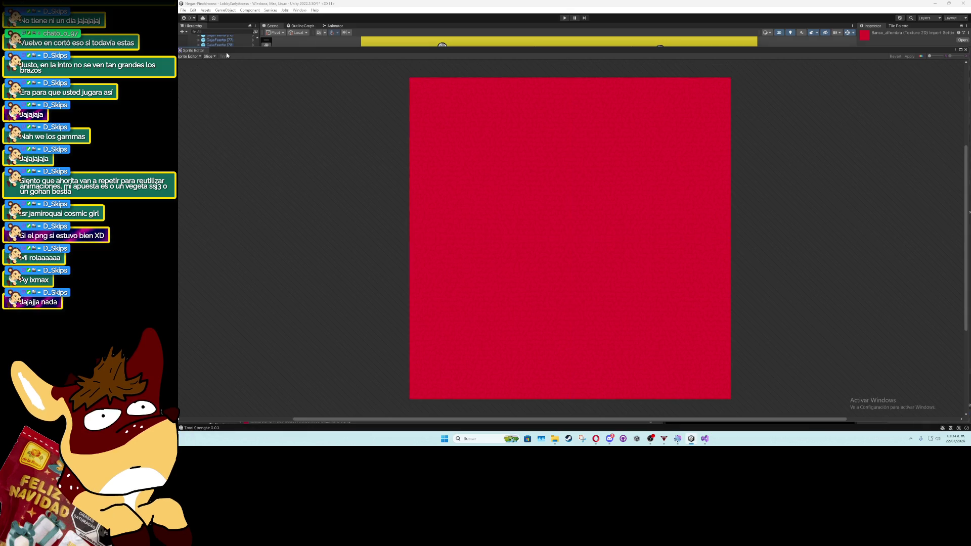
click(208, 56)
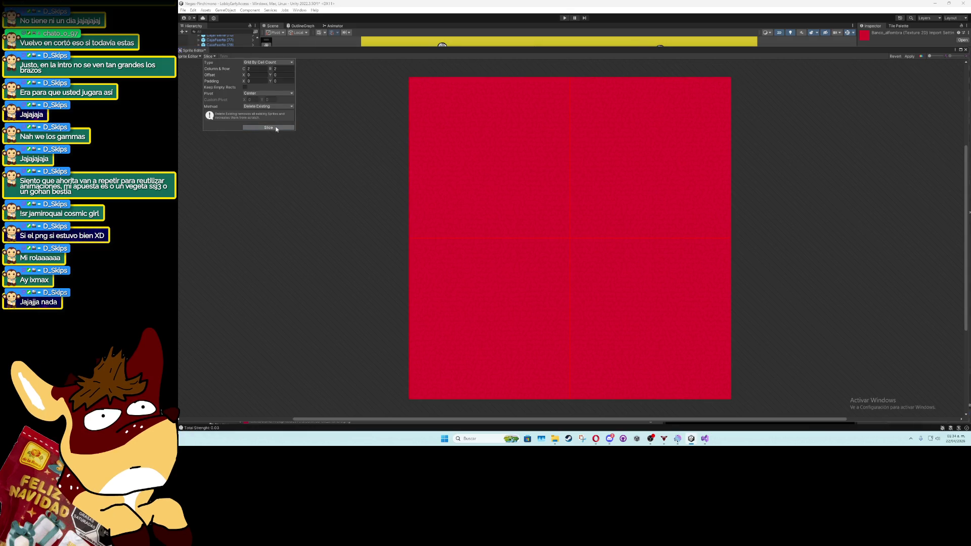
click(276, 128)
click(908, 56)
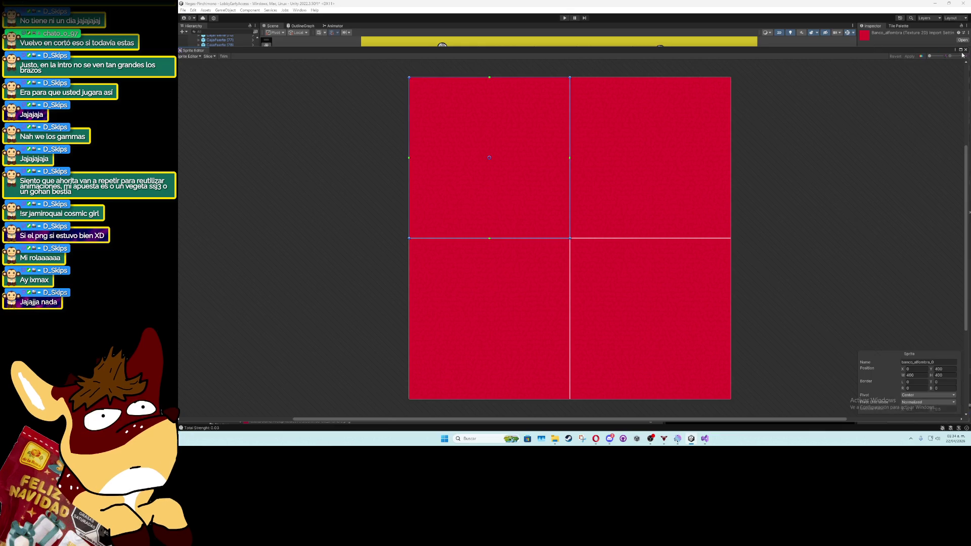
Close the Sprite Editor and return to the Tile Palette with the floor selected
click(965, 50)
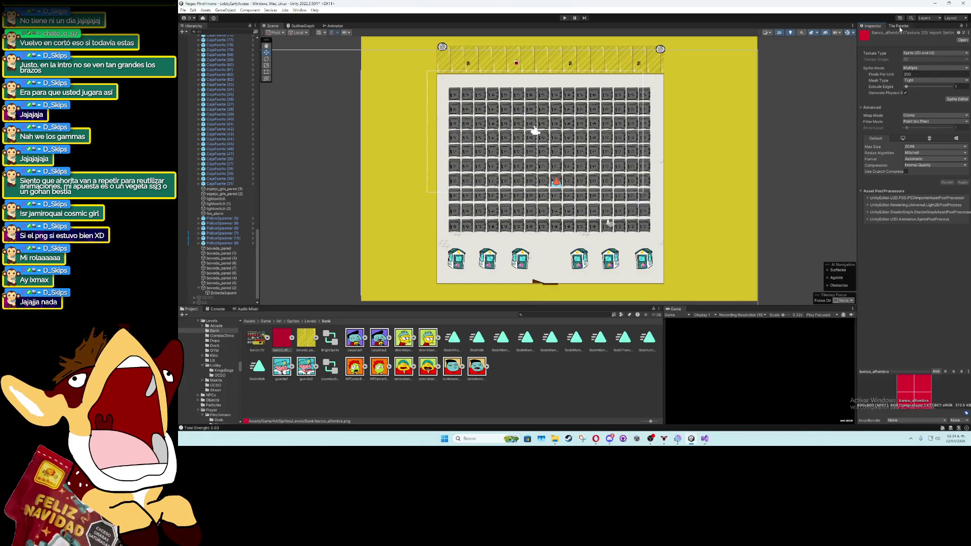
click(899, 26)
click(656, 133)
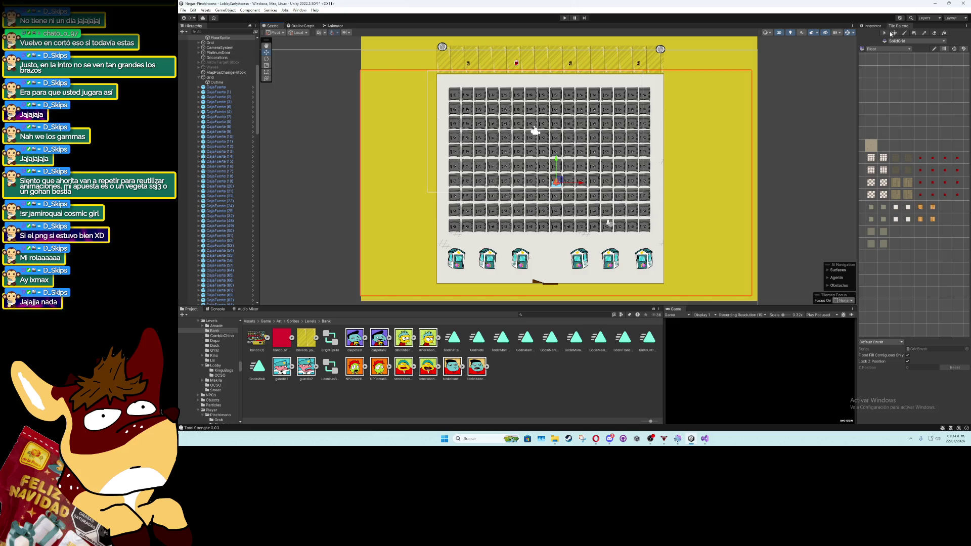
Generate the four red carpet slices as tiles into Art/TilePalettes/Floor
mouse_move(339, 389)
mouse_down()
mouse_move(581, 324)
mouse_move(902, 260)
mouse_move(901, 237)
mouse_up()
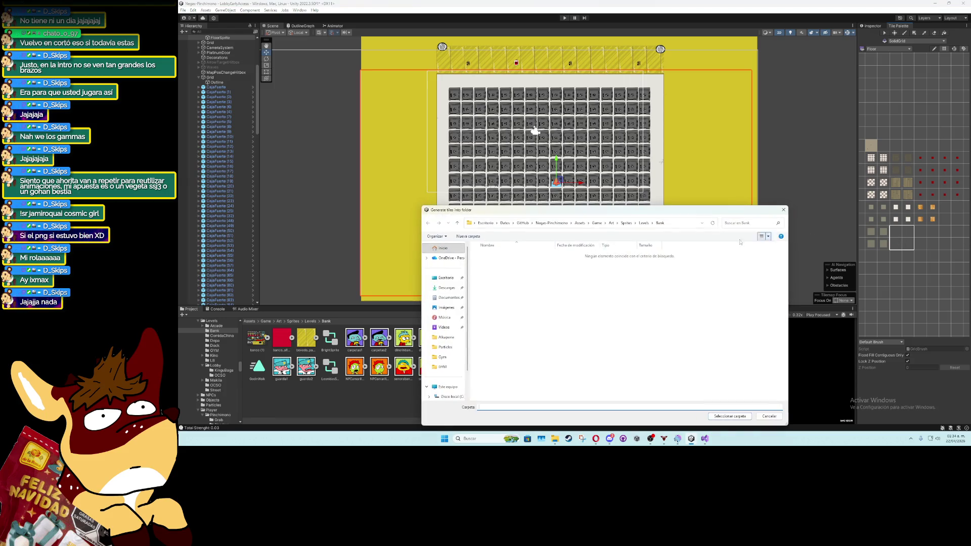
click(611, 223)
double_click(528, 255)
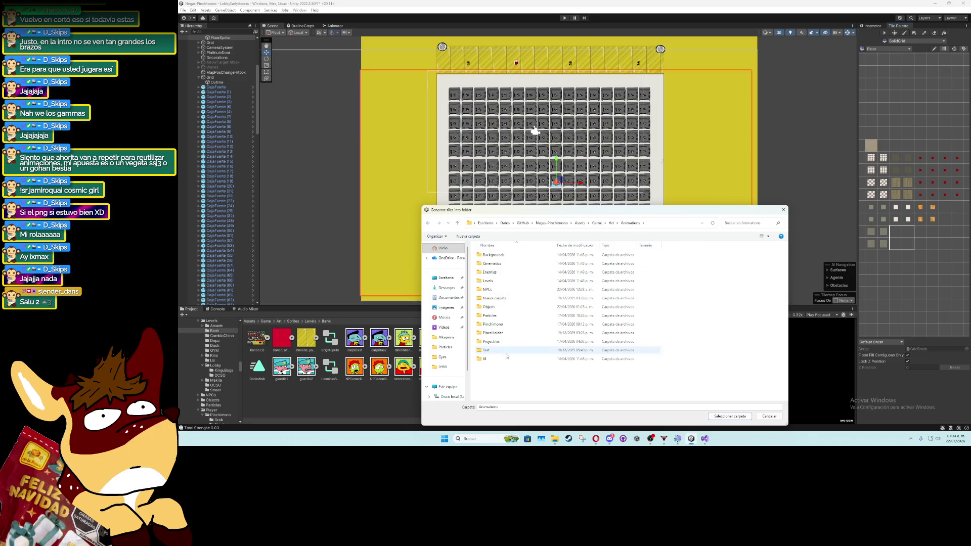
click(609, 223)
double_click(498, 308)
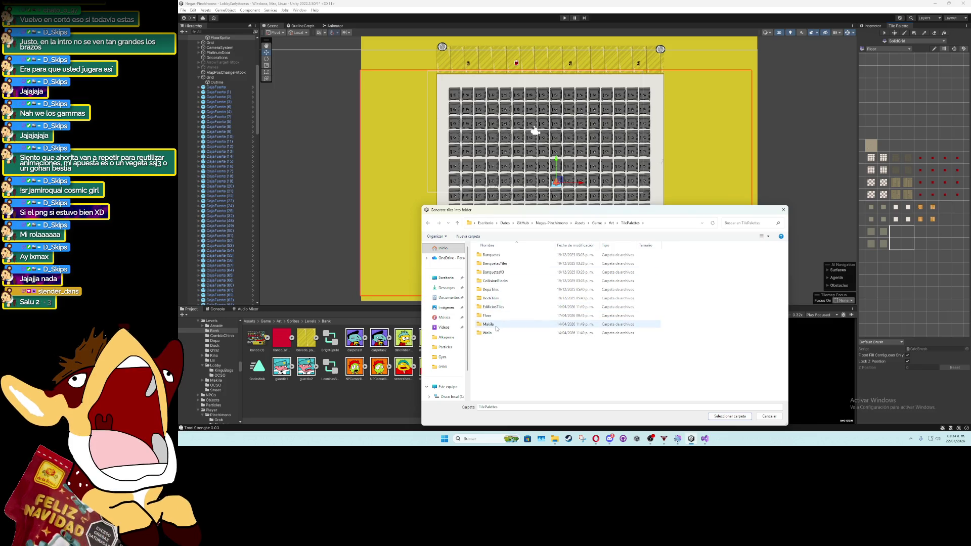
double_click(503, 316)
click(729, 416)
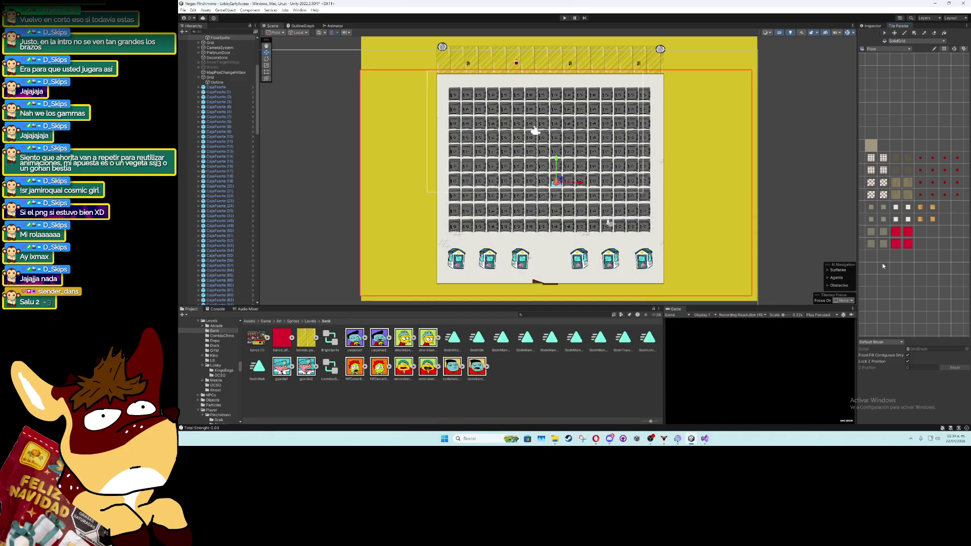
drag(899, 235, 908, 244)
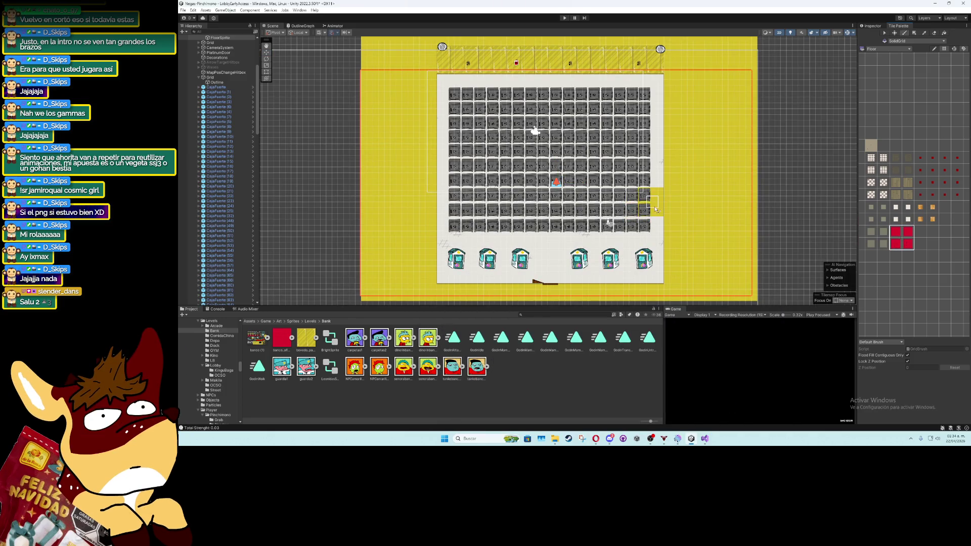
Make WalkableArea the active tilemap and pick the 2×2 red carpet tiles
click(268, 54)
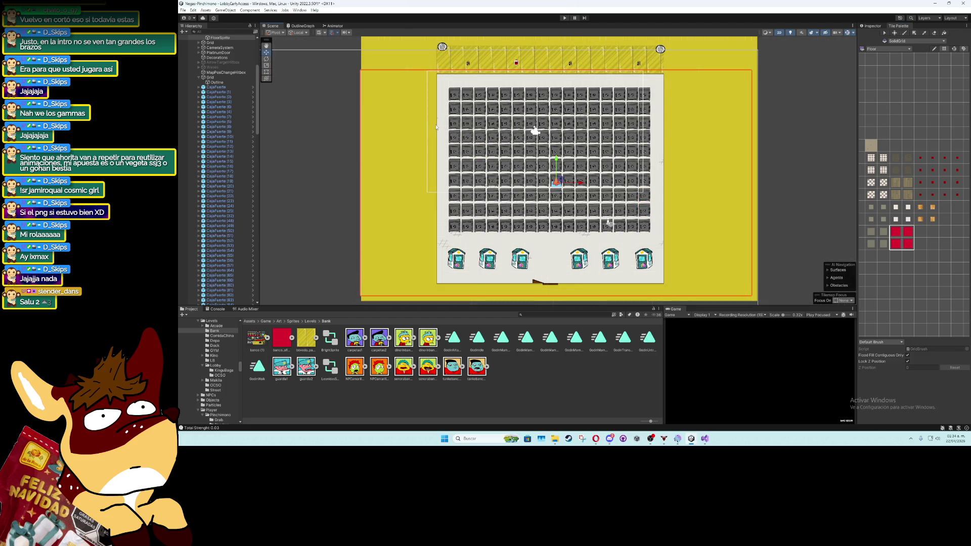
click(871, 26)
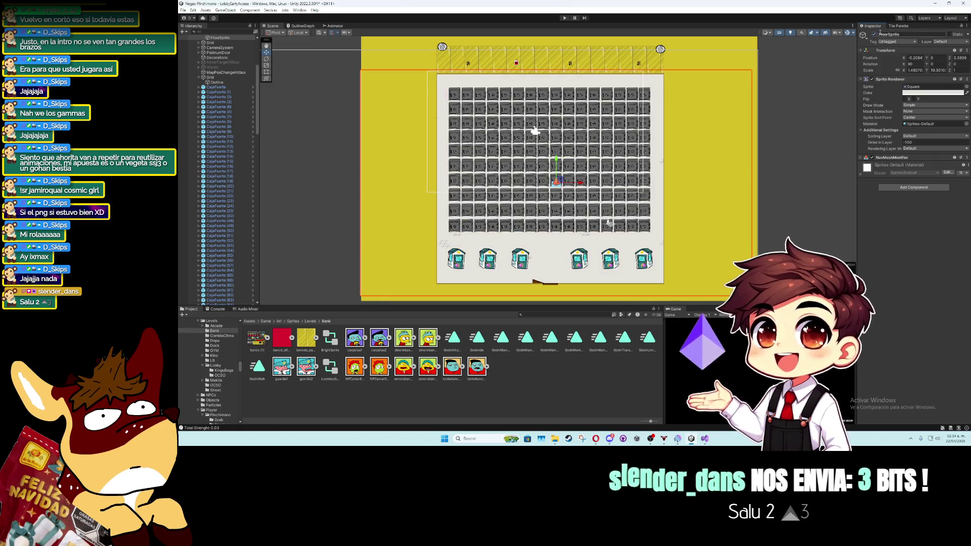
click(900, 26)
click(901, 41)
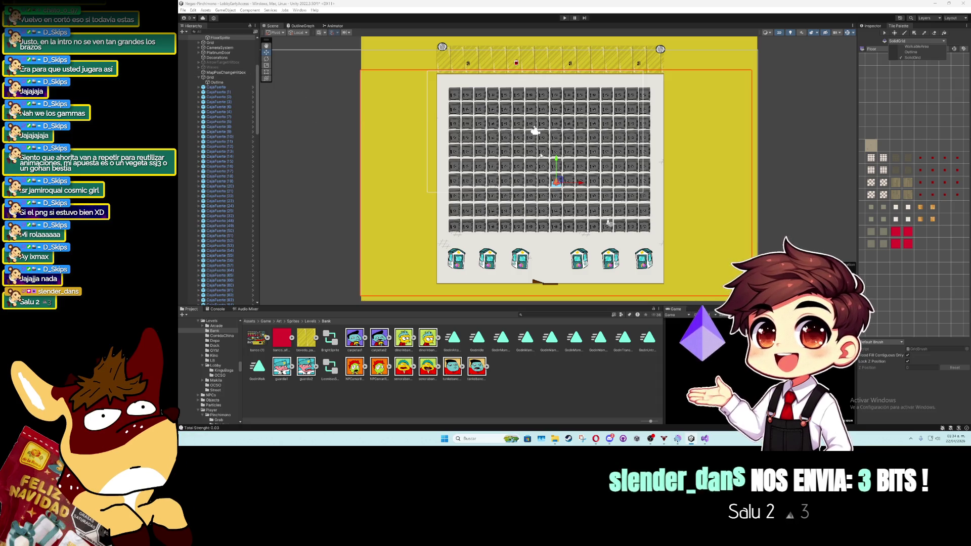
click(912, 46)
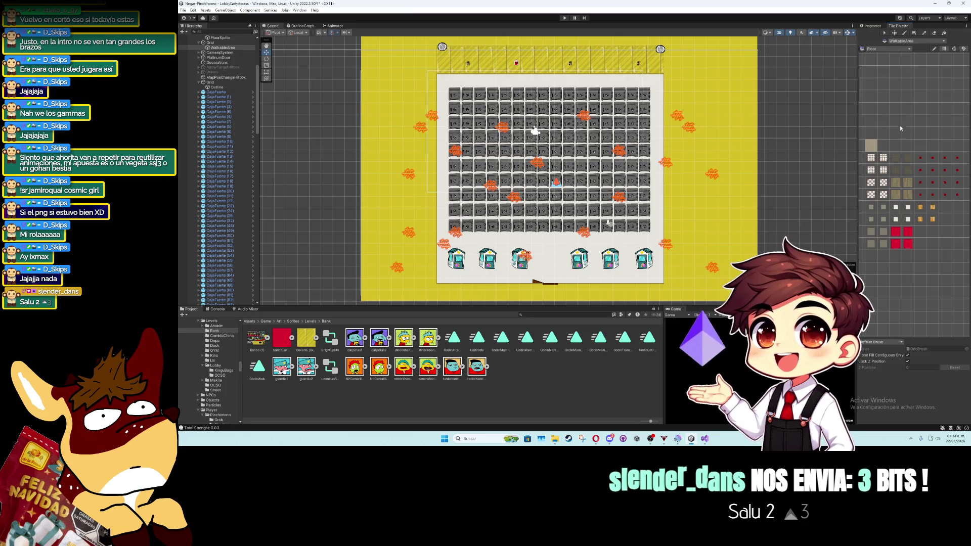
drag(903, 234, 894, 245)
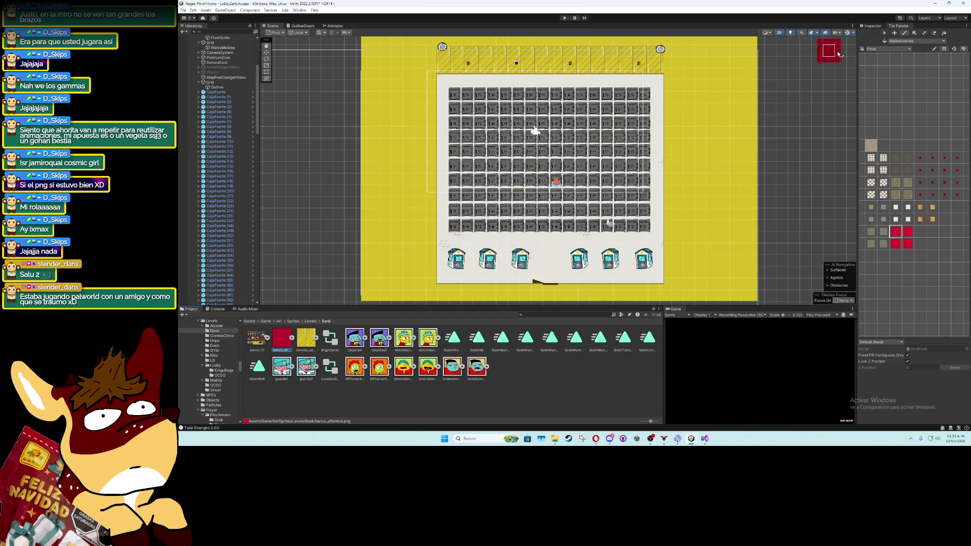
Re-slice banco_alfombra into a 4×4 grid by cell count and close the Sprite Editor
click(874, 26)
click(955, 99)
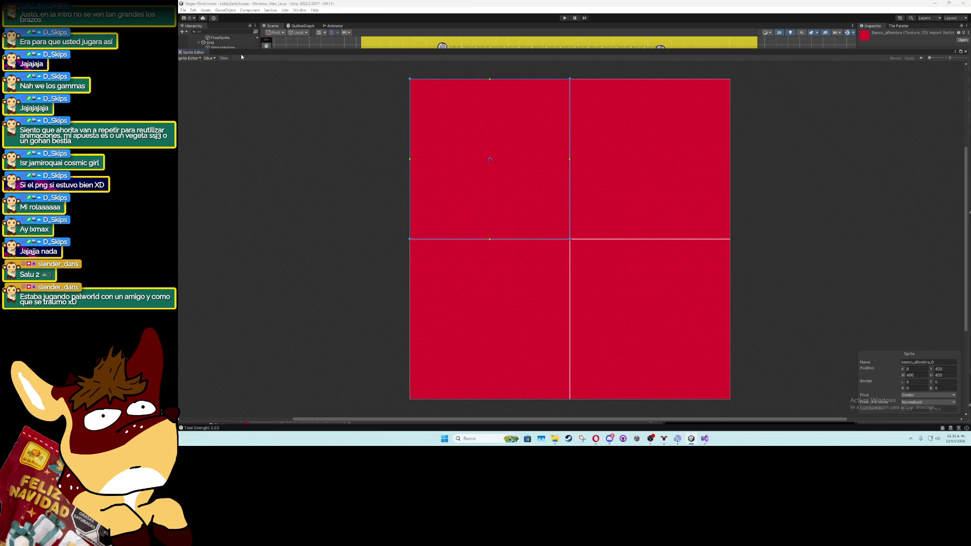
click(214, 59)
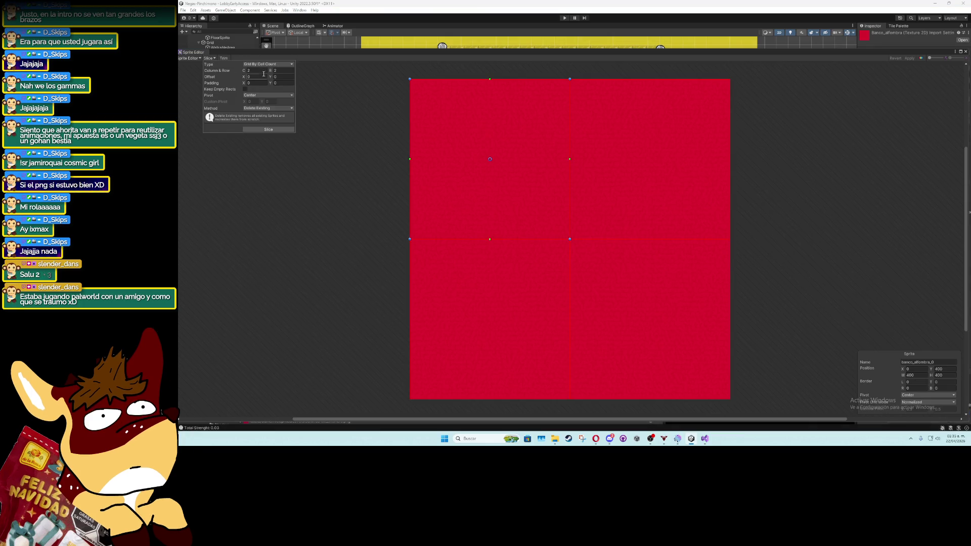
text(3)
key(Tab)
text(3)
key(shift+Tab)
text(4)
key(Tab)
text(4)
click(271, 131)
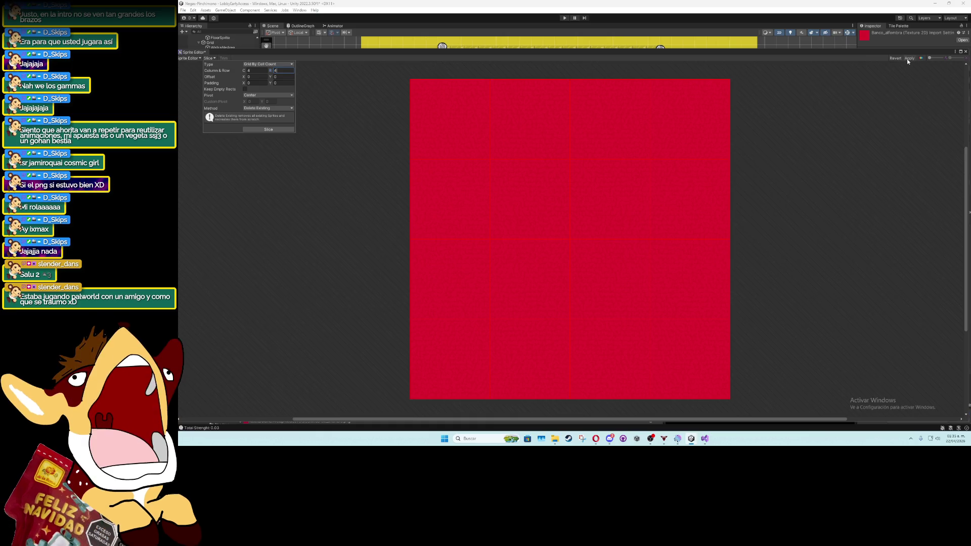
click(964, 52)
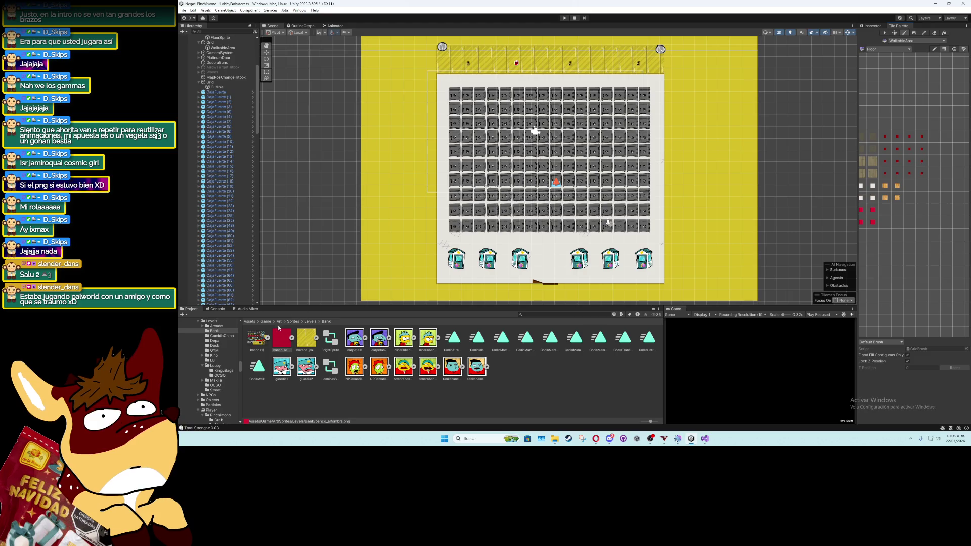
Add the 4×4 carpet tiles to the palette and box-fill the room floor with them
mouse_move(395, 315)
mouse_down()
mouse_move(885, 228)
mouse_move(867, 218)
mouse_up()
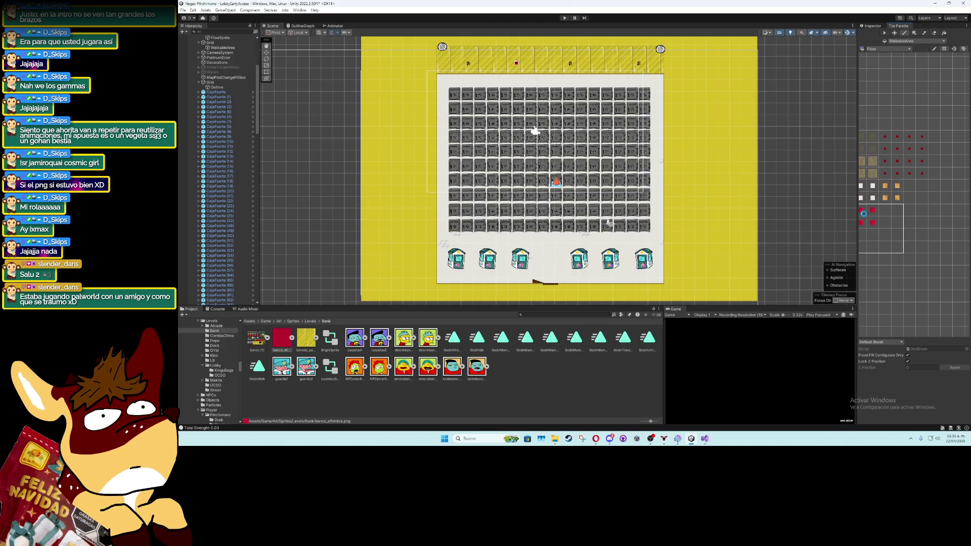
click(743, 417)
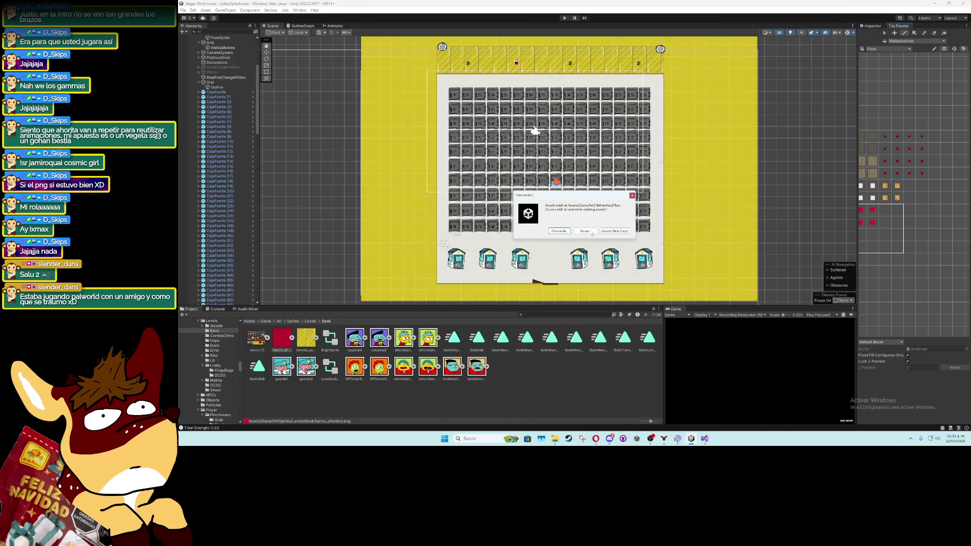
click(868, 213)
drag(862, 210, 897, 248)
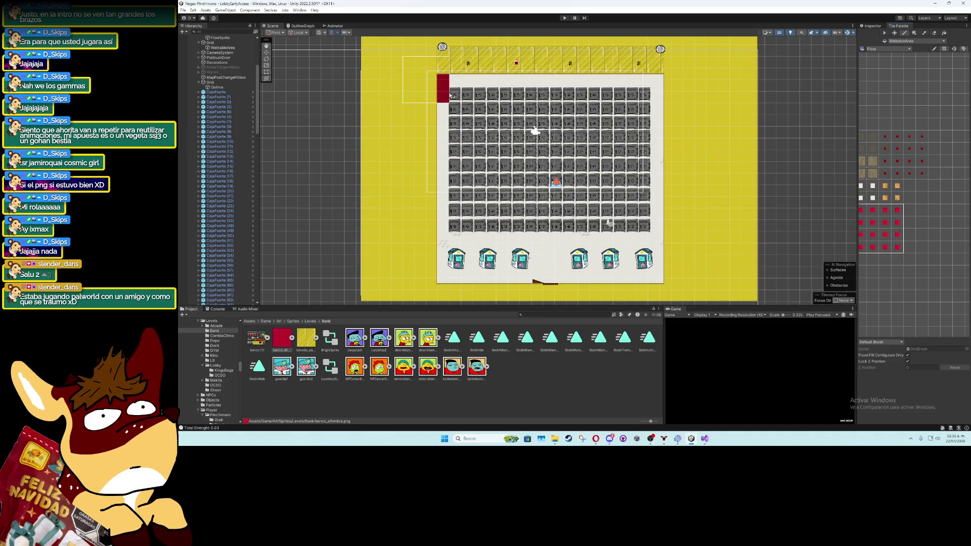
click(916, 34)
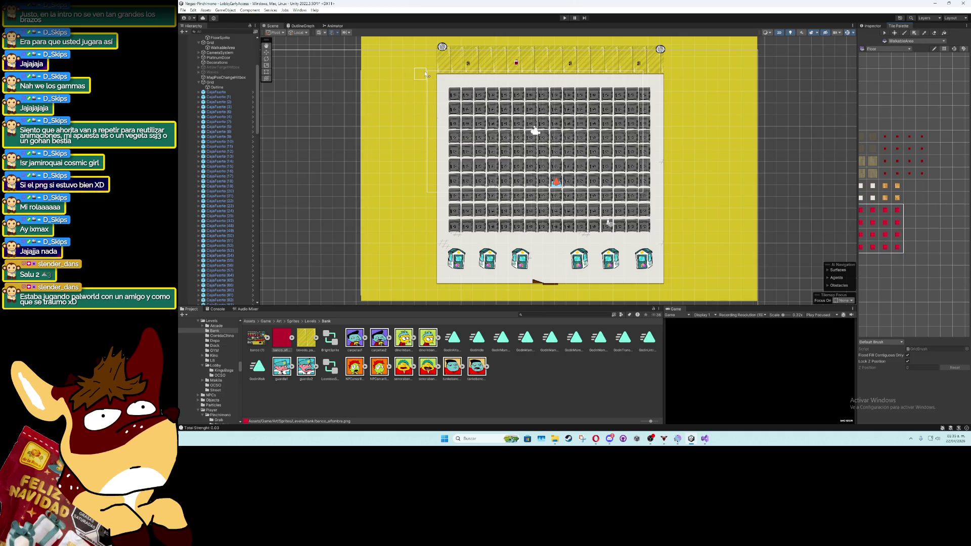
mouse_move(427, 76)
mouse_down()
mouse_move(638, 279)
mouse_move(671, 290)
mouse_up()
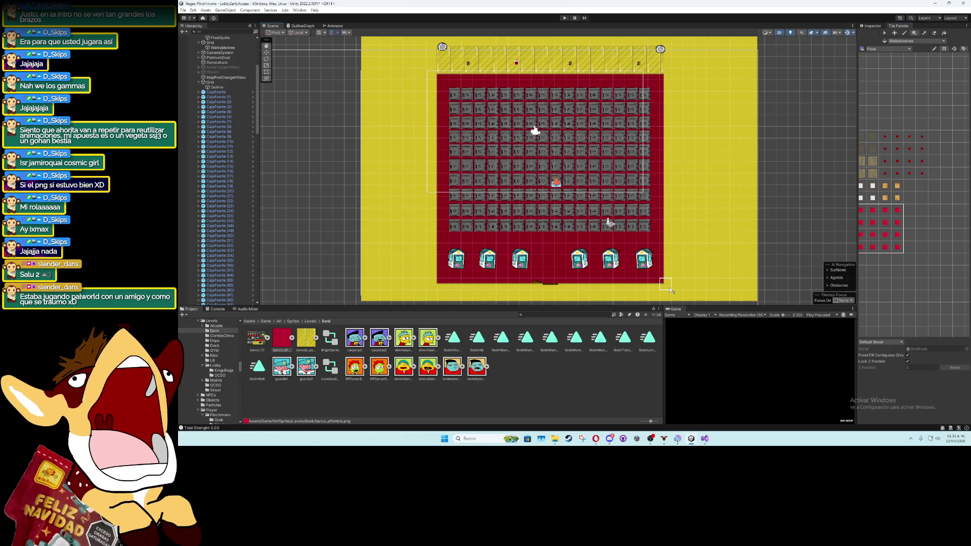
Set the WalkableArea tilemap's tint colour to white FFFFFF
click(881, 30)
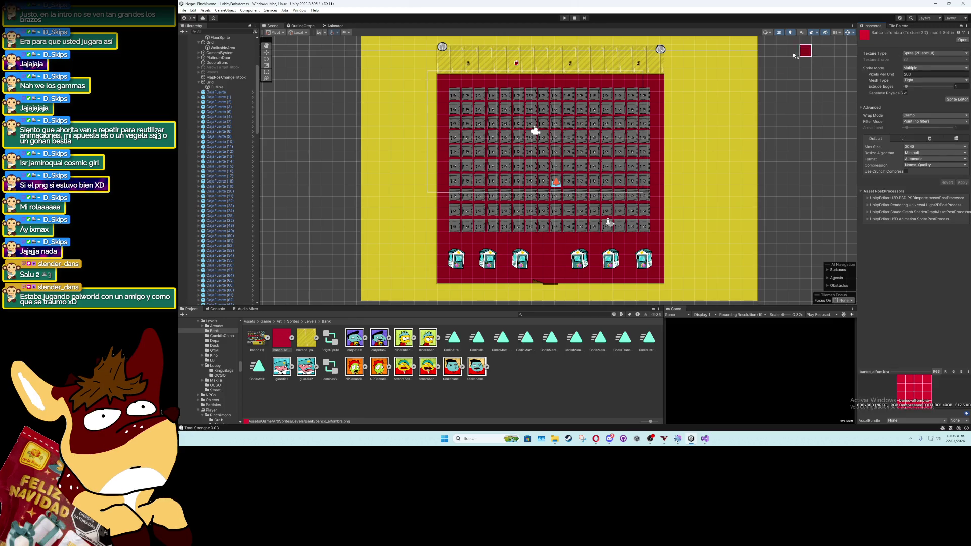
click(625, 210)
click(912, 93)
drag(915, 136, 899, 115)
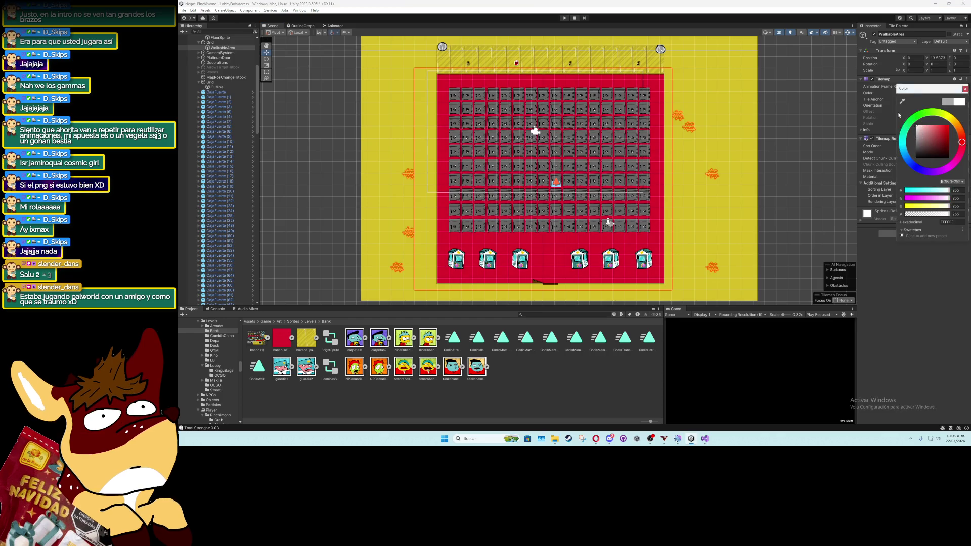
click(965, 89)
scroll(626, 203, up, 2)
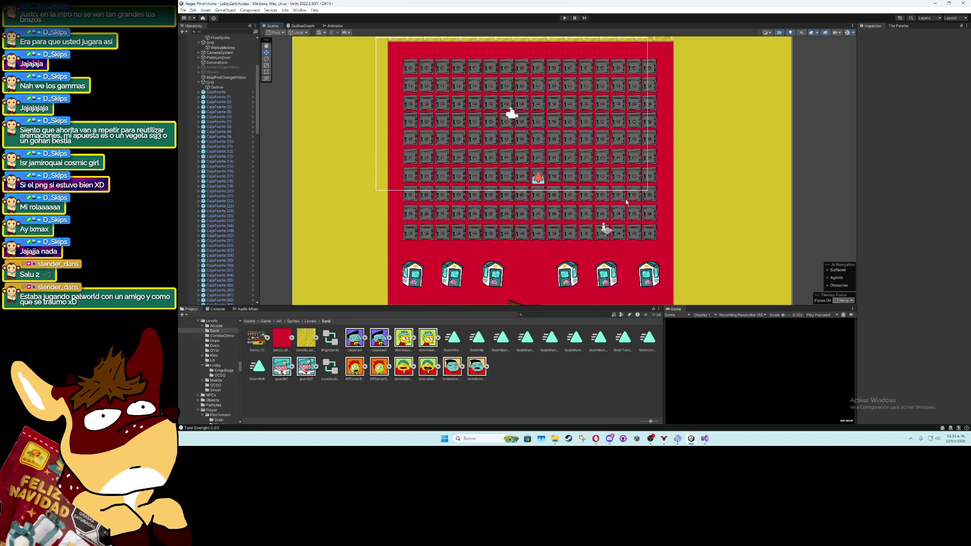
scroll(493, 223, up, 5)
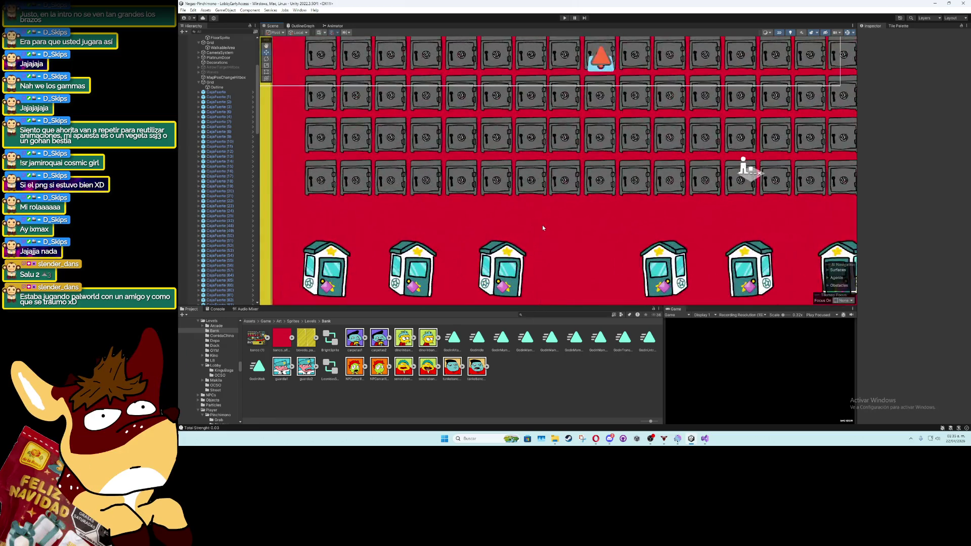
scroll(543, 227, down, 7)
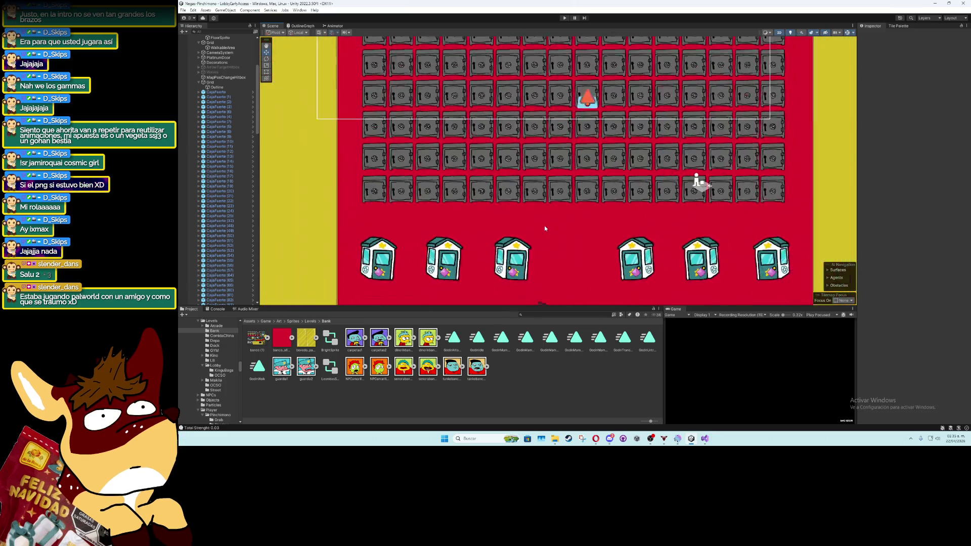
scroll(544, 226, down, 5)
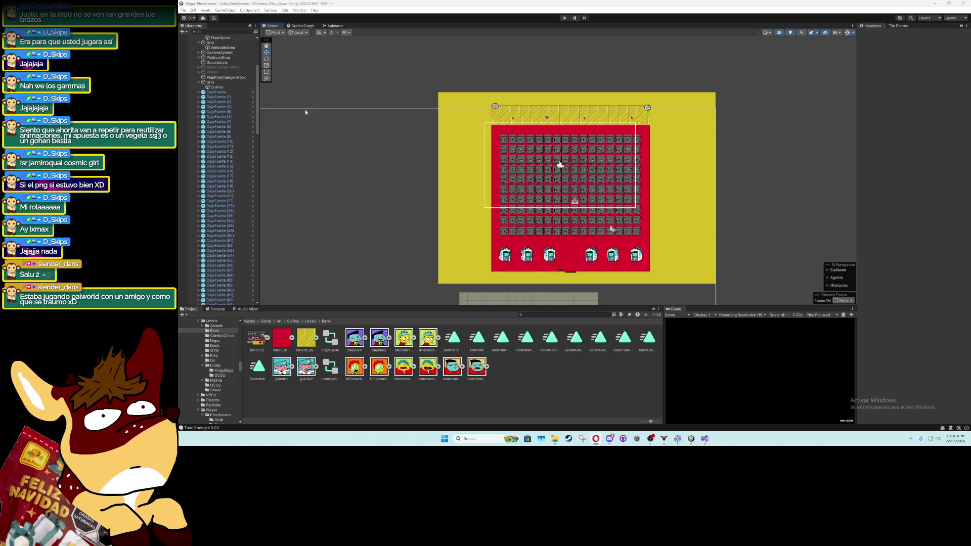
scroll(316, 114, down, 1)
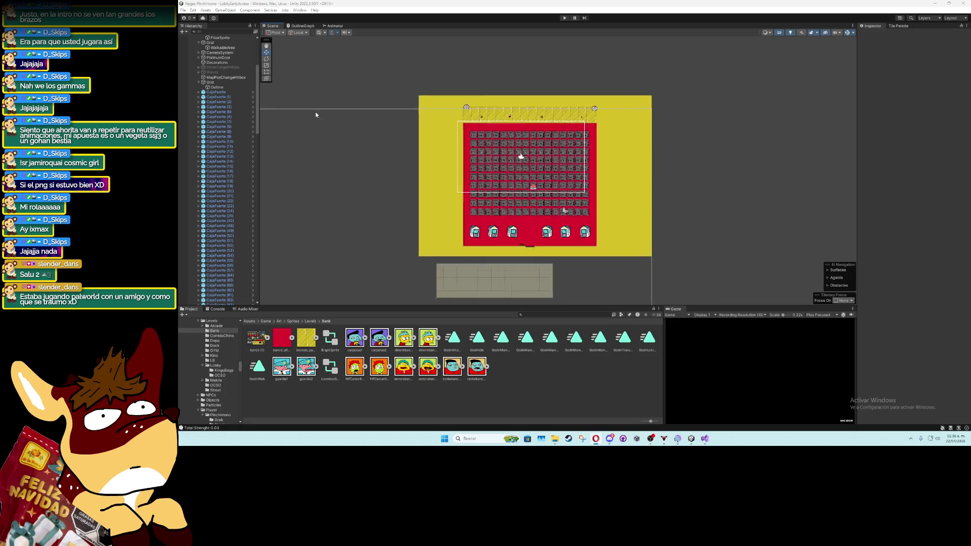
click(183, 10)
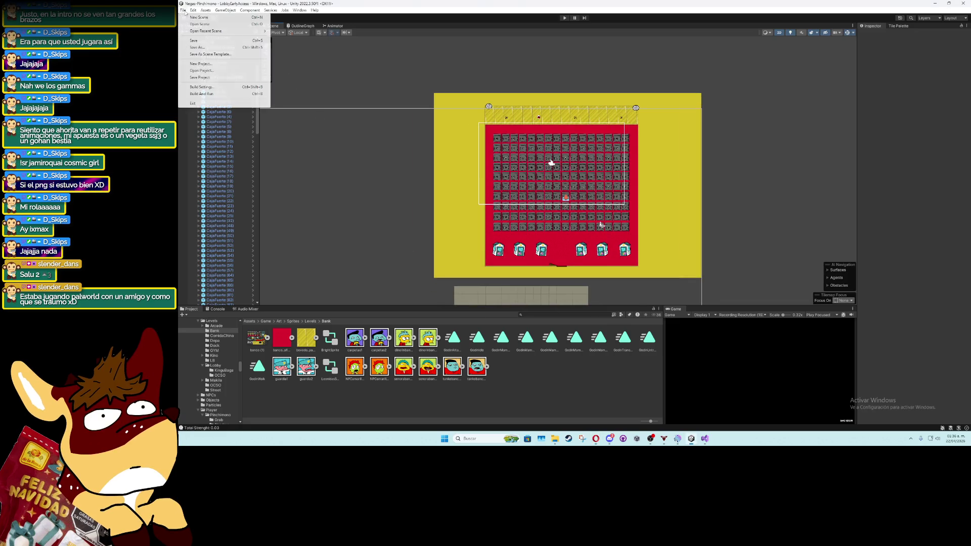
Open the Dock scene from File > Open Recent Scene
mouse_move(228, 31)
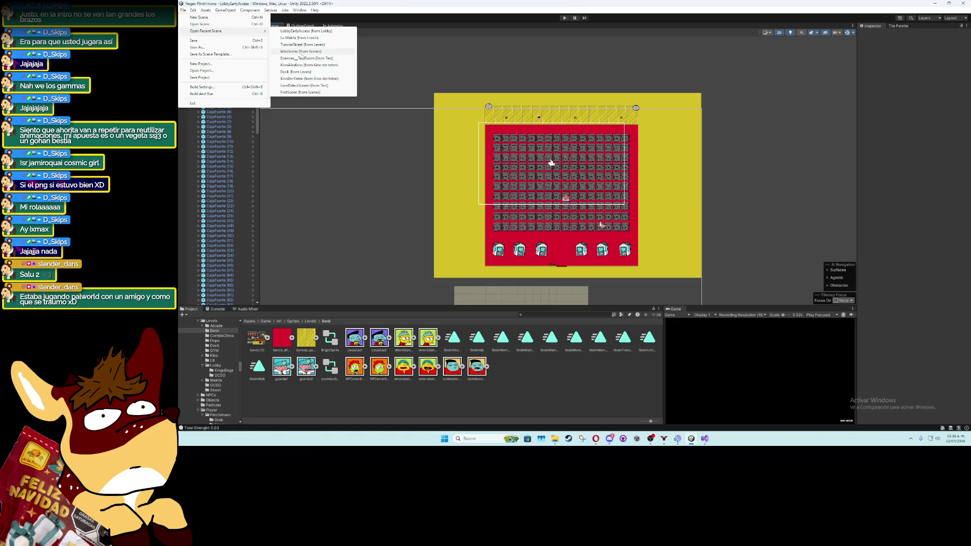
click(297, 71)
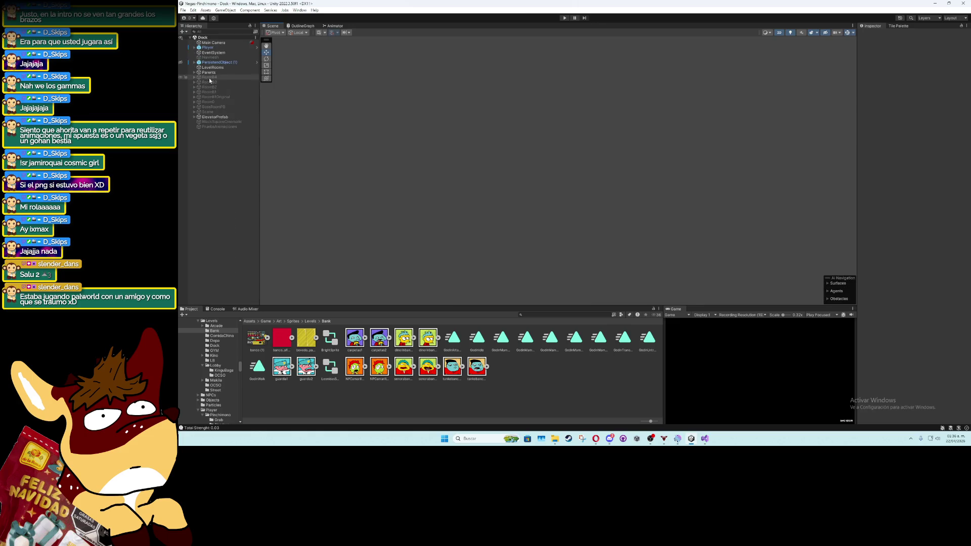
Frame RoomB4 and deactivate DonChetoNPC, Negas and Daniellamax
click(208, 78)
key(f)
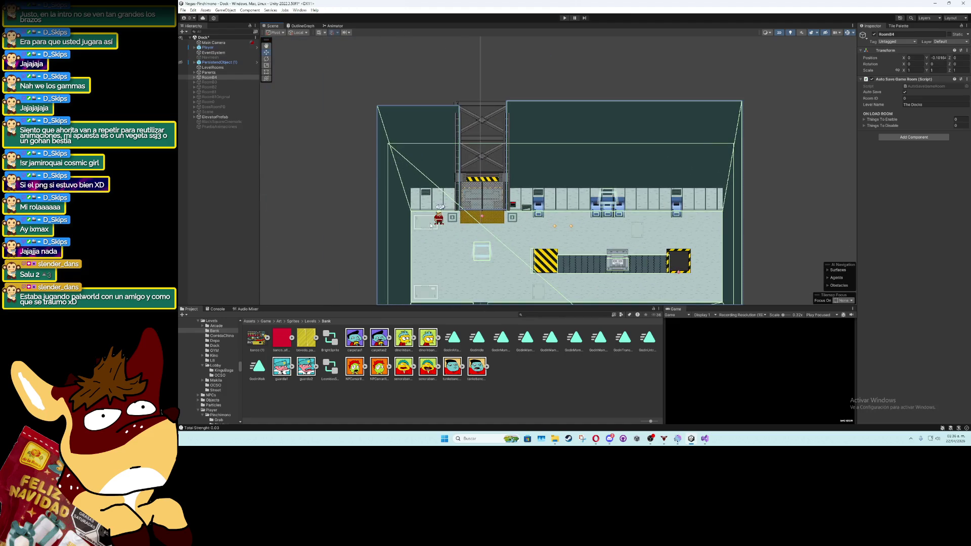
click(440, 216)
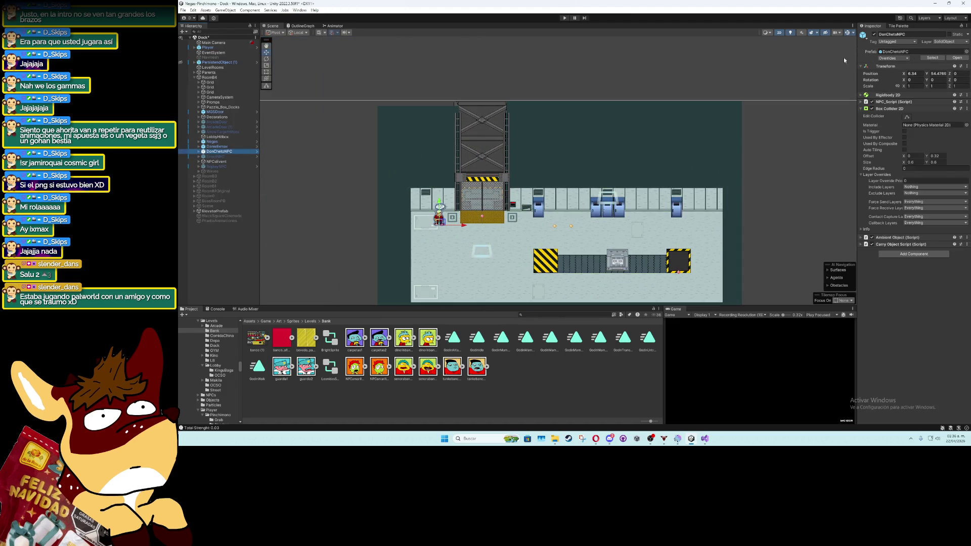
click(874, 34)
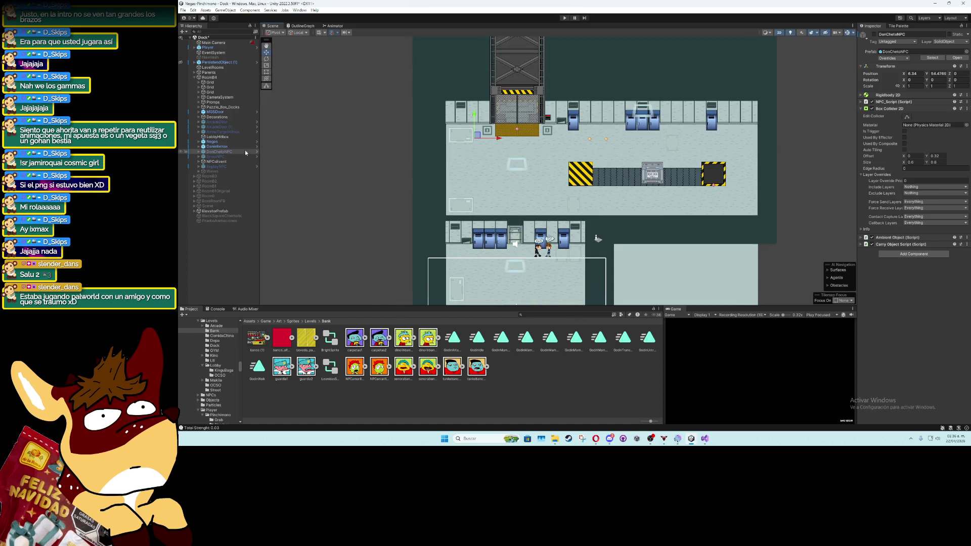
click(217, 146)
ctrl+click(213, 142)
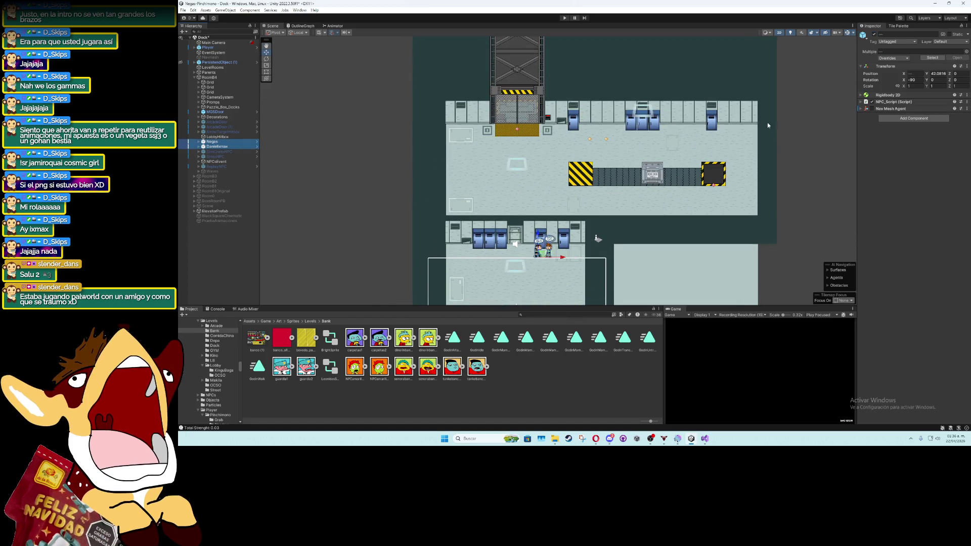
click(873, 35)
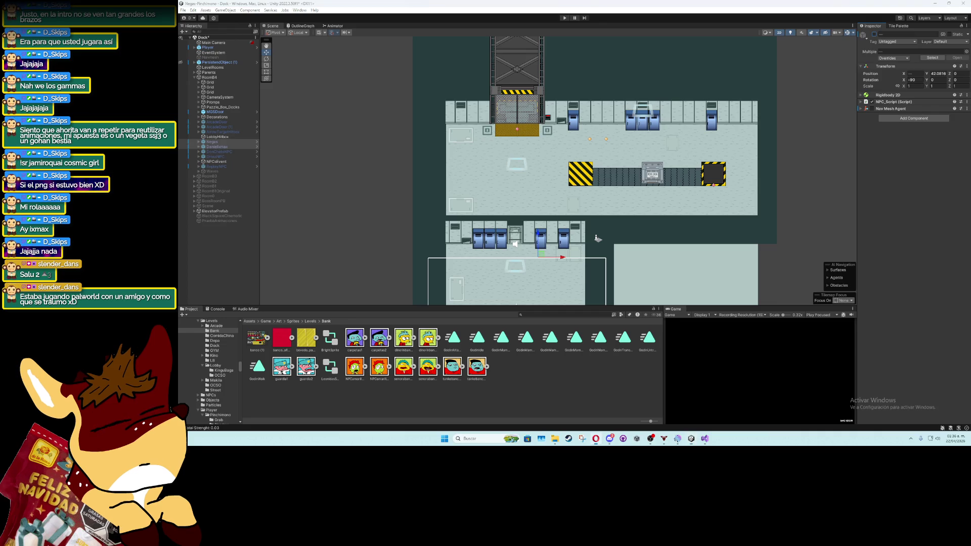
Collapse the NPCsEvent script, save the Dock scene, and deactivate RoomB4
click(218, 162)
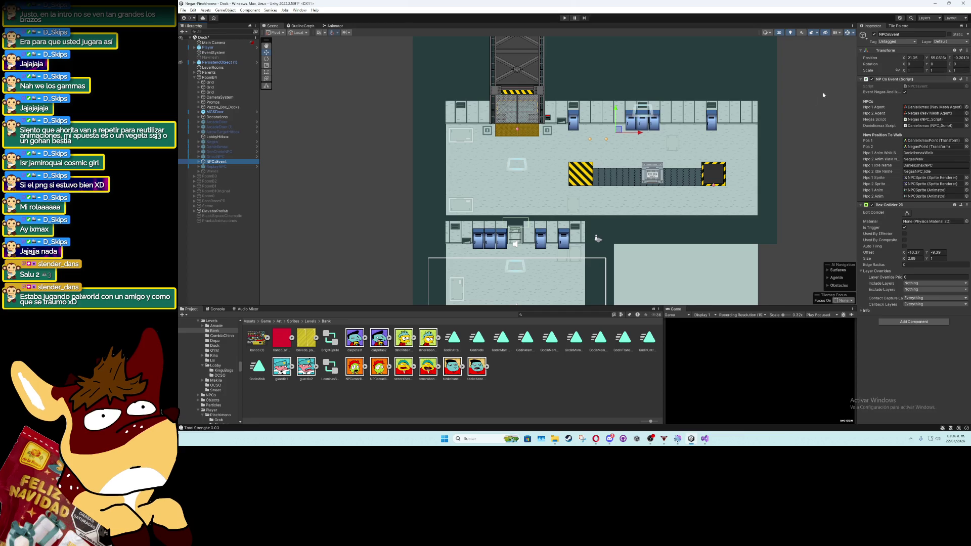
click(889, 80)
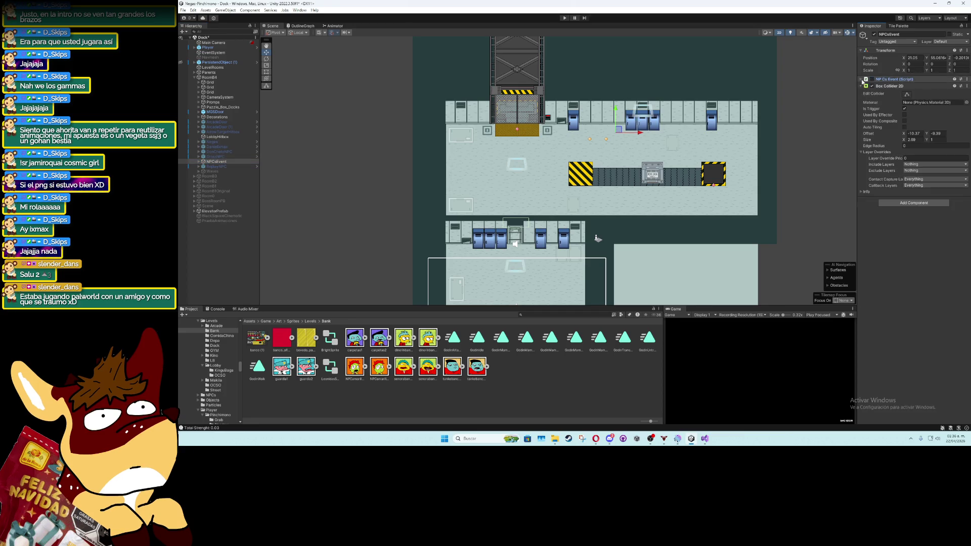
key(ctrl+s)
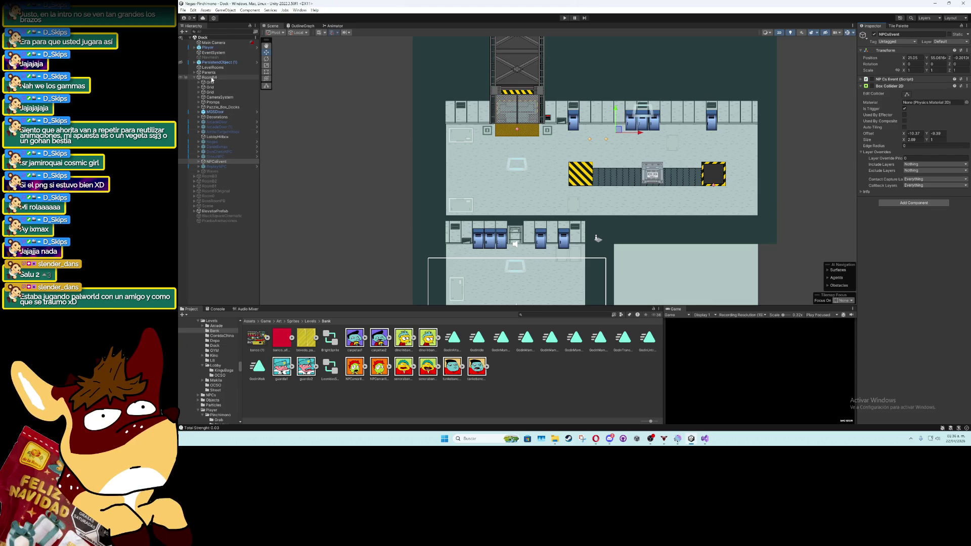
click(210, 78)
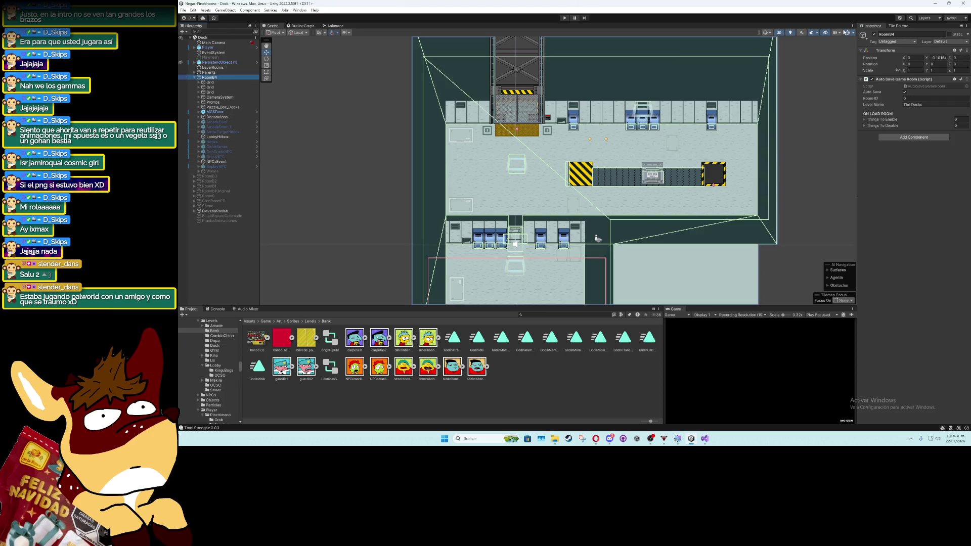
click(874, 34)
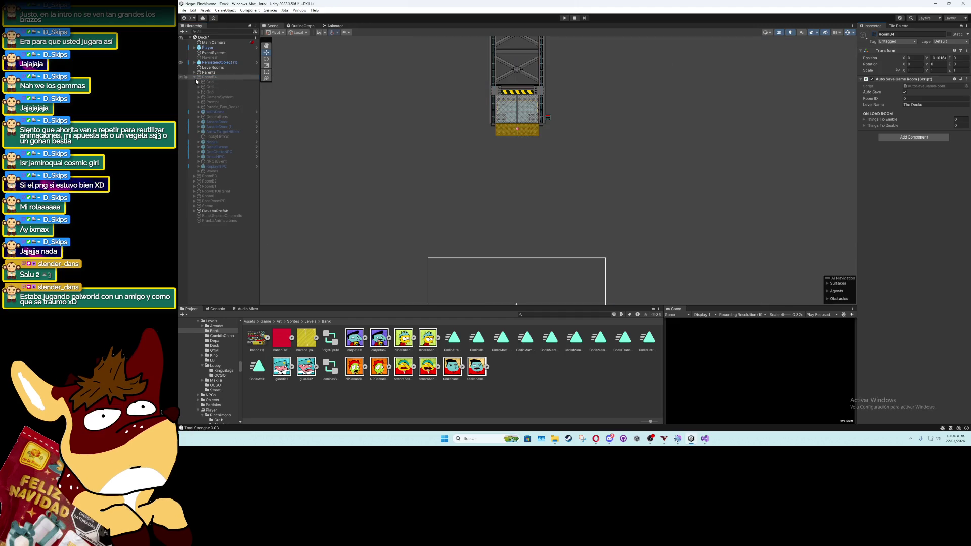
click(195, 78)
click(209, 83)
click(874, 34)
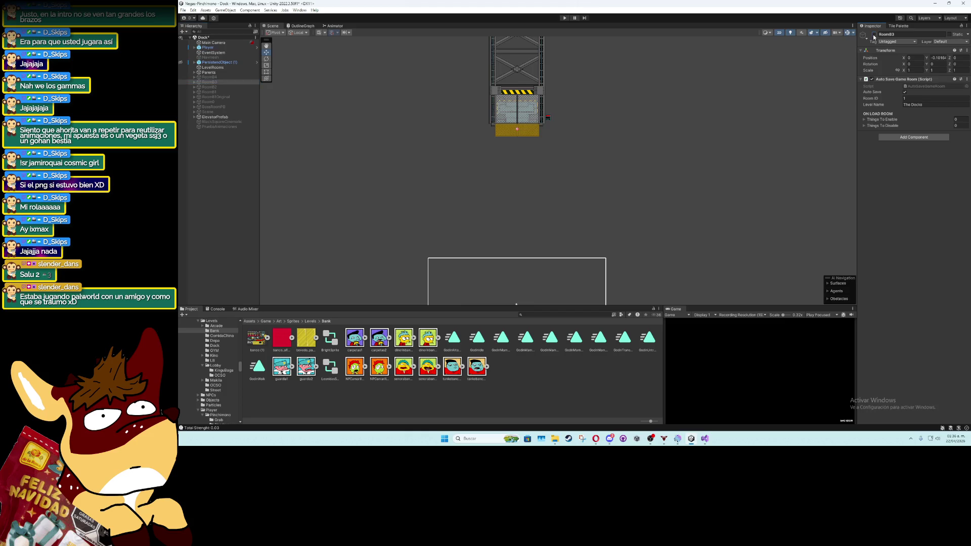
click(874, 34)
click(200, 88)
click(874, 34)
click(874, 34)
click(222, 93)
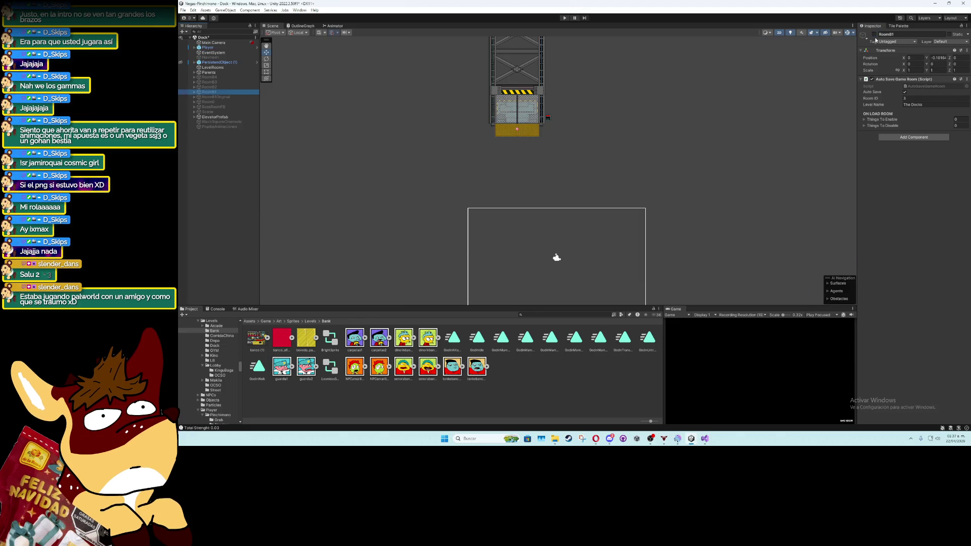
click(874, 34)
click(874, 34)
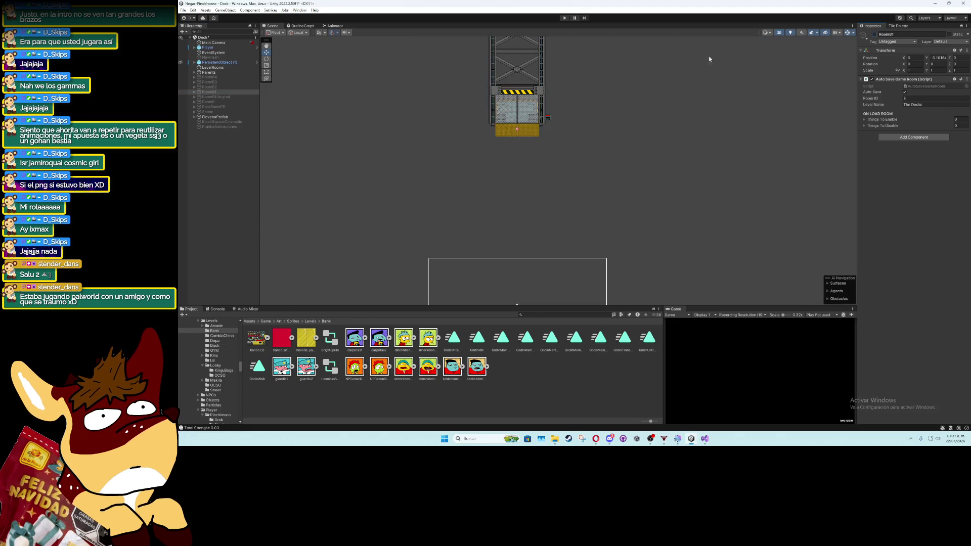
click(223, 97)
click(873, 34)
click(873, 34)
click(223, 101)
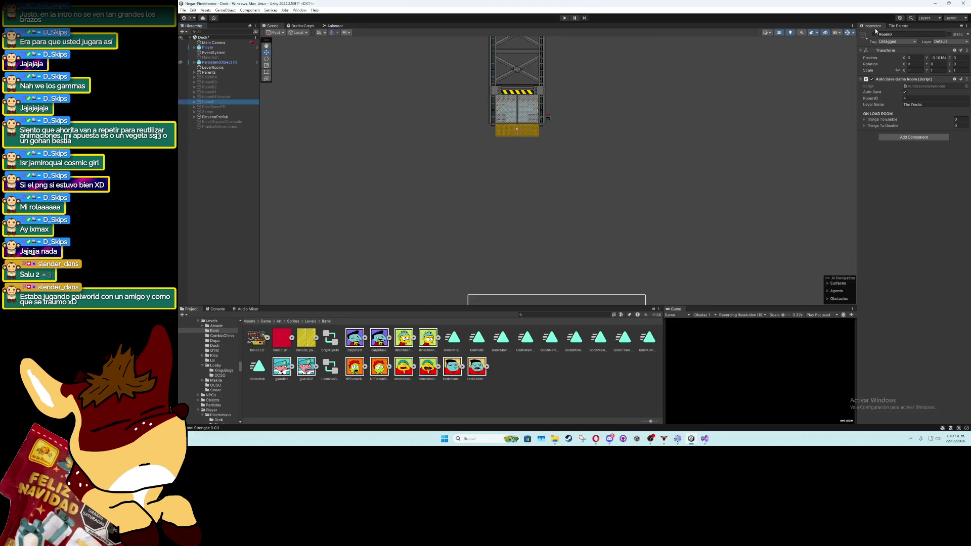
click(874, 35)
click(874, 34)
click(233, 107)
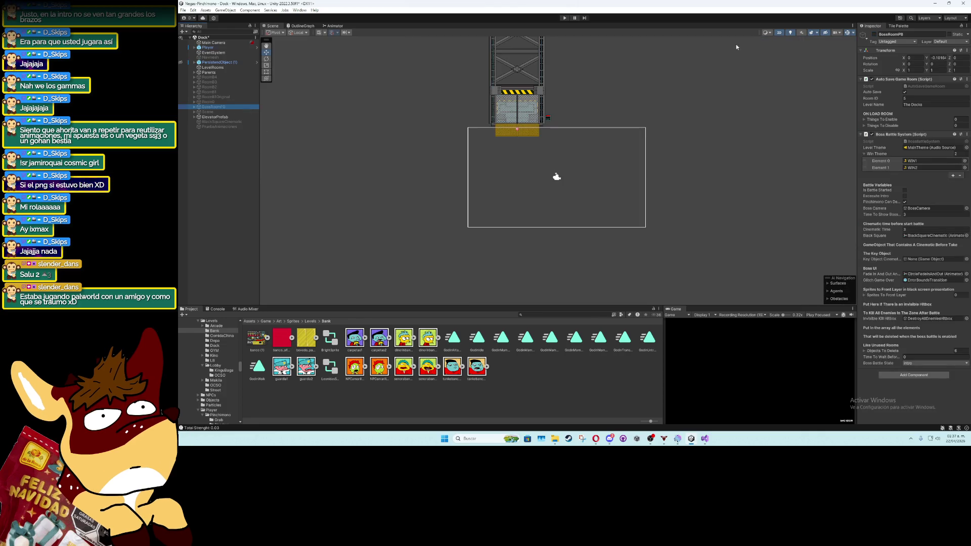
click(873, 34)
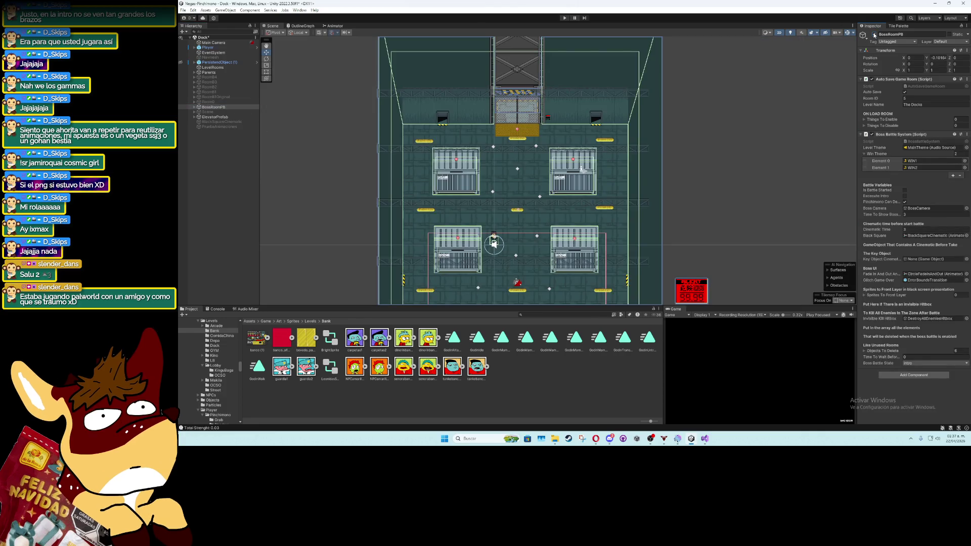
click(873, 35)
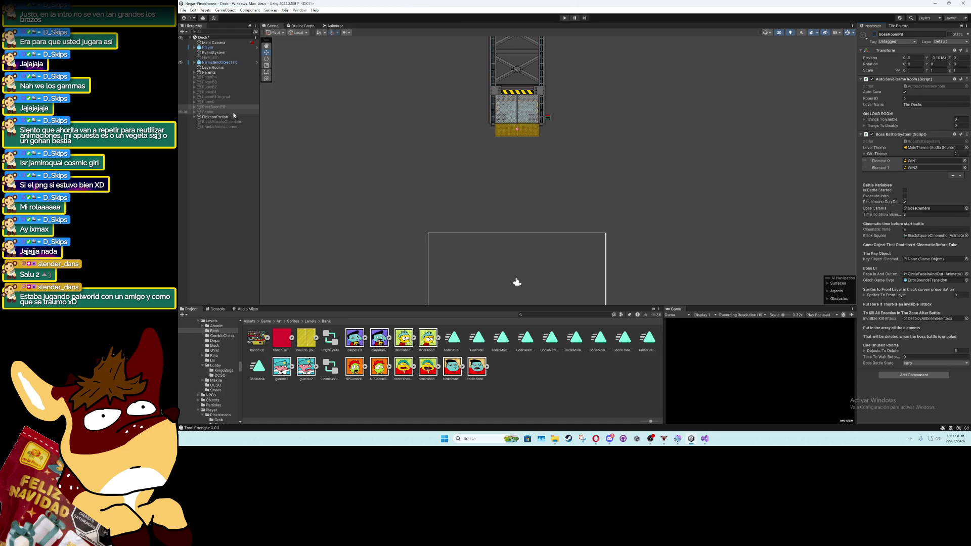
click(239, 147)
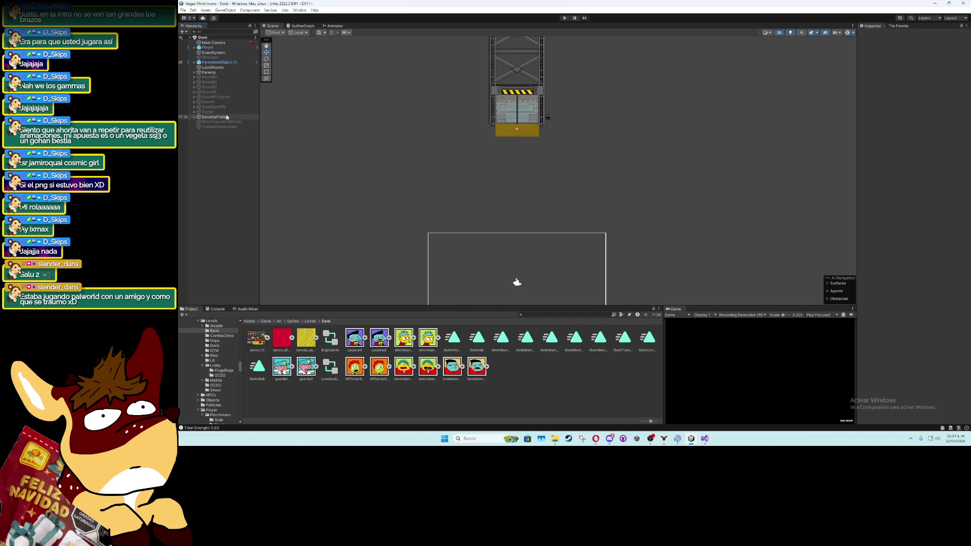
Load the LobbyEarlyAccess scene from the recent scenes list, replacing the Dock scene
click(192, 10)
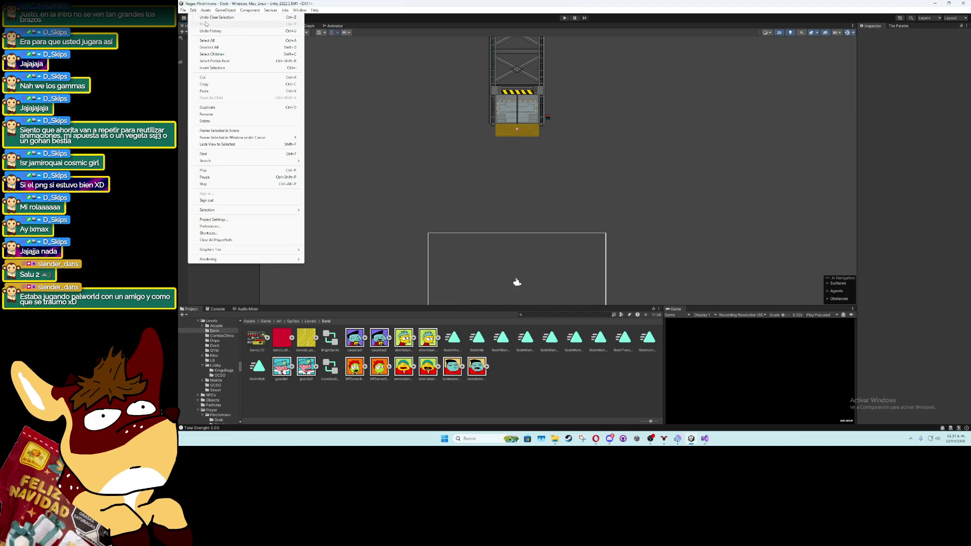
mouse_move(218, 31)
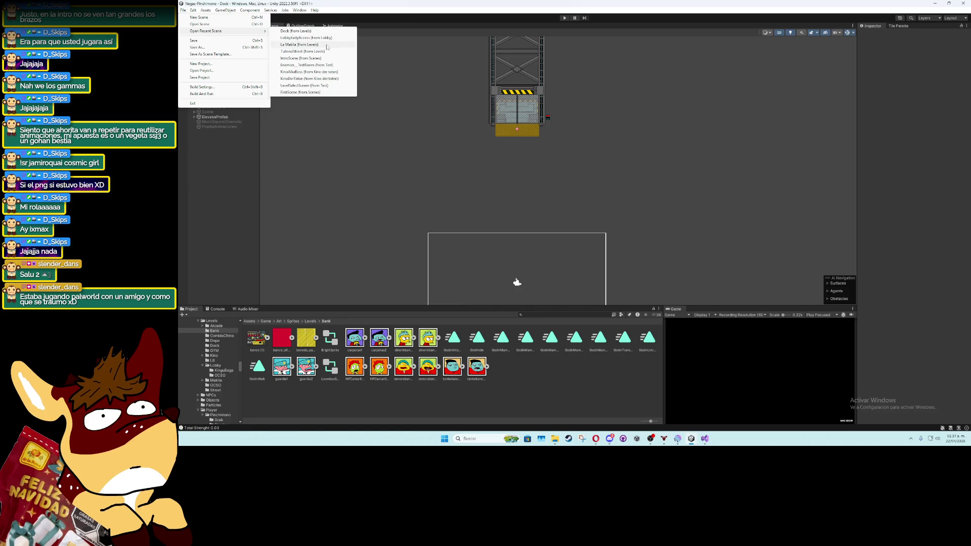
click(319, 38)
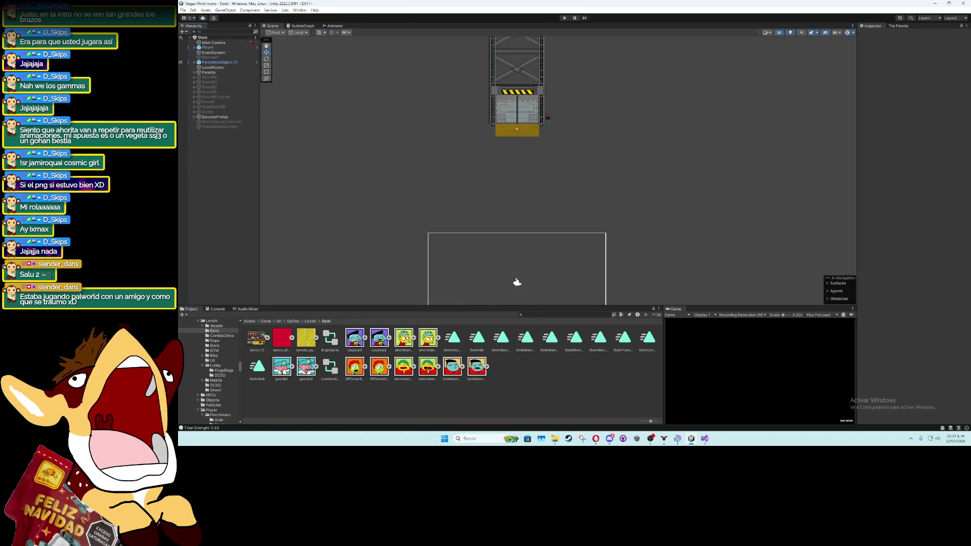
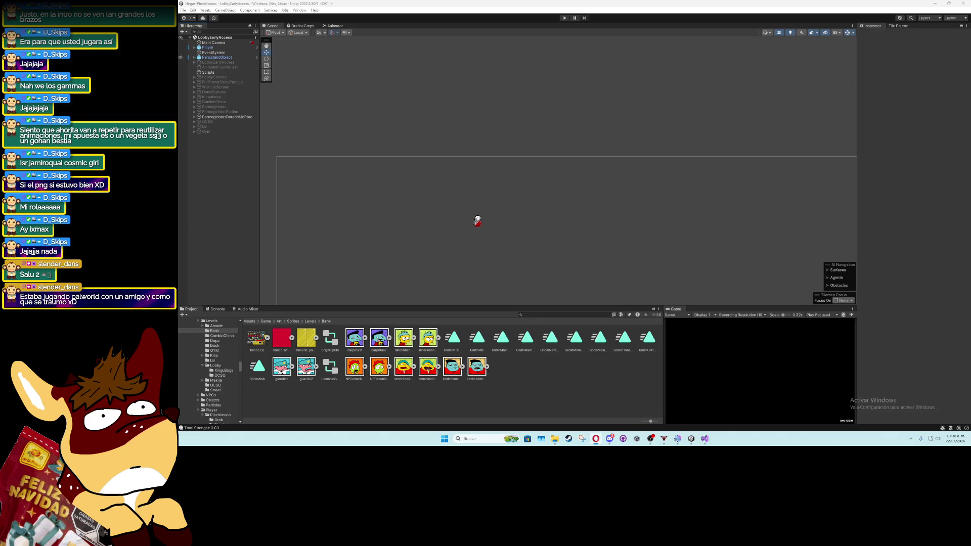
Browse the Project window to Assets/Game/Art/Sprites/Levels/Arcade
click(268, 321)
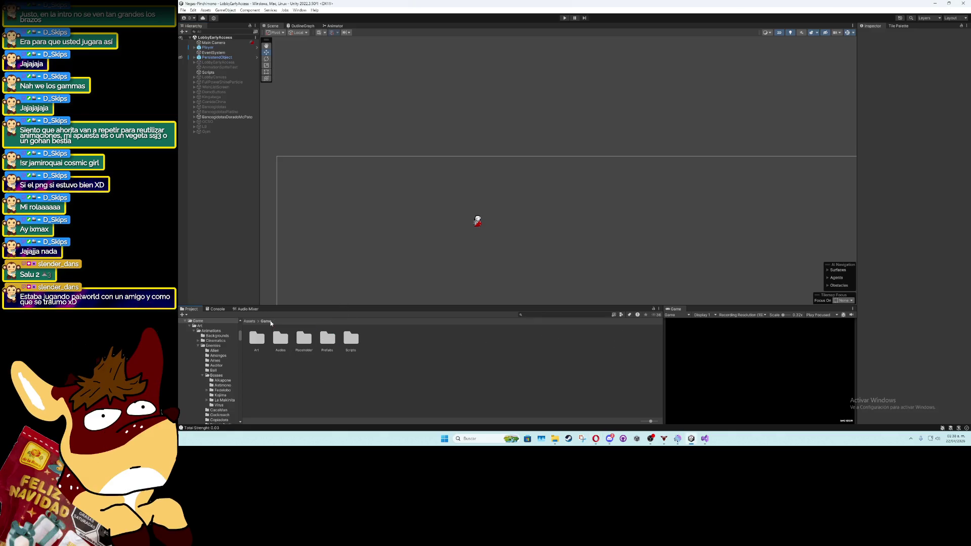
double_click(256, 338)
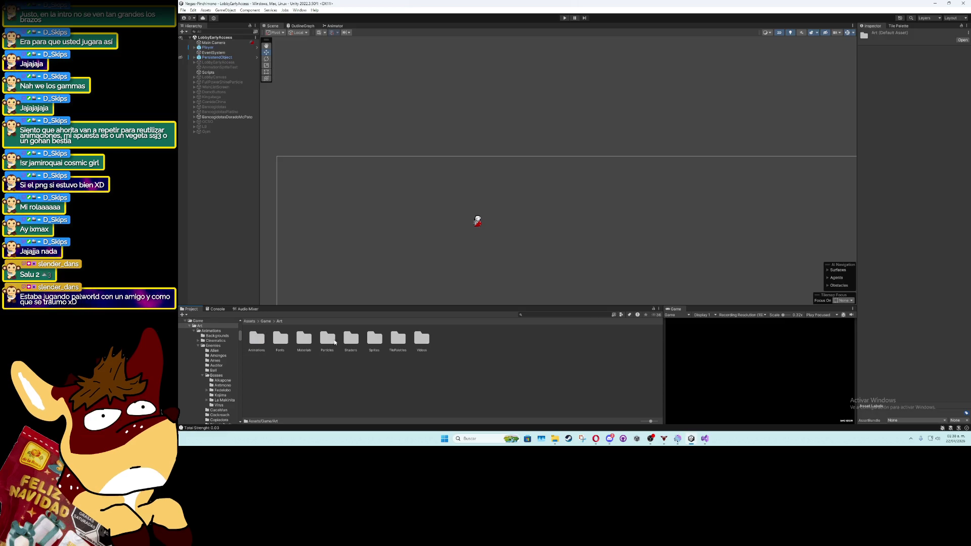
click(373, 339)
double_click(374, 339)
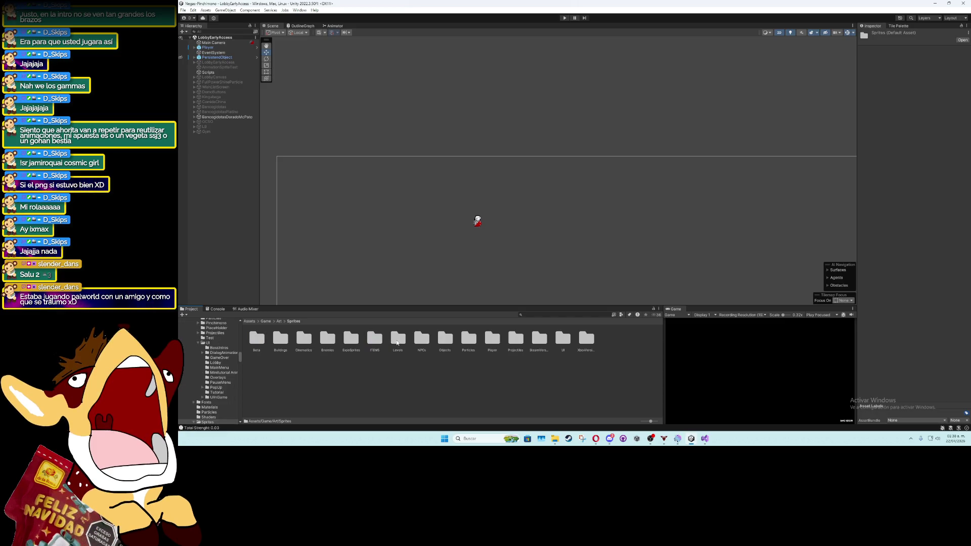
double_click(396, 340)
double_click(256, 338)
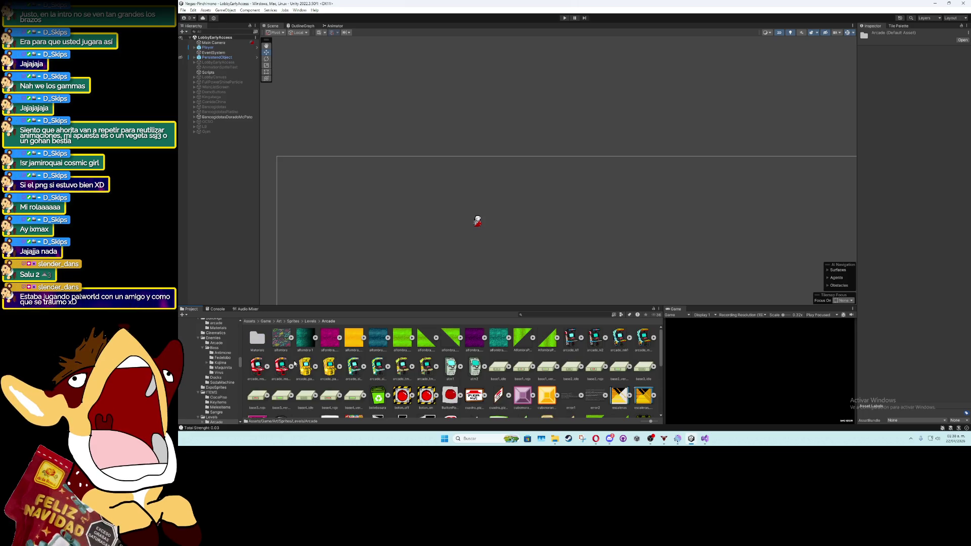
Import the arcades PNG from Downloads into the Arcade folder and select it
click(554, 438)
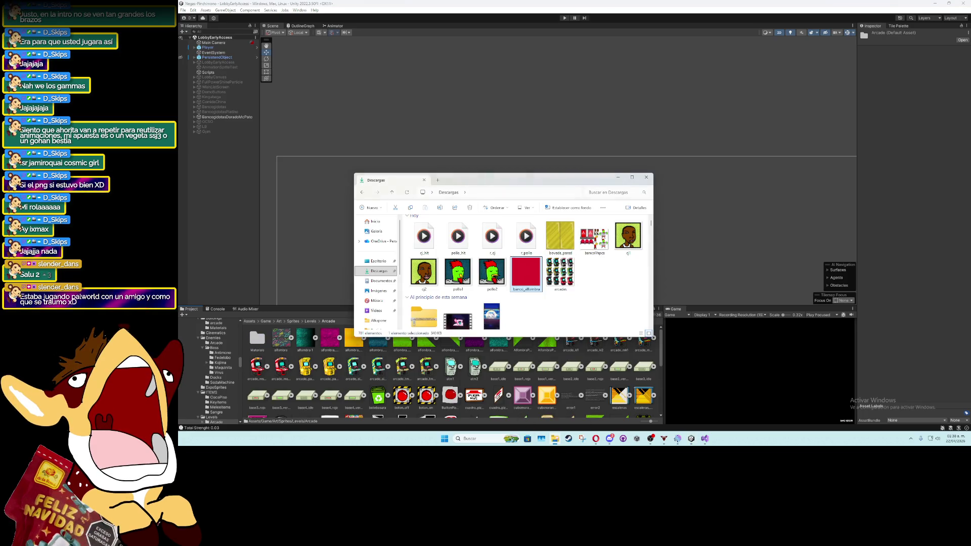
click(423, 238)
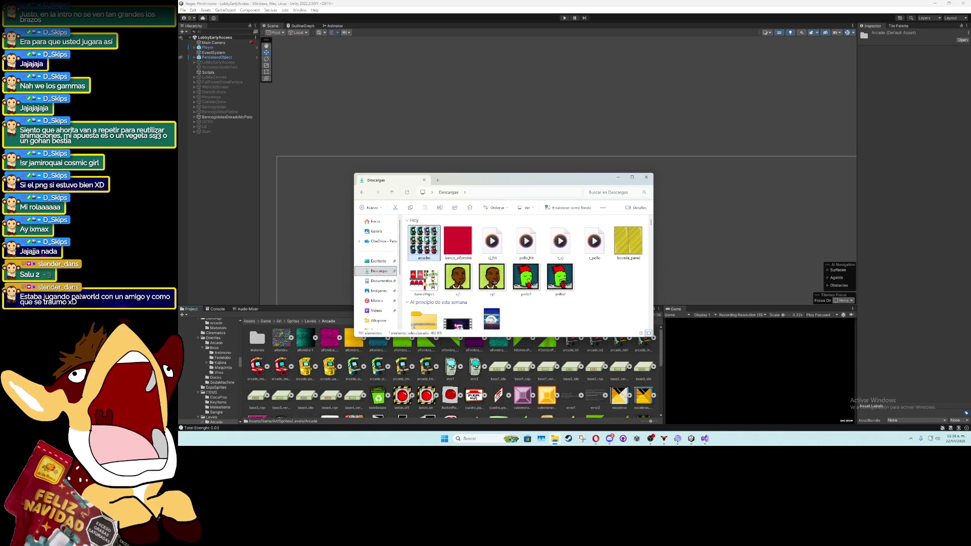
drag(495, 354, 499, 359)
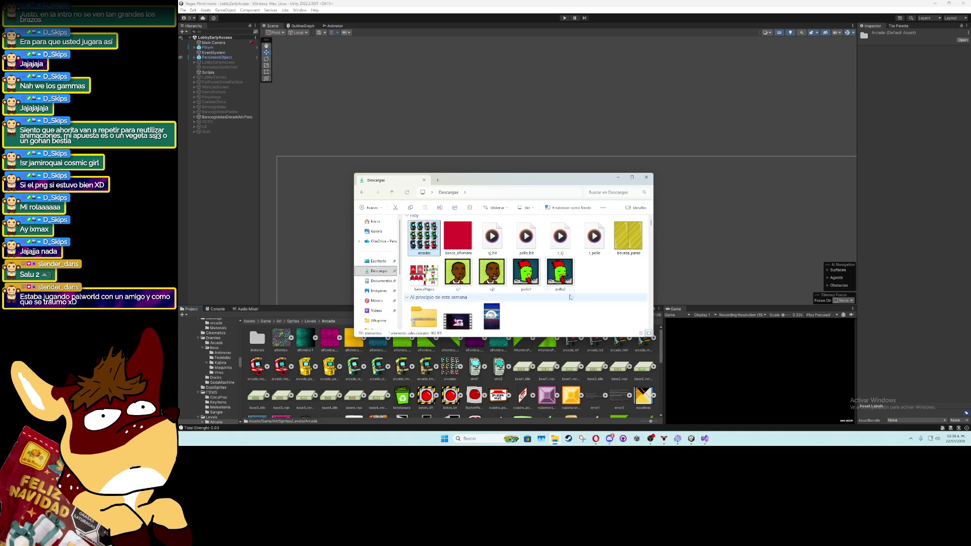
click(646, 178)
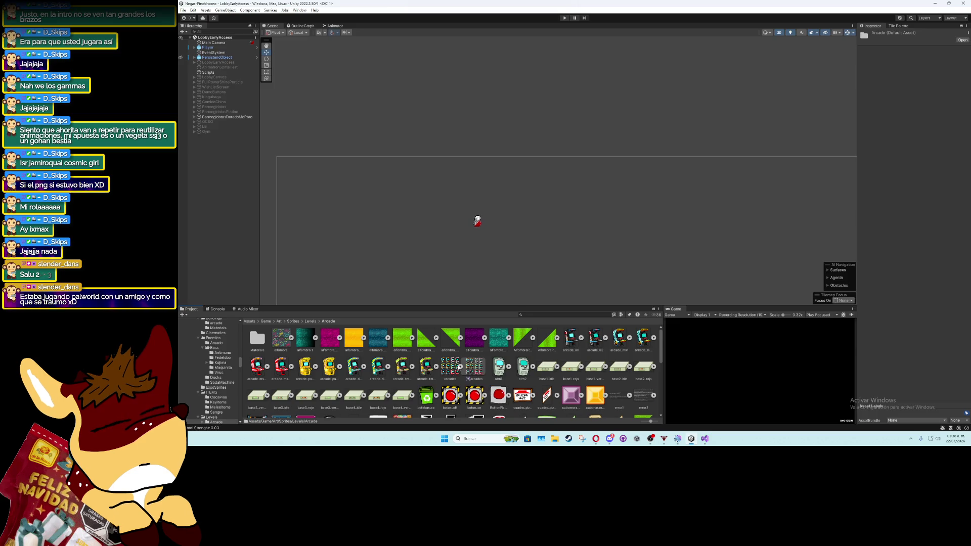
click(454, 366)
Set the arcades sheet to 200 pixels per unit, Multiple sprite mode and Point filtering, and apply
click(933, 73)
text(2)
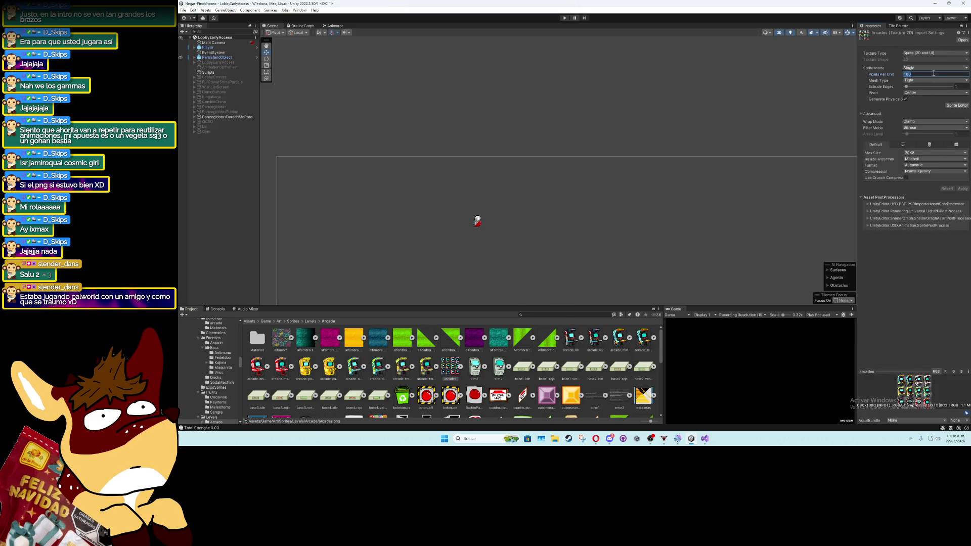
click(935, 68)
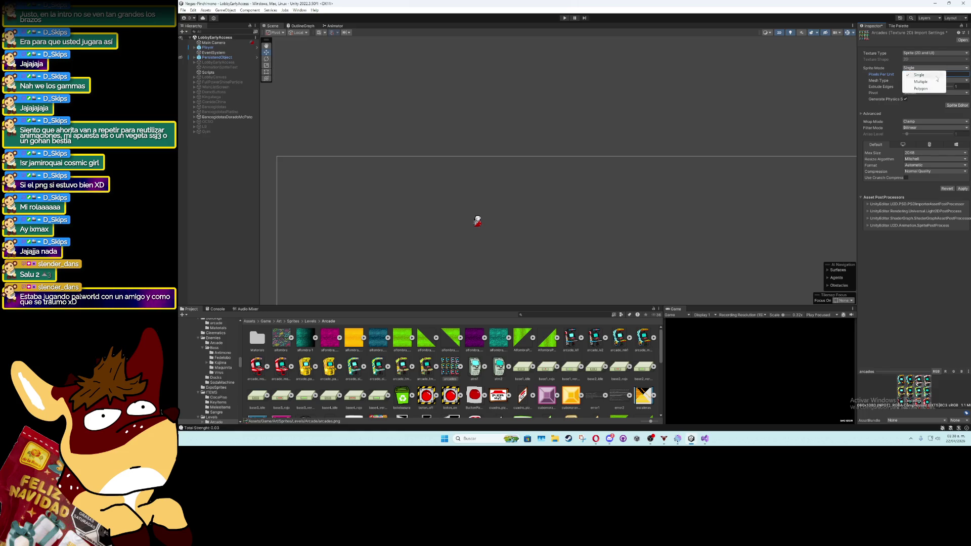
click(925, 80)
click(930, 121)
click(926, 128)
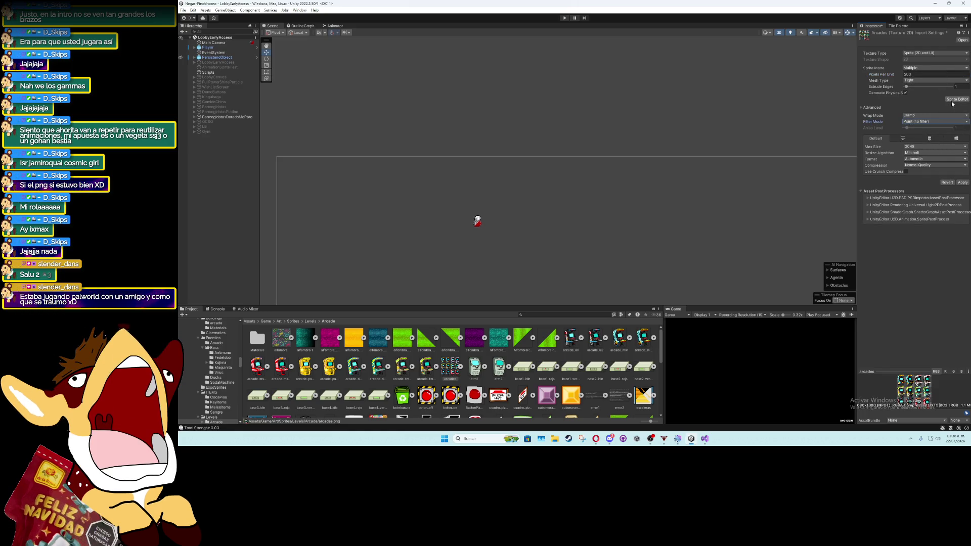
click(962, 182)
Auto-slice the sheet in the Sprite Editor with a Bottom pivot
click(957, 99)
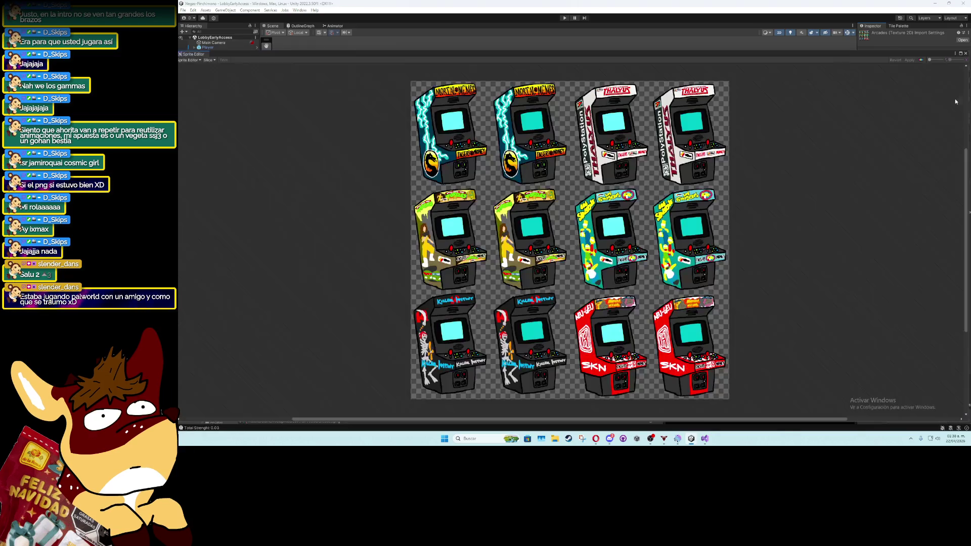
click(207, 62)
click(268, 83)
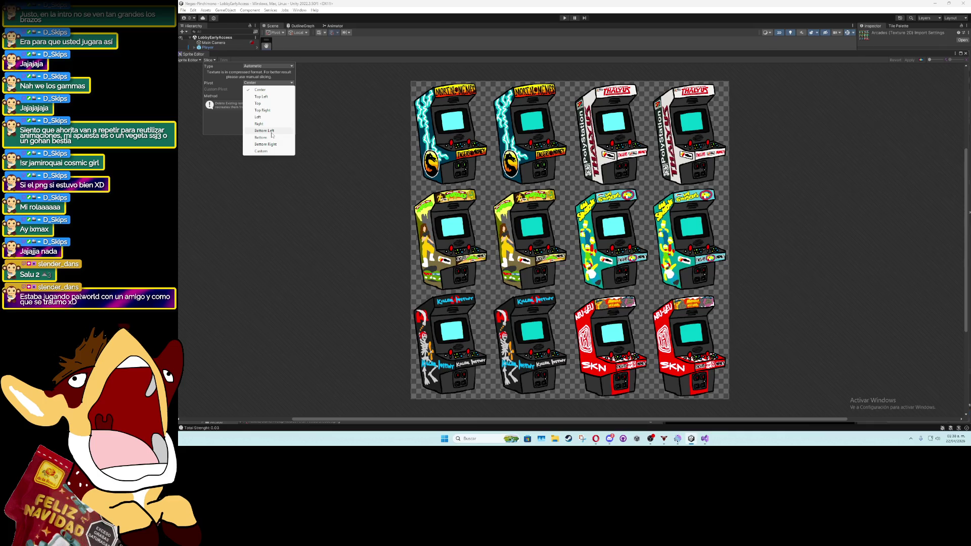
click(271, 137)
click(270, 132)
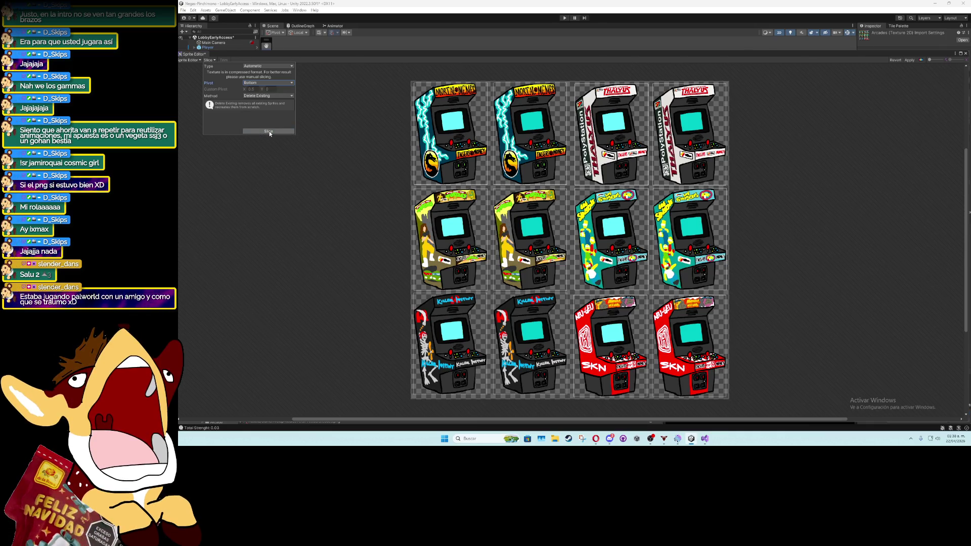
click(270, 132)
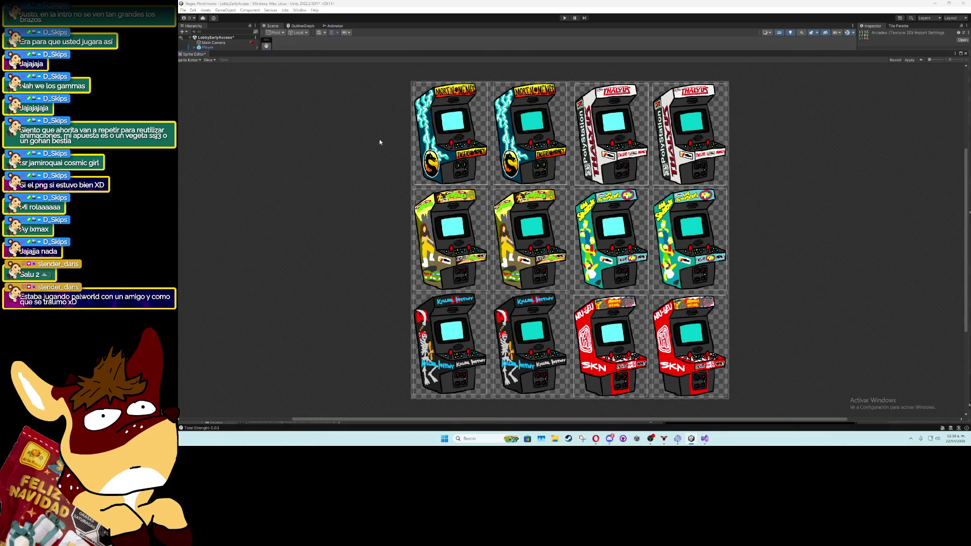
Check the slices arcades_0 to arcades_11, then apply and close the Sprite Editor
click(450, 151)
click(550, 176)
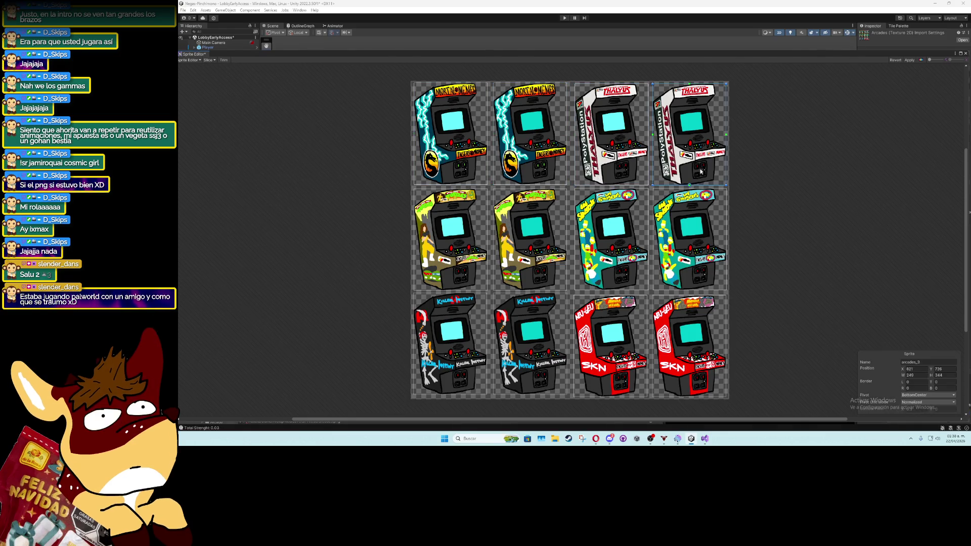
click(667, 222)
click(636, 218)
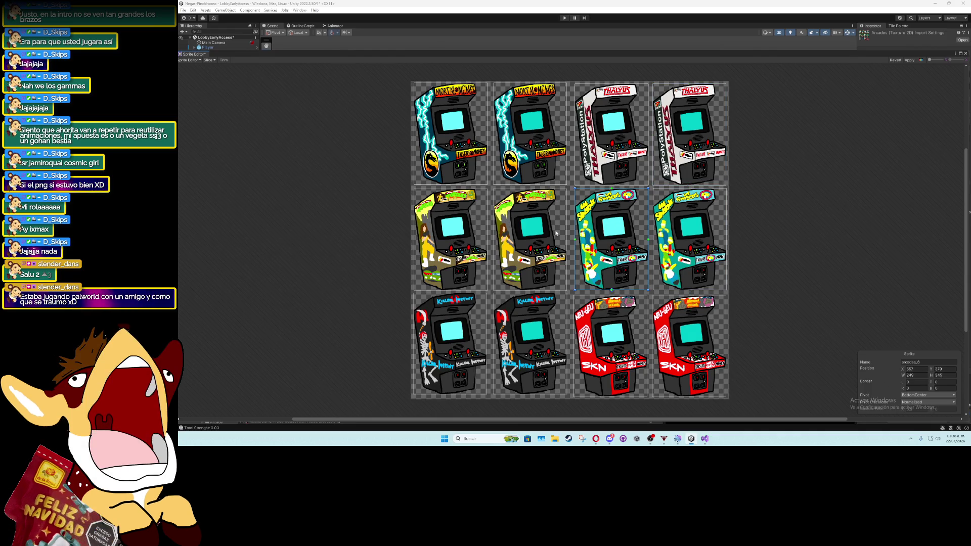
click(528, 233)
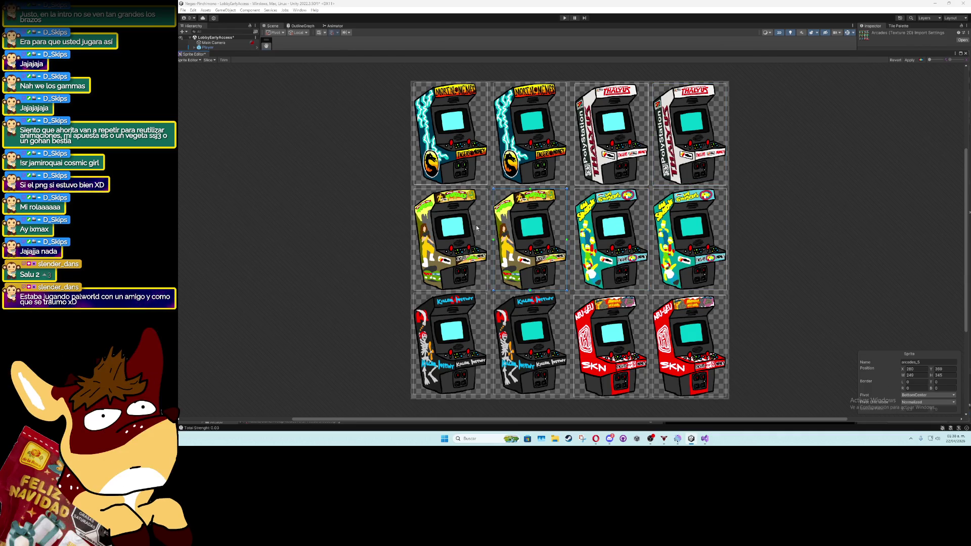
click(464, 228)
click(610, 323)
click(677, 316)
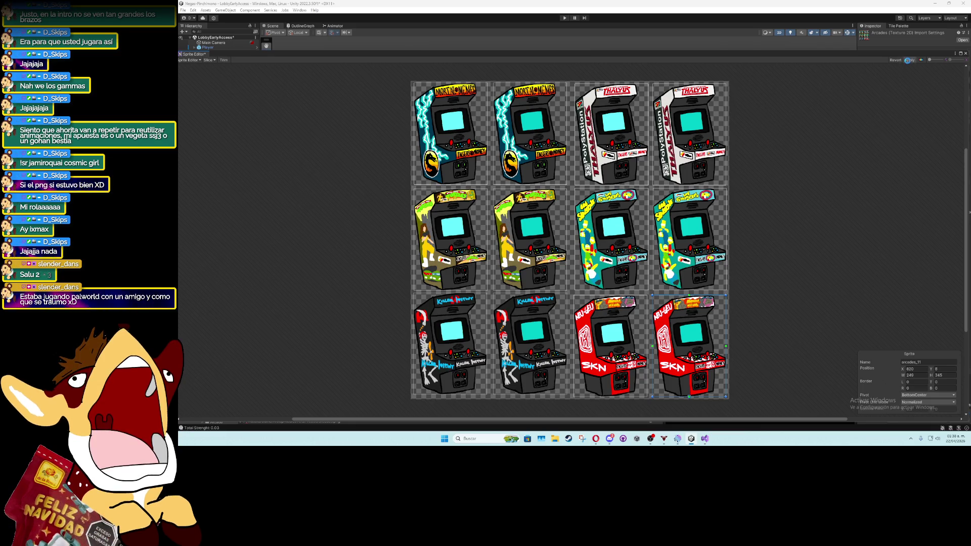
click(908, 60)
click(965, 53)
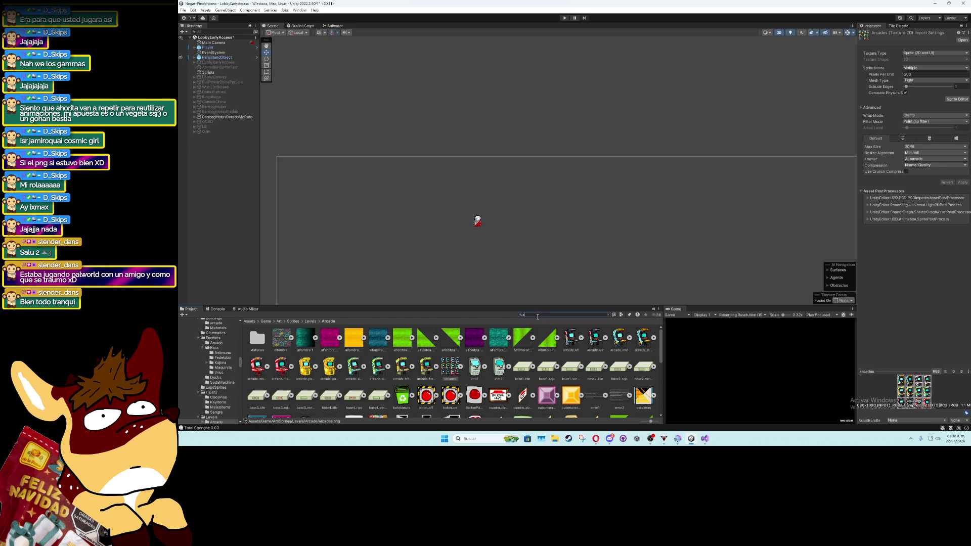
Search the project for 'arcade', review the results, then clear the search
click(537, 314)
text(arcade)
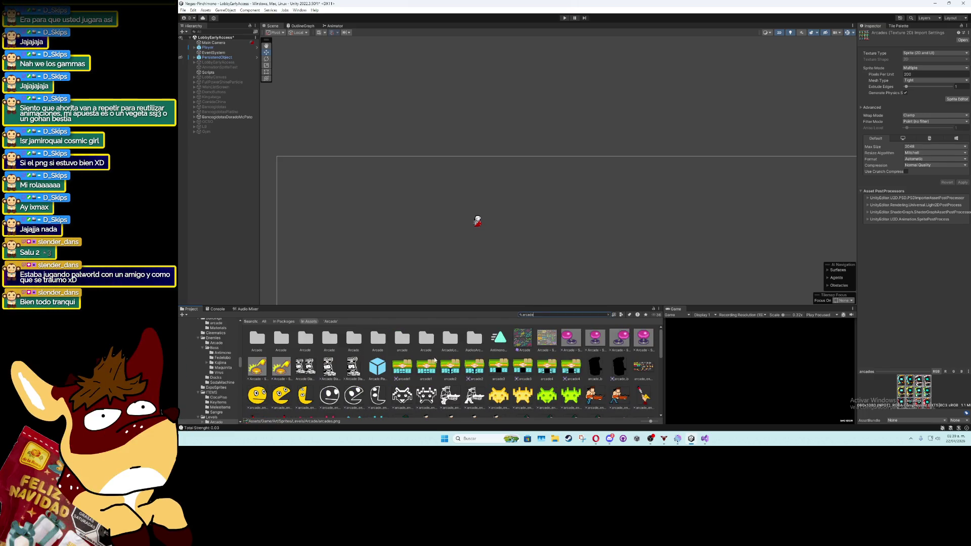
scroll(411, 365, down, 10)
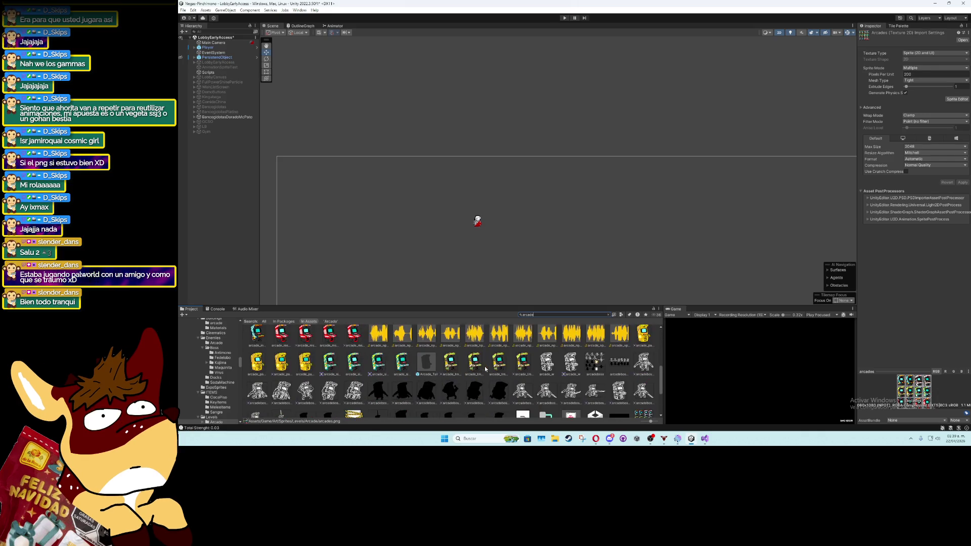
scroll(484, 370, up, 3)
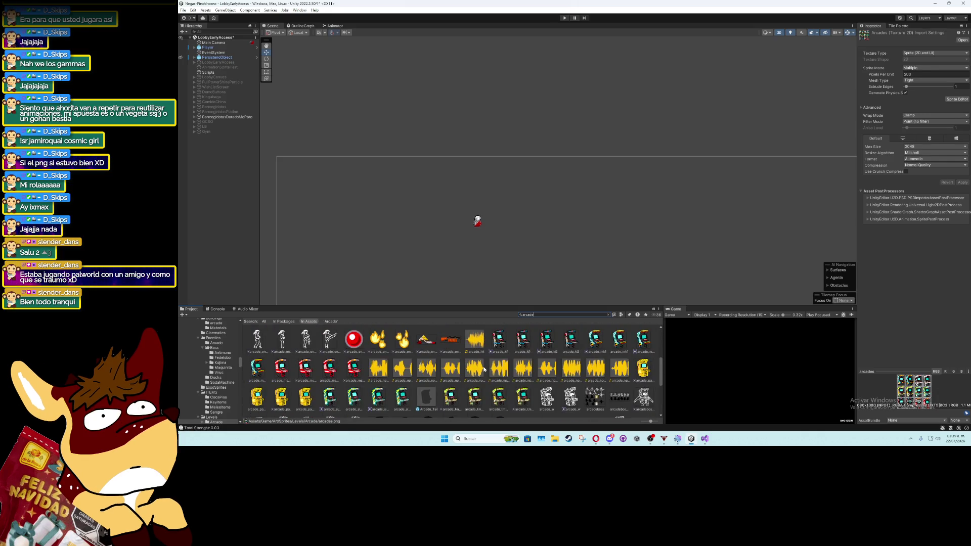
scroll(484, 369, up, 5)
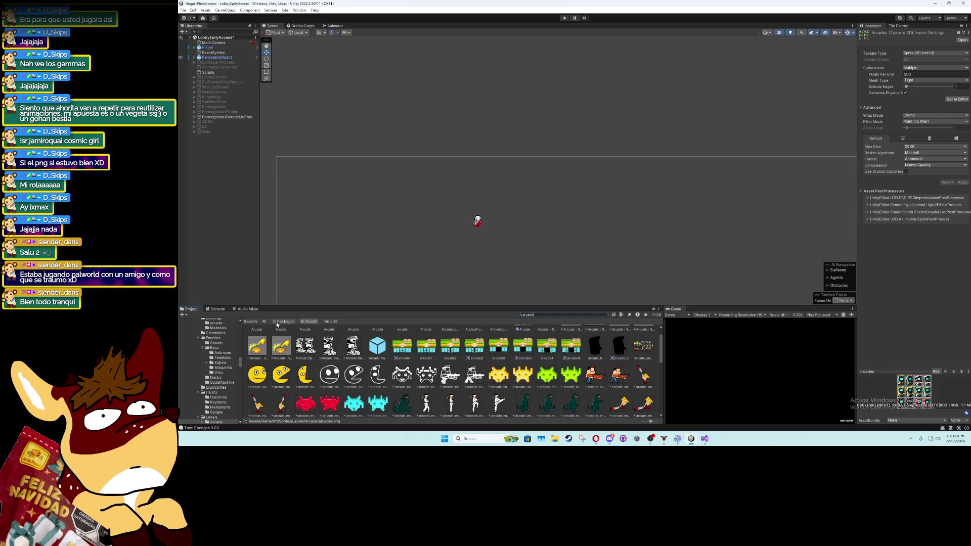
click(608, 314)
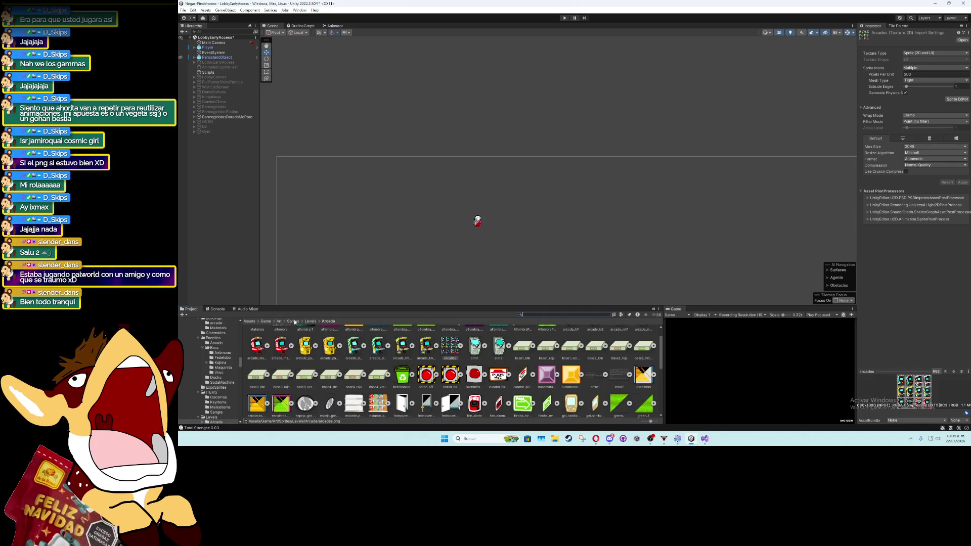
Go to Assets/Game/Prefabs/Objects and select the Maquinita1 prefab
click(266, 321)
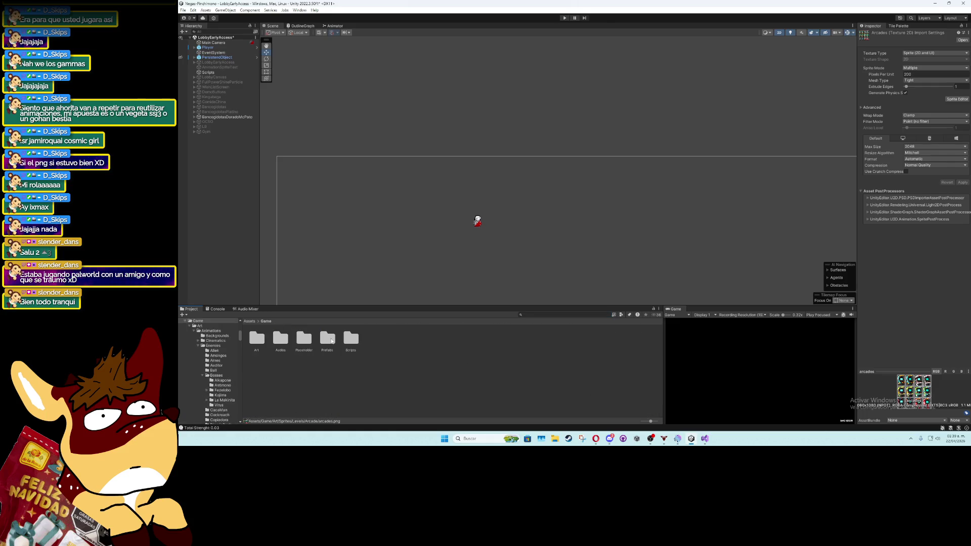
double_click(331, 341)
click(372, 341)
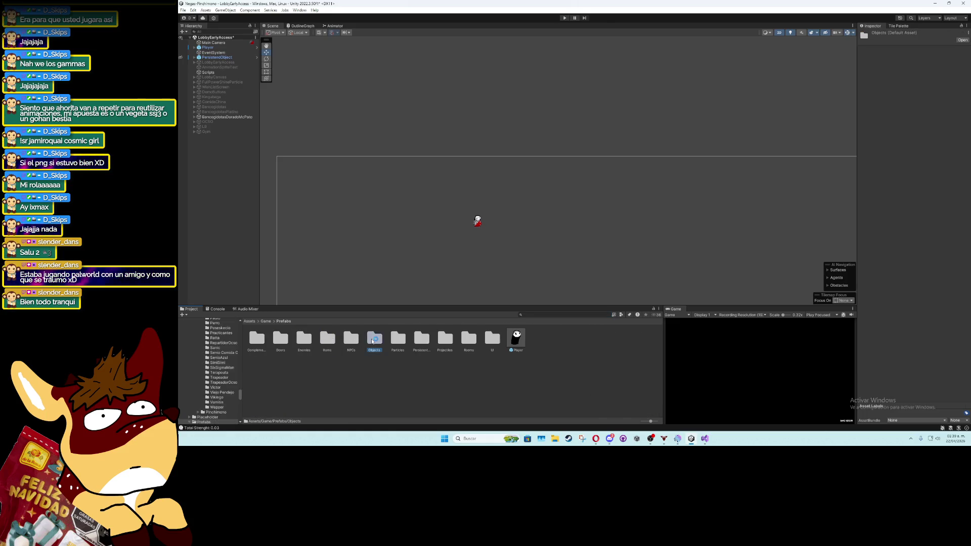
double_click(372, 341)
scroll(471, 381, up, 1)
click(471, 362)
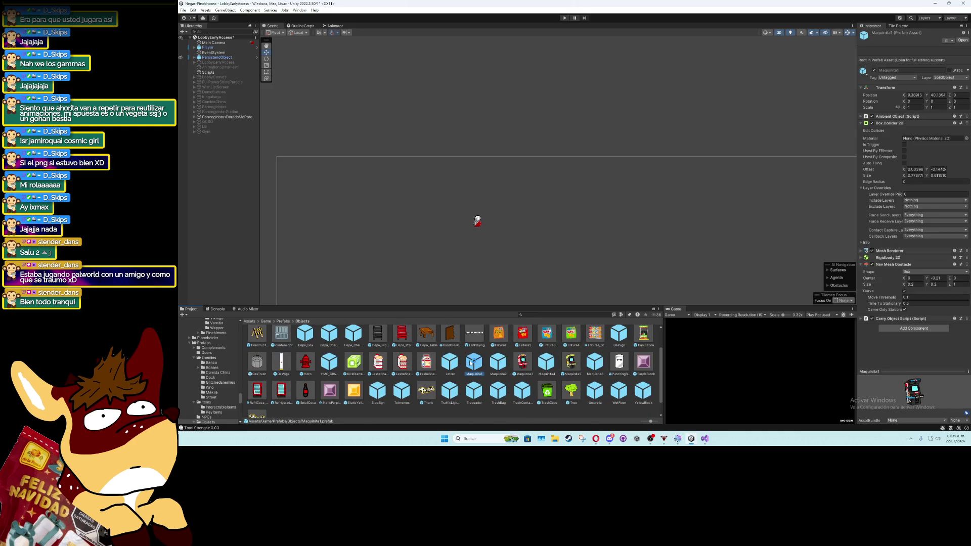
Open Maquinita1 in prefab mode and show the Animation window for its sprite object
double_click(473, 363)
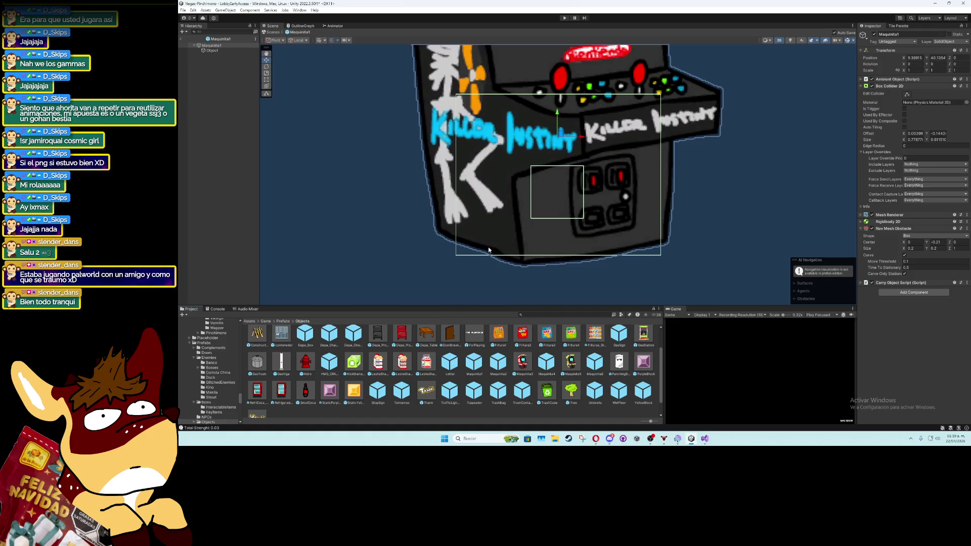
scroll(488, 246, down, 3)
scroll(515, 253, down, 3)
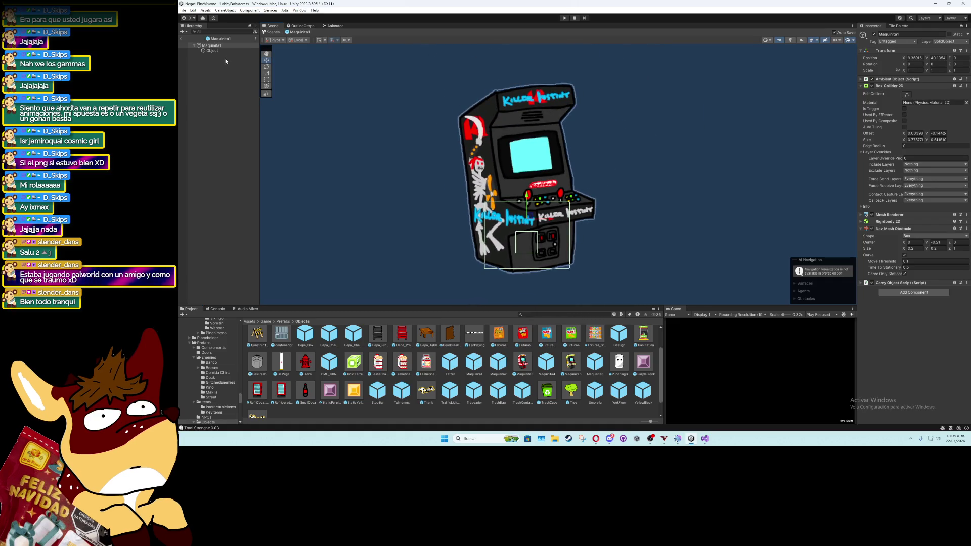
click(213, 50)
click(299, 10)
mouse_move(342, 119)
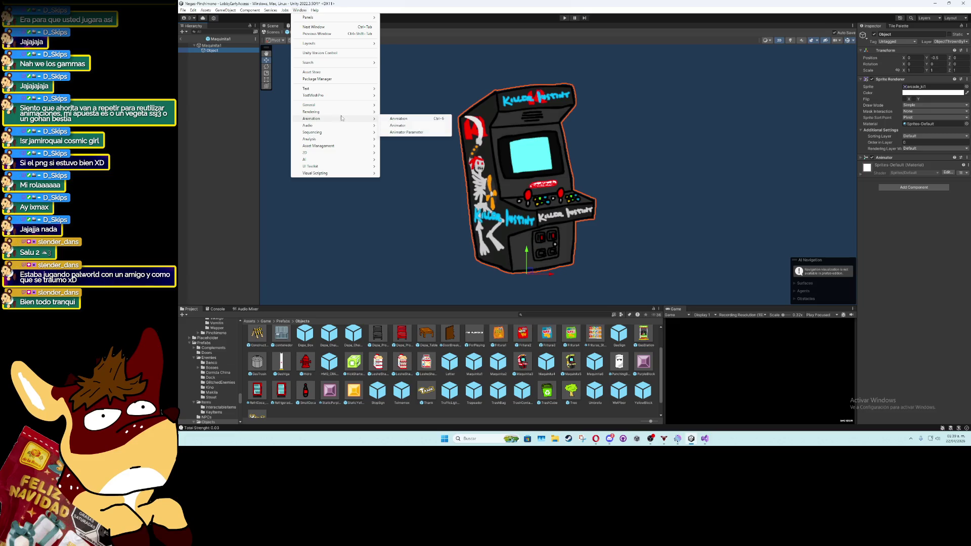
click(399, 118)
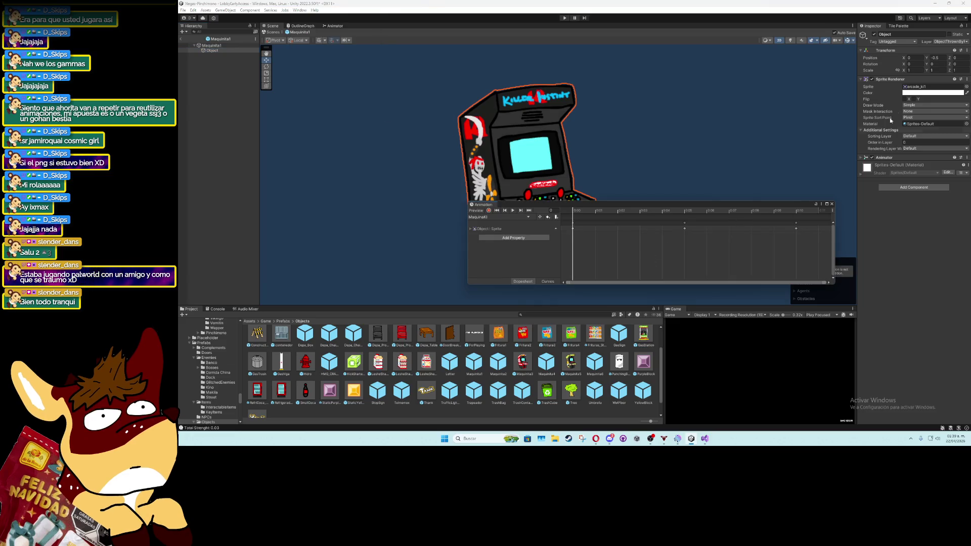
Put arcades sprites on the MaquinaKI keyframes, with arcades_9 at frame 10
click(925, 86)
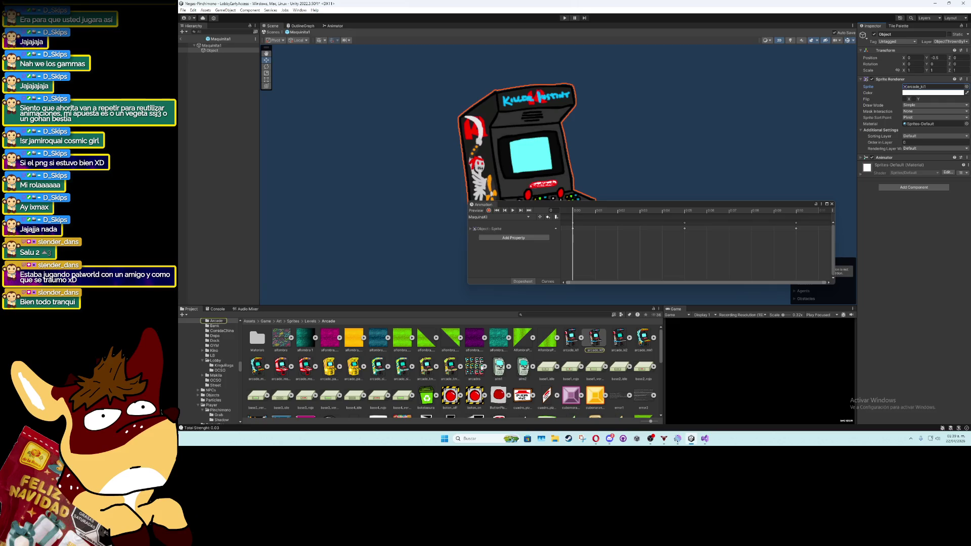
drag(286, 398, 573, 232)
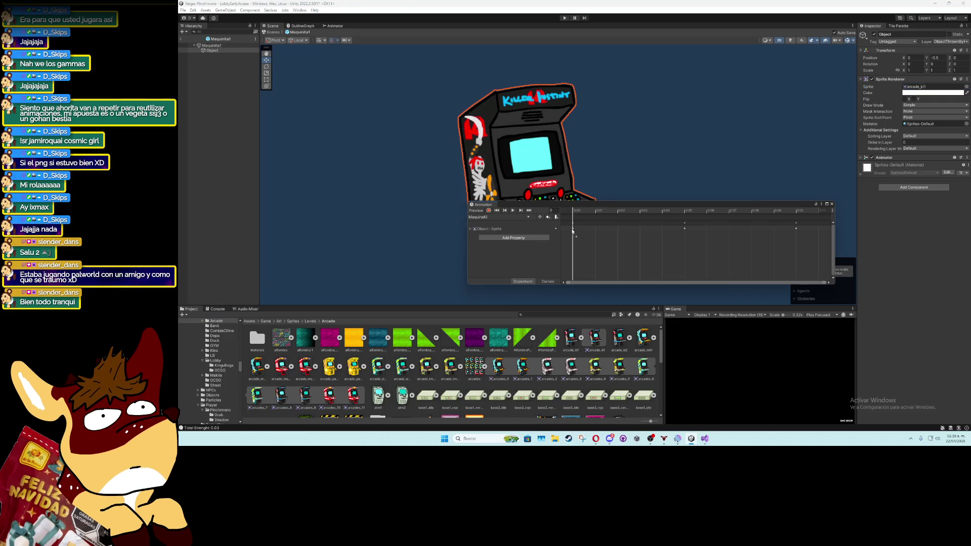
click(518, 211)
click(665, 211)
mouse_move(665, 212)
mouse_down()
mouse_move(595, 213)
mouse_move(683, 223)
mouse_up()
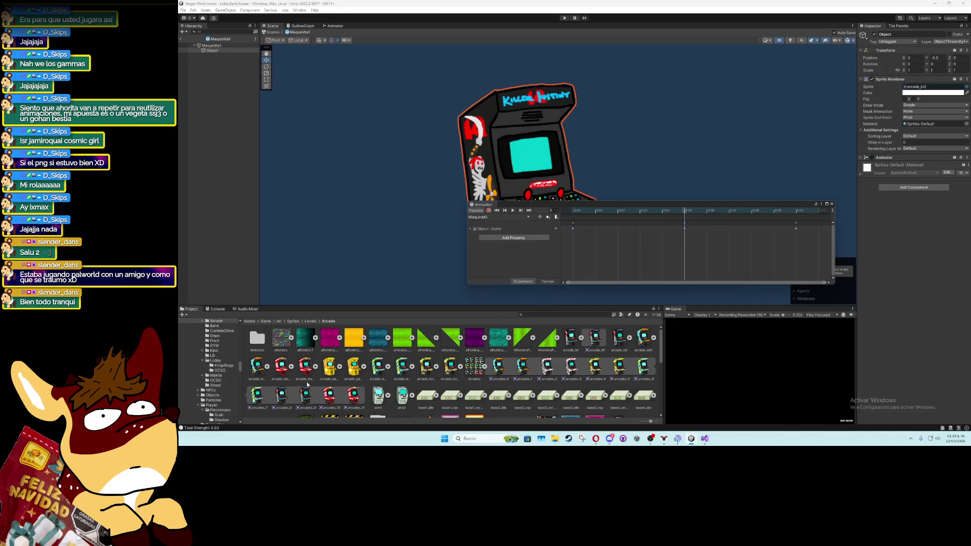
drag(306, 389, 796, 229)
Preview the MaquinaKI clip, close the Animation window and exit prefab mode
click(514, 210)
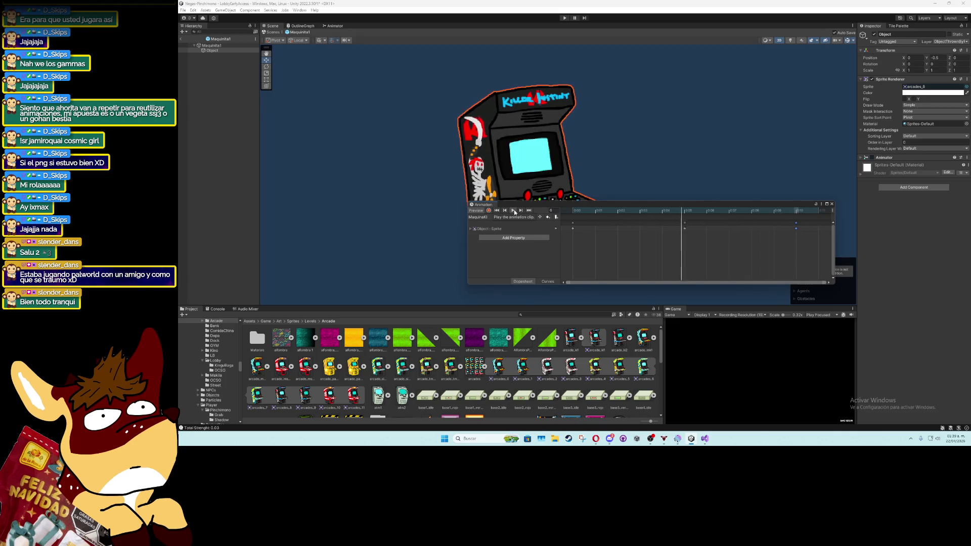
drag(533, 204, 522, 289)
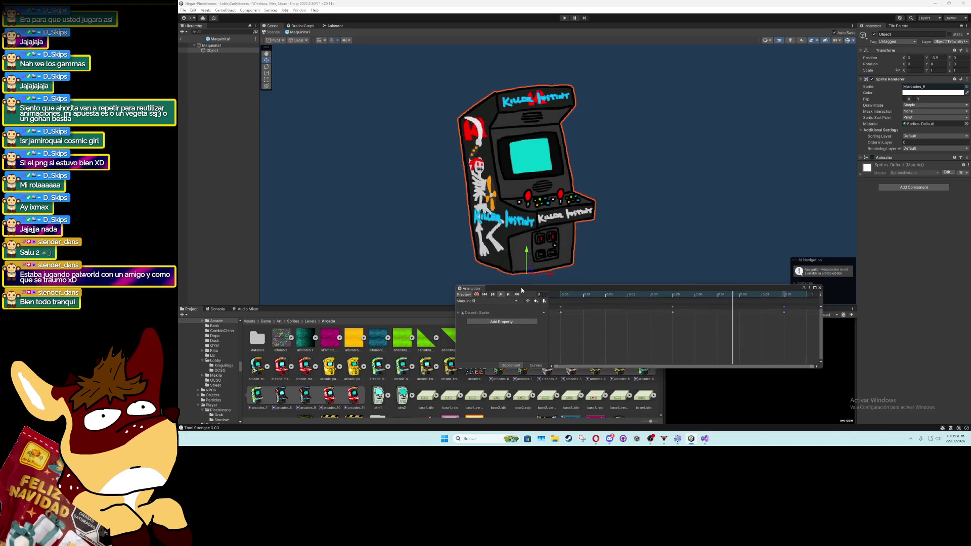
scroll(535, 228, up, 5)
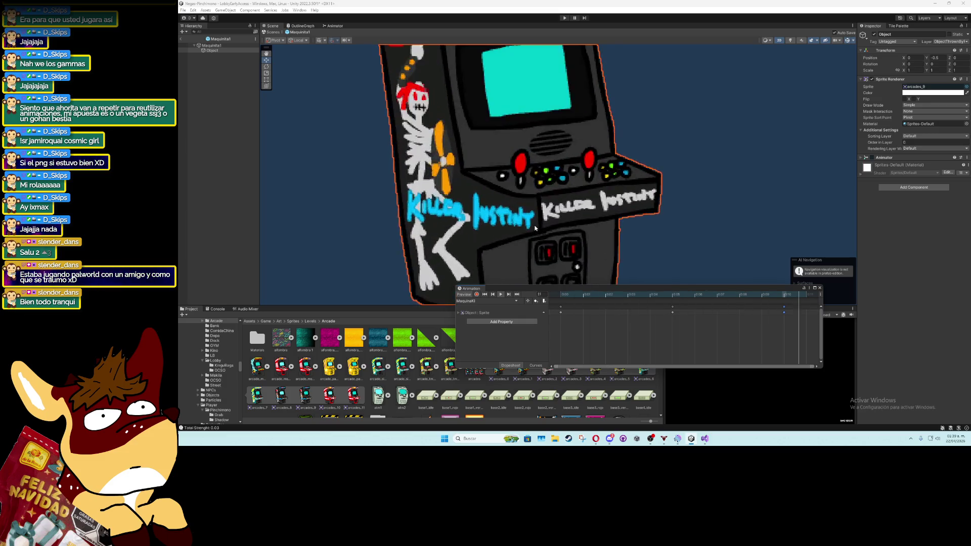
scroll(534, 228, down, 5)
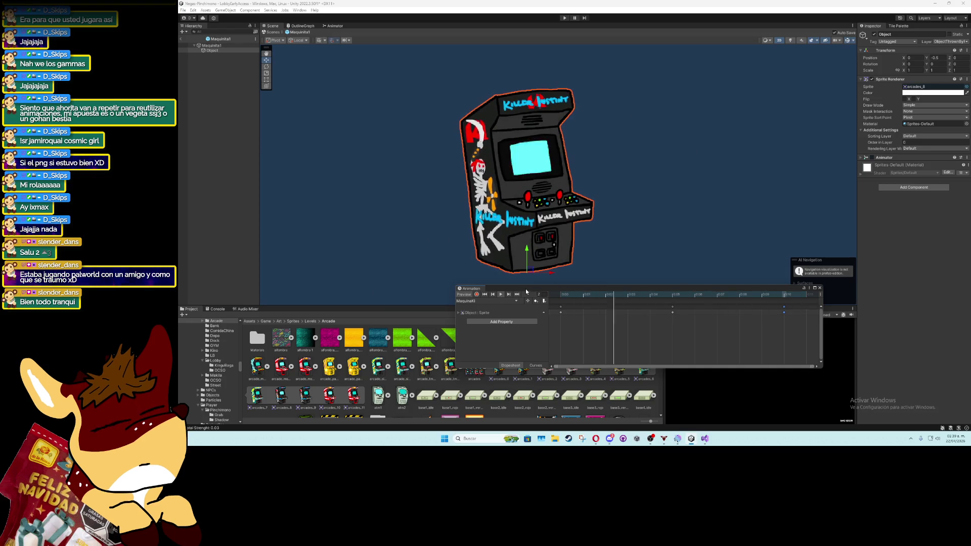
click(505, 301)
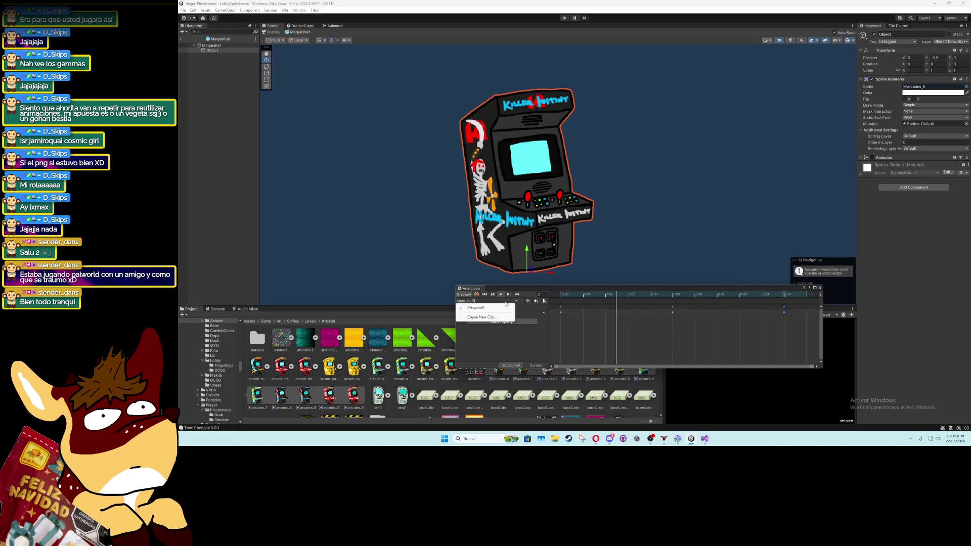
click(818, 289)
click(183, 45)
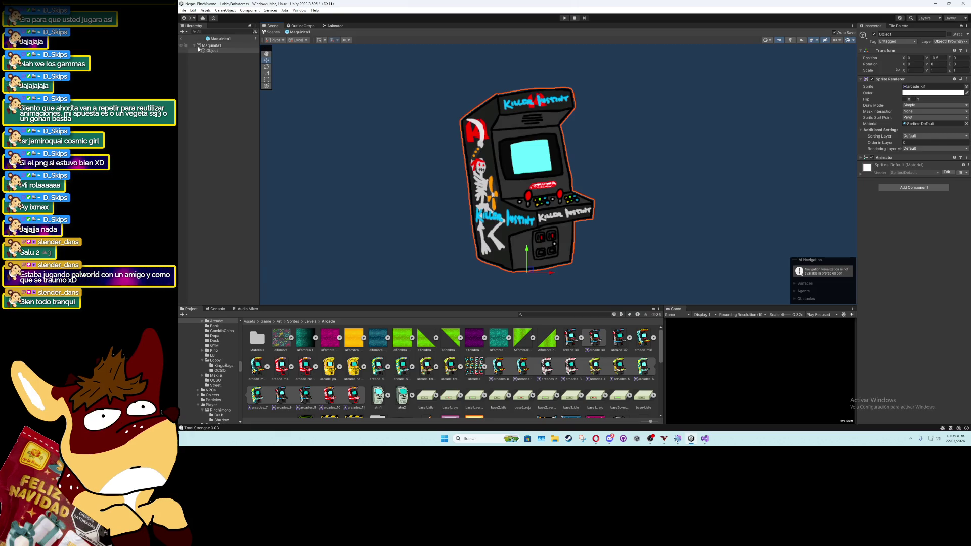
click(182, 41)
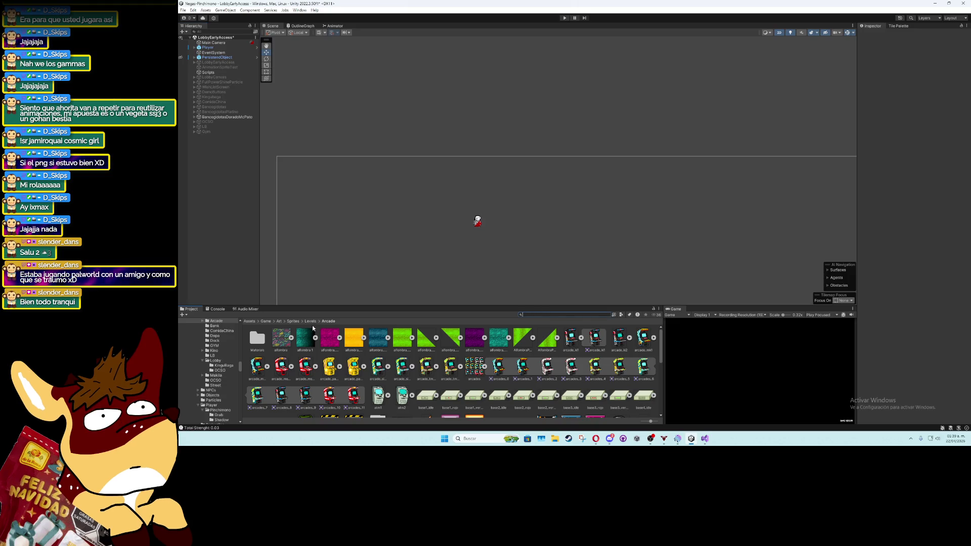
Search 'maquinita', open Maquinita2 and show the Animation window for its sprite object
text(maqui)
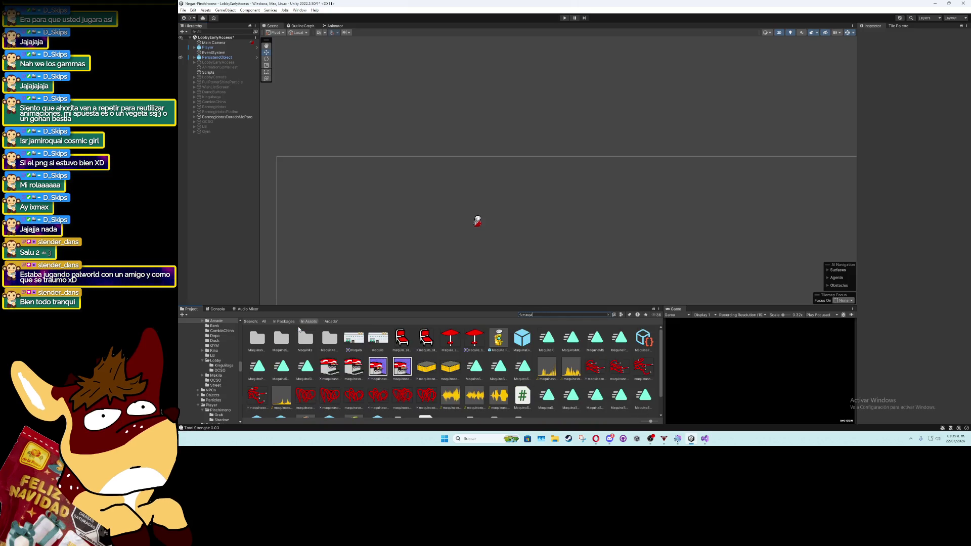
text(nita)
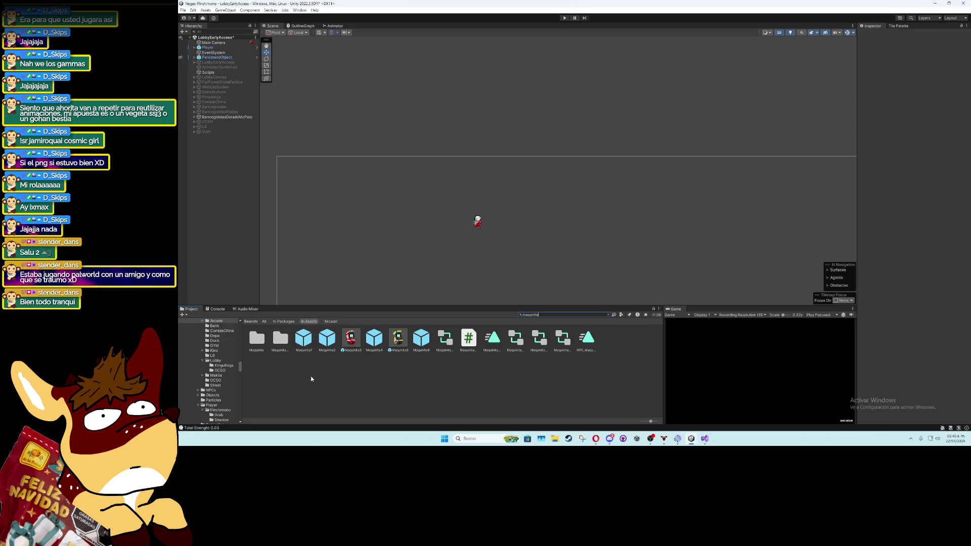
click(325, 347)
double_click(326, 347)
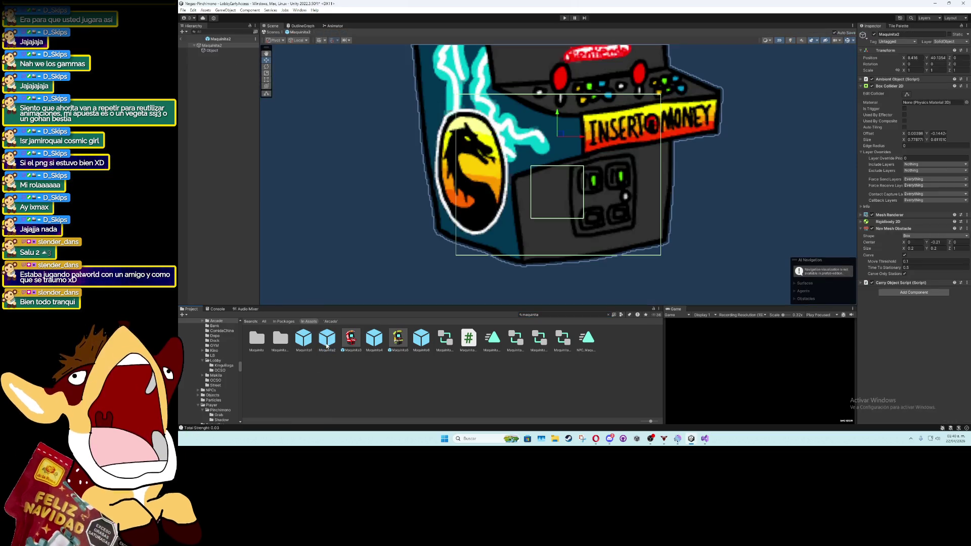
click(228, 51)
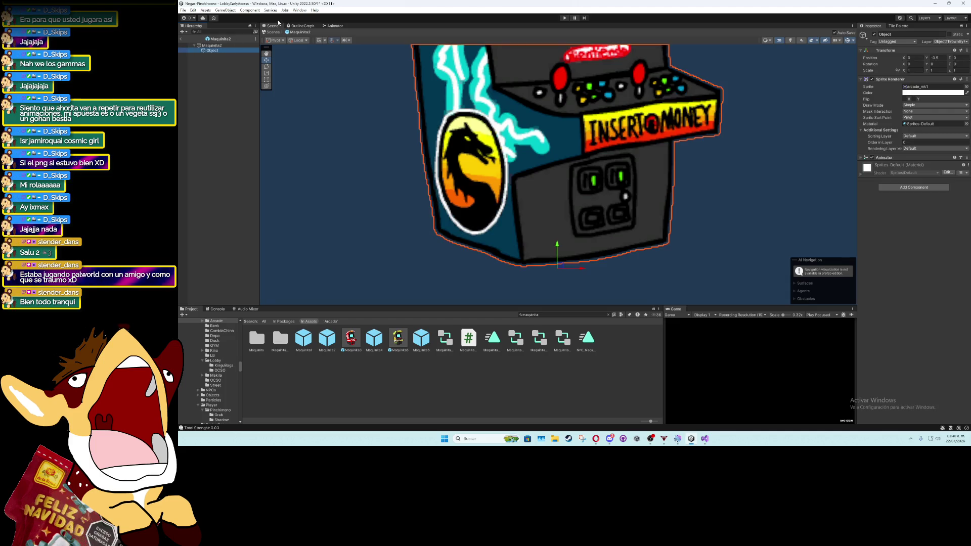
click(300, 11)
mouse_move(361, 119)
click(398, 119)
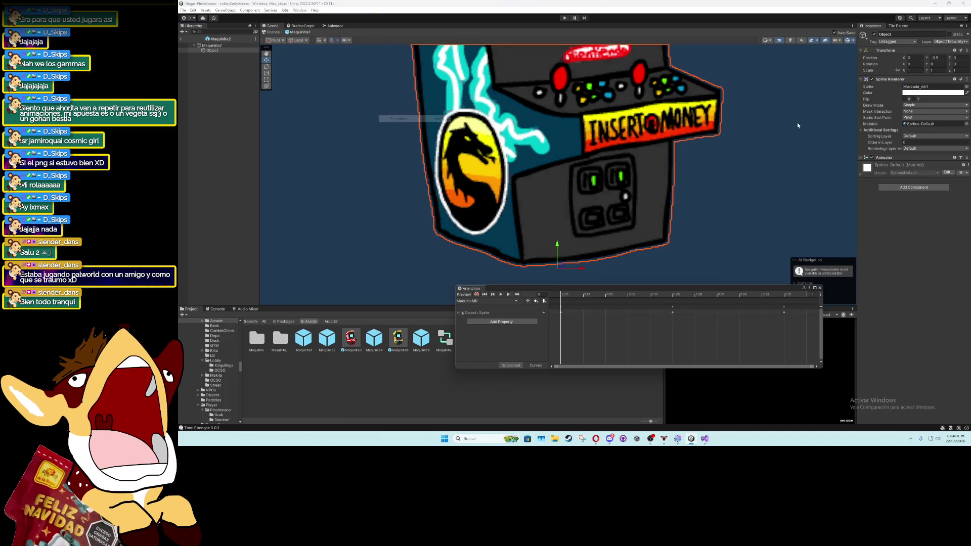
Put arcades_0 on the 0:00 and 0:10 keyframes, preview, then close and exit prefab mode
click(923, 87)
drag(626, 286, 572, 183)
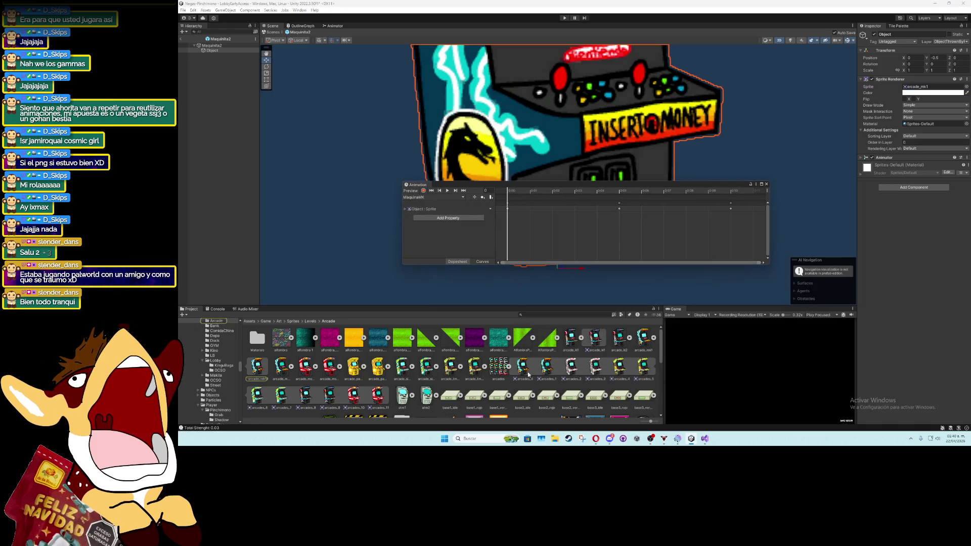
drag(525, 372, 508, 211)
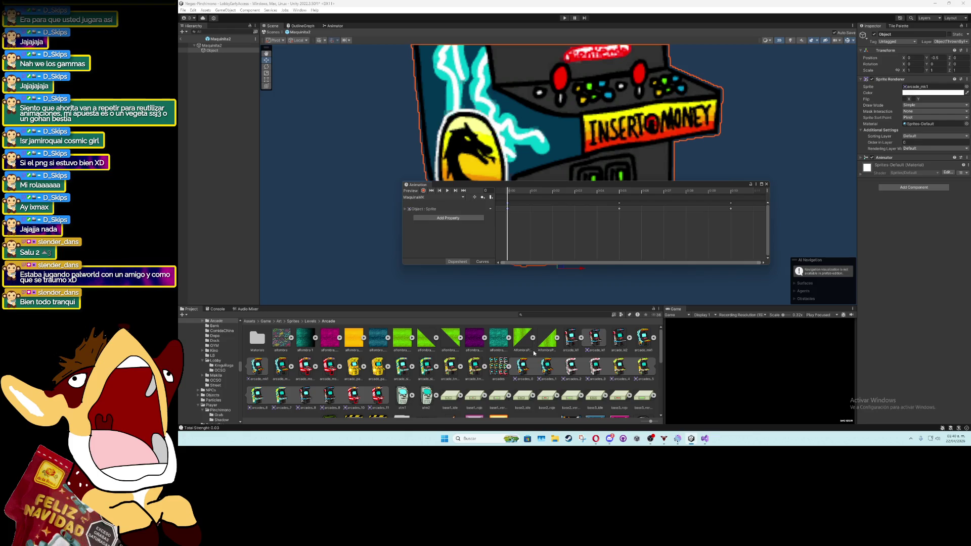
click(619, 209)
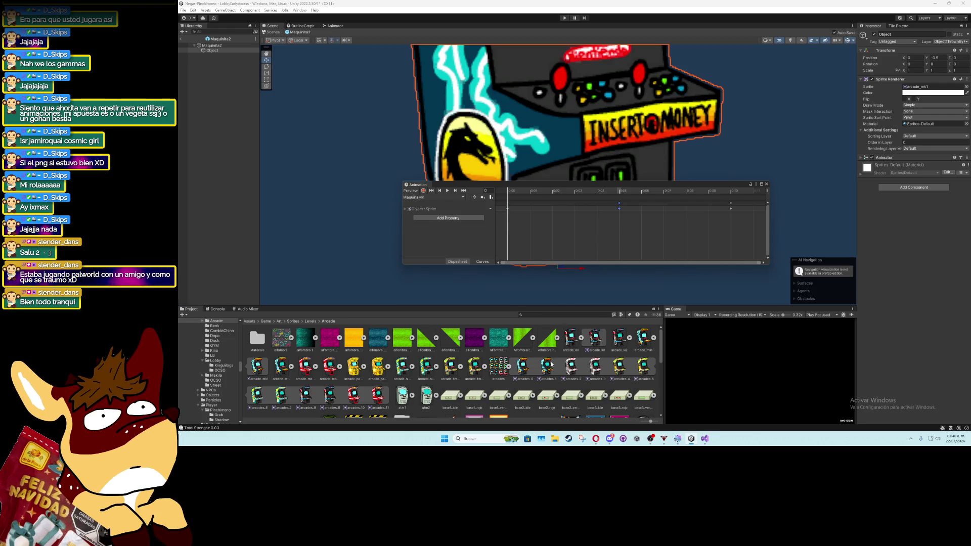
drag(723, 213, 731, 209)
click(447, 190)
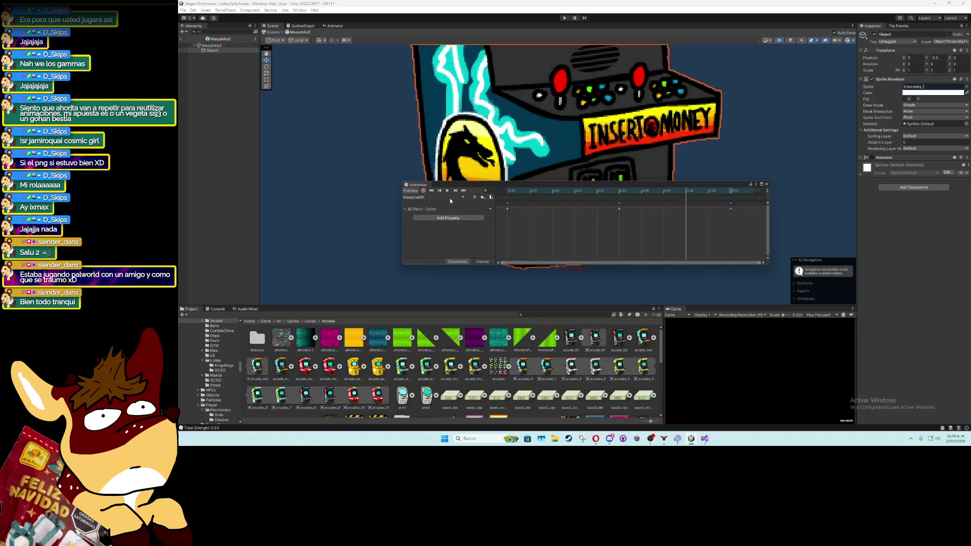
click(767, 184)
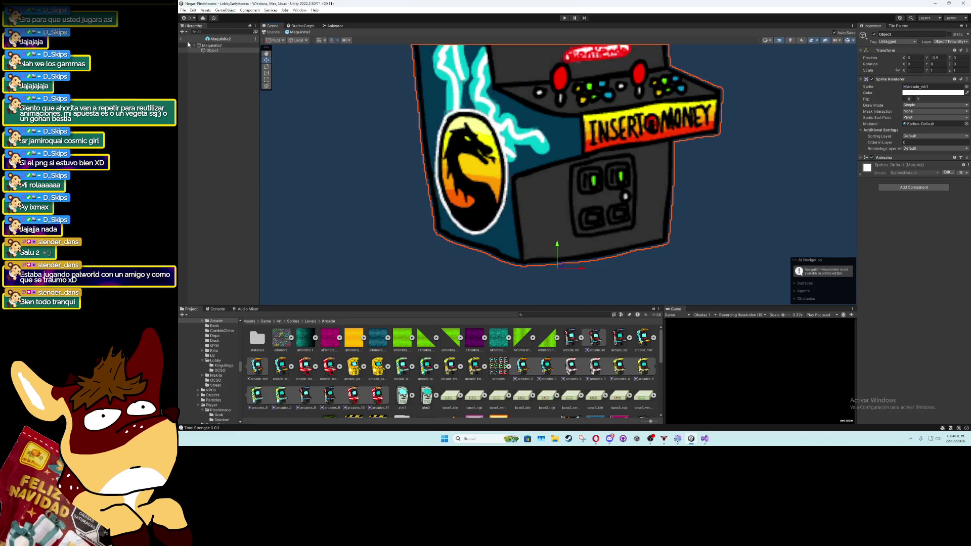
click(181, 38)
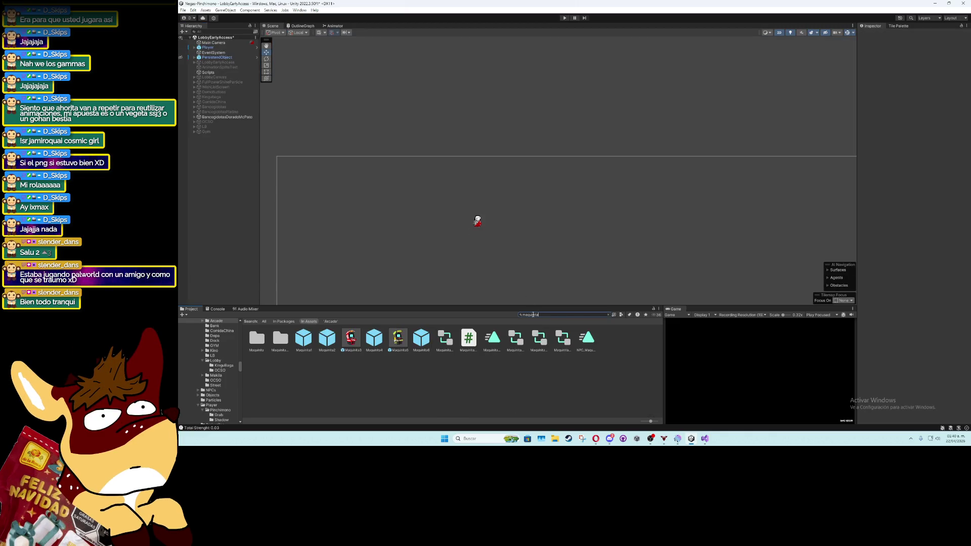
Open Maquinita3 in prefab mode and show the Animation window for its sprite object
double_click(350, 338)
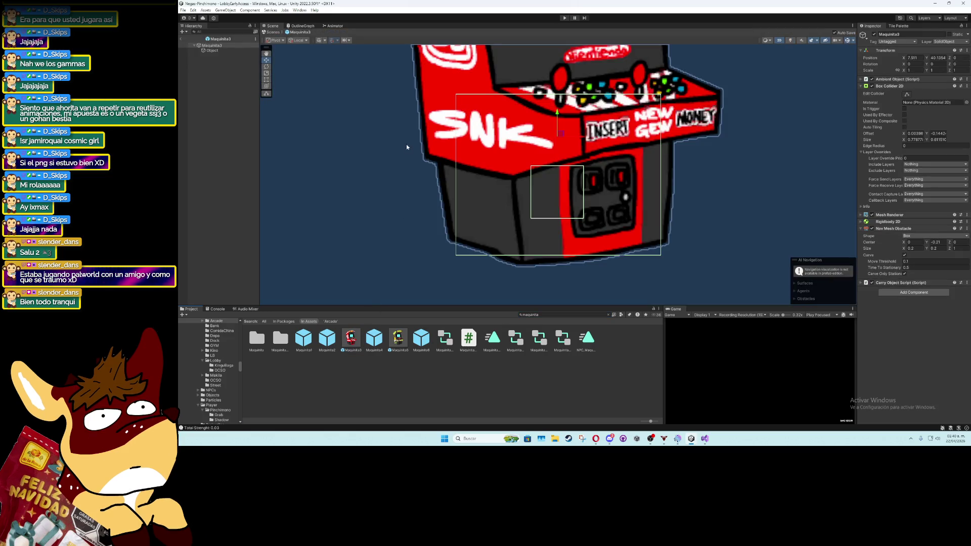
scroll(466, 203, down, 5)
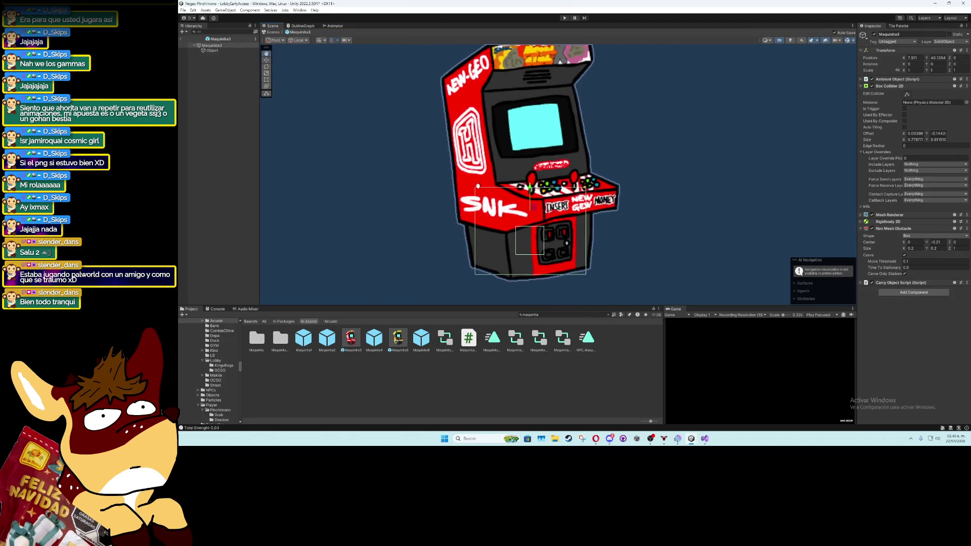
click(230, 50)
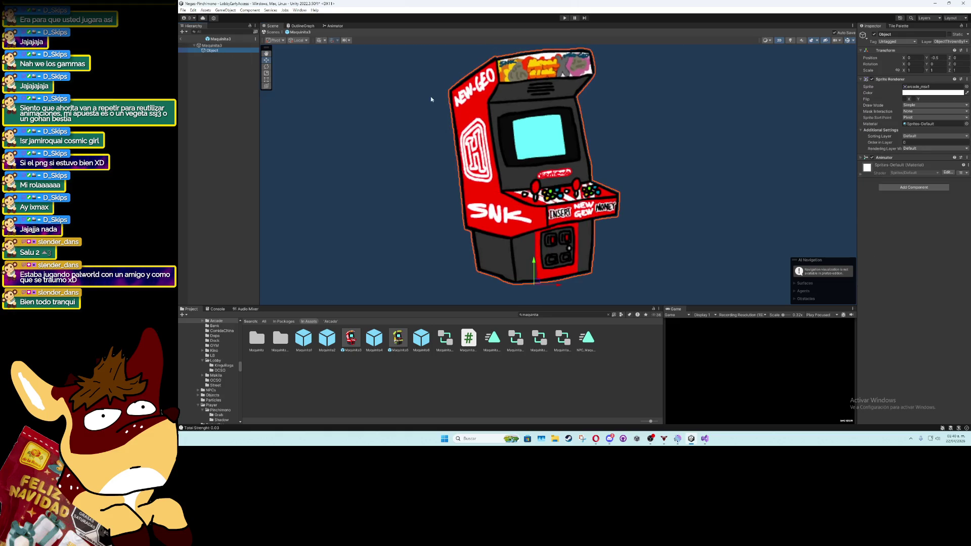
click(217, 320)
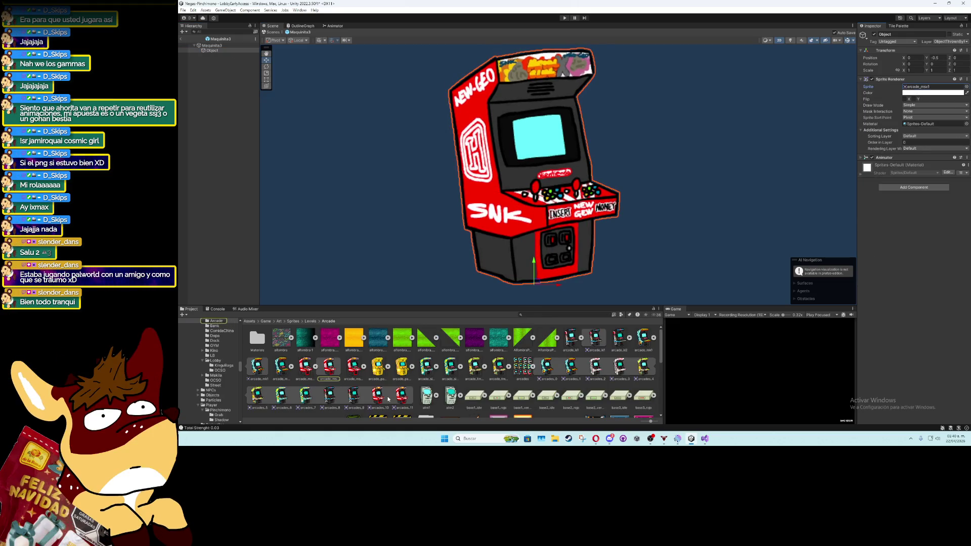
click(299, 10)
mouse_move(324, 122)
click(400, 118)
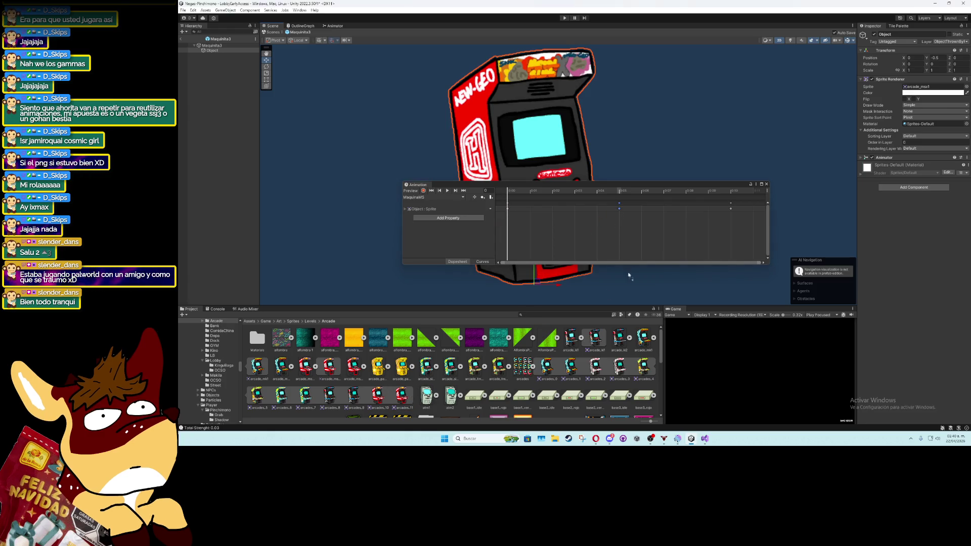
Play the Maquinita3 clip preview, then close the Animation window and exit prefab mode
click(731, 211)
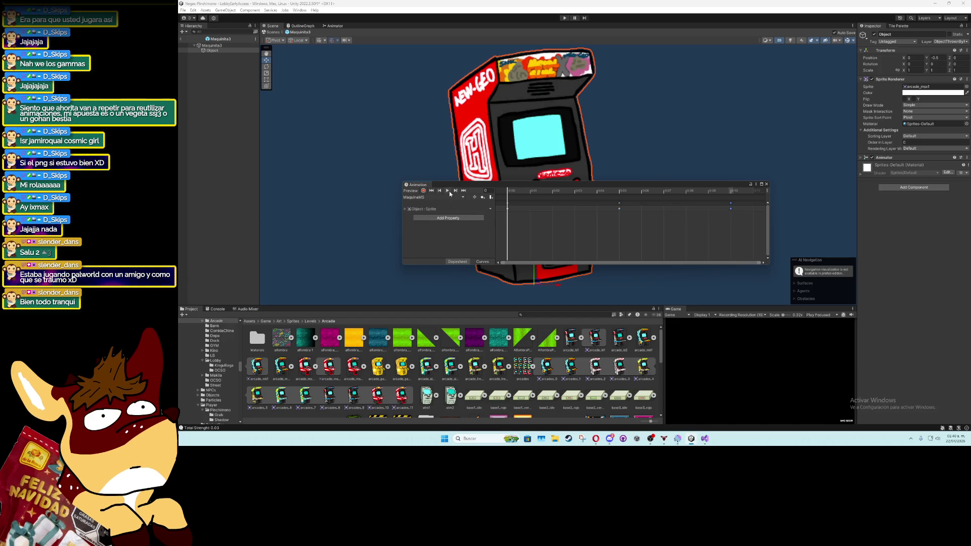
click(447, 190)
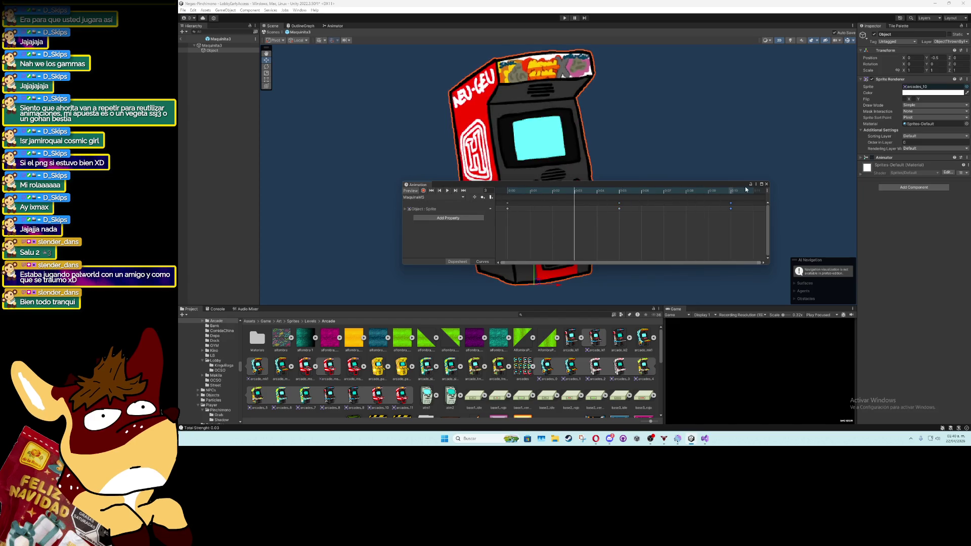
click(766, 184)
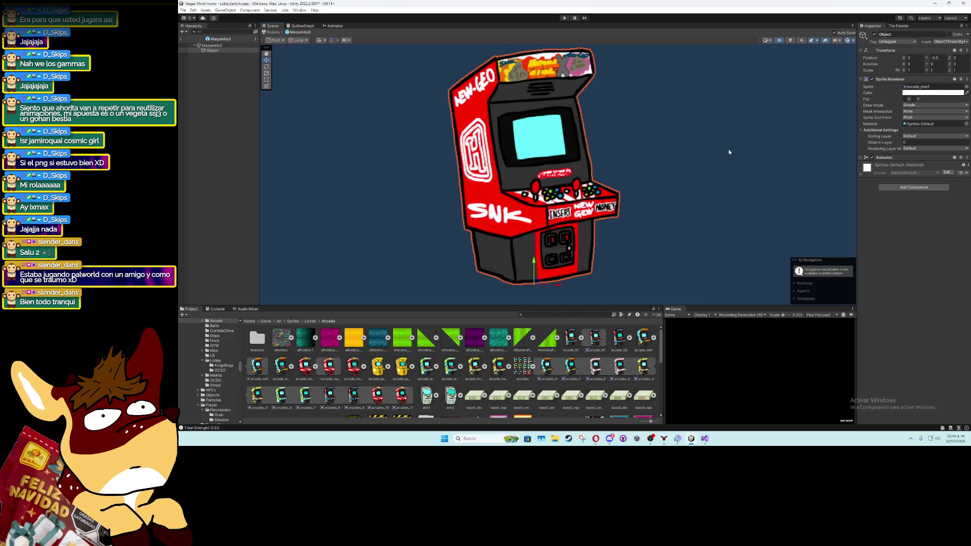
click(181, 40)
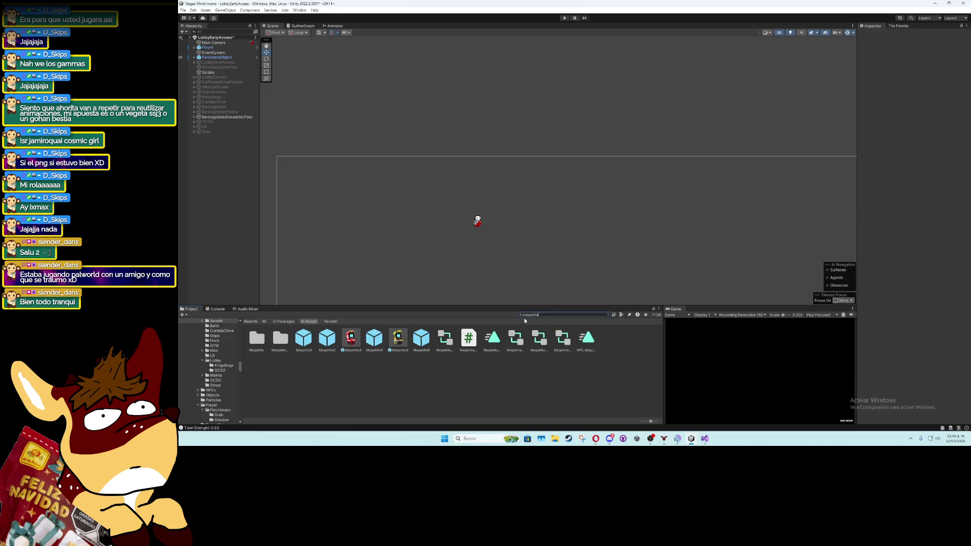
Open Maquinita4 and set its Object child's sprite to arcades_6
double_click(379, 336)
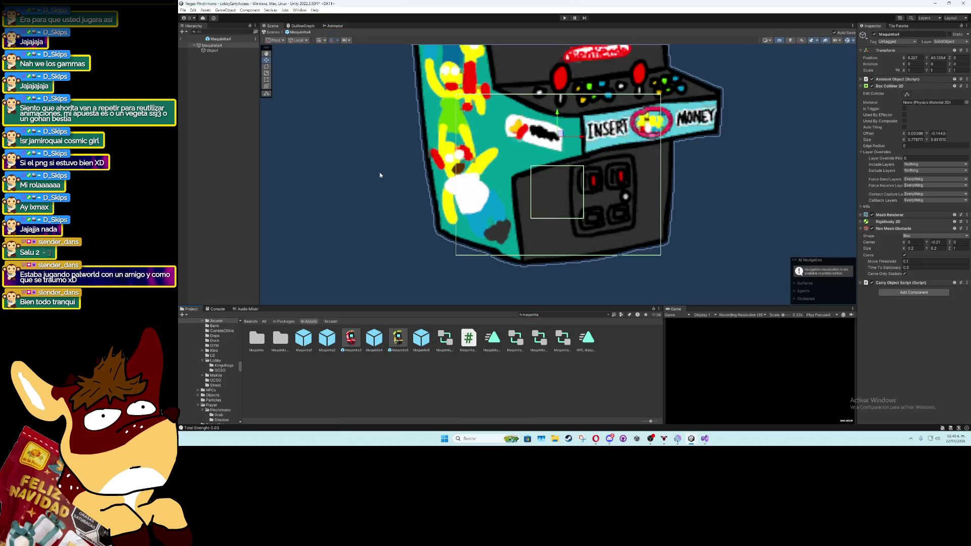
scroll(379, 175, down, 5)
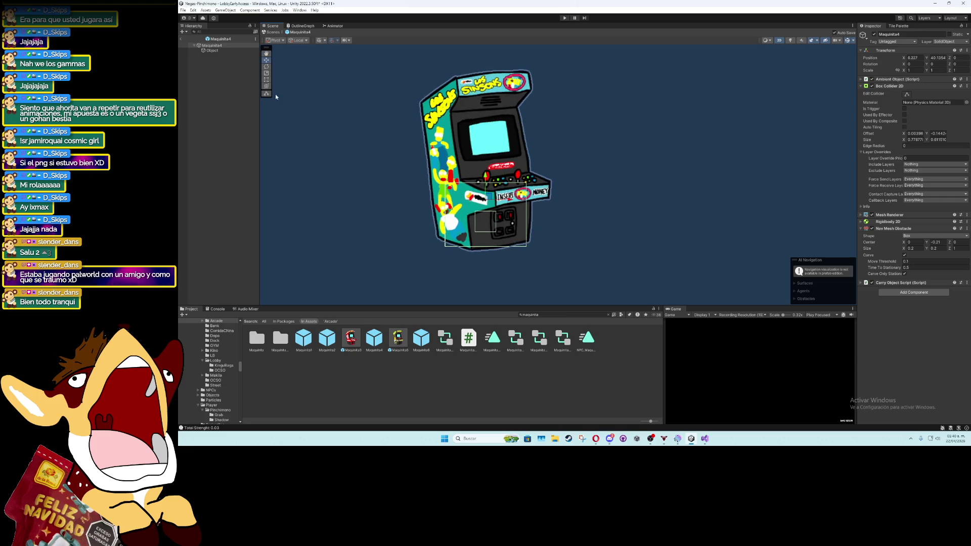
click(211, 51)
click(922, 87)
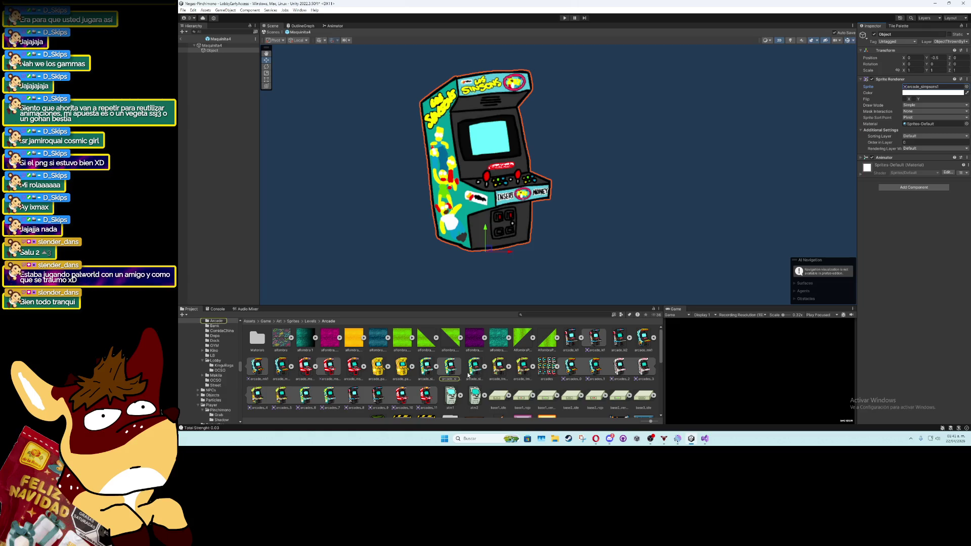
mouse_move(313, 399)
mouse_down()
mouse_move(717, 258)
mouse_move(933, 86)
mouse_up()
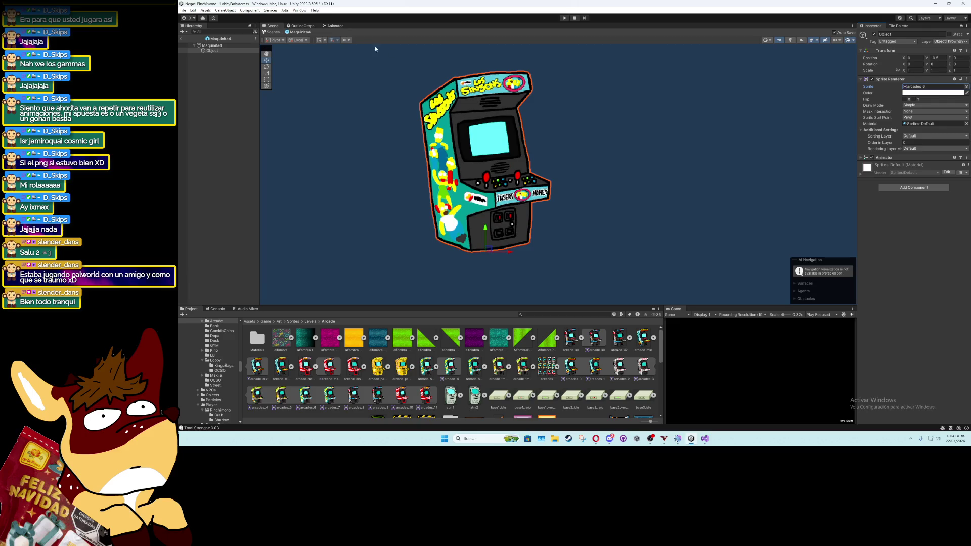
Preview the Maquinita4 sprite animation in the Animation window, then return to the scene
click(300, 10)
mouse_move(334, 118)
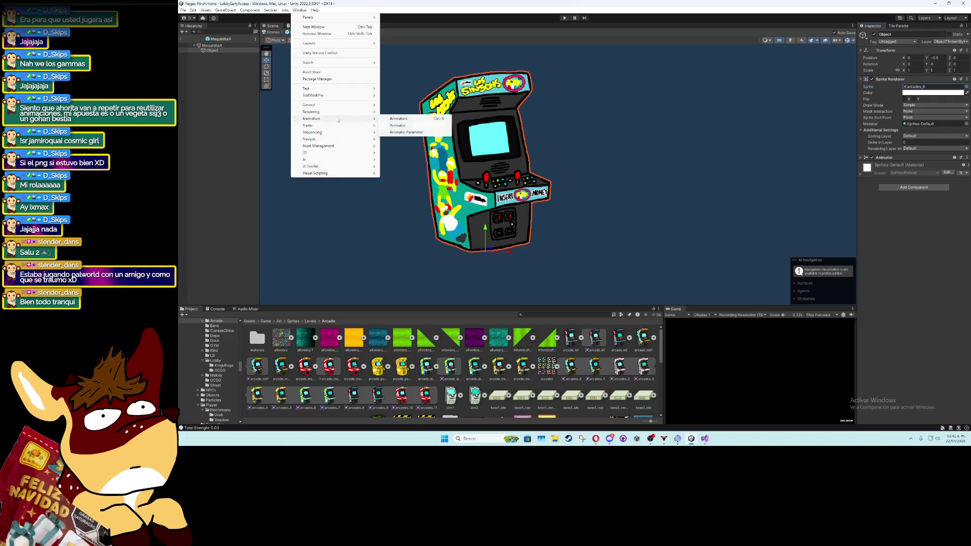
click(398, 118)
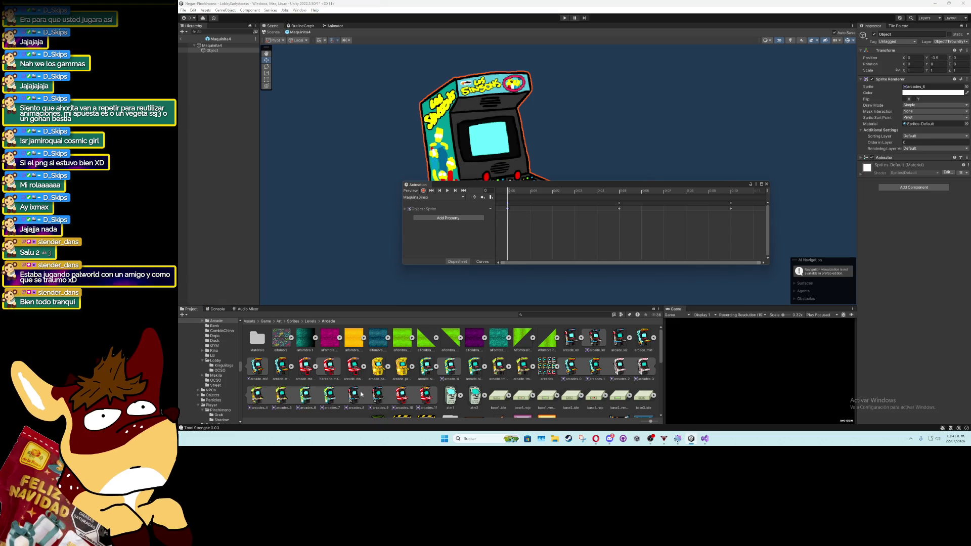
click(618, 208)
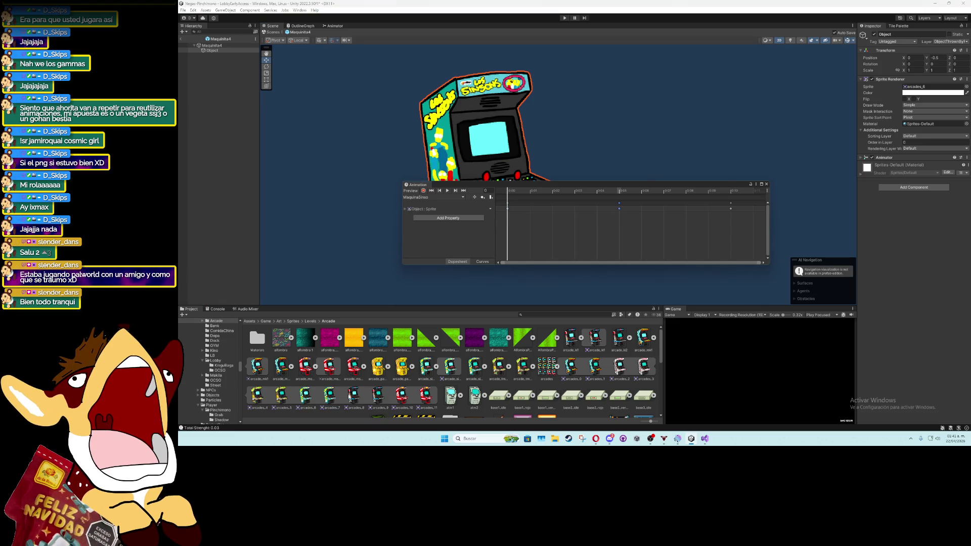
click(447, 191)
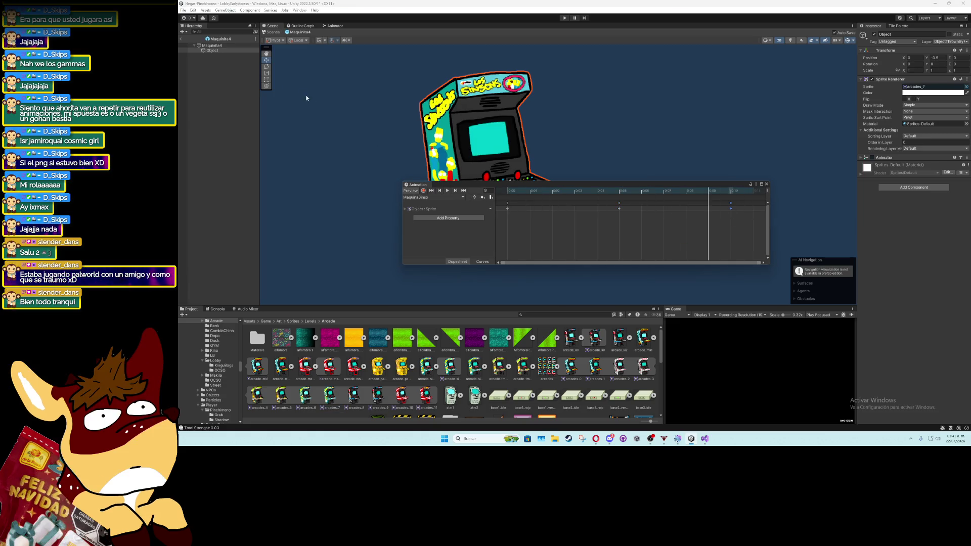
click(273, 31)
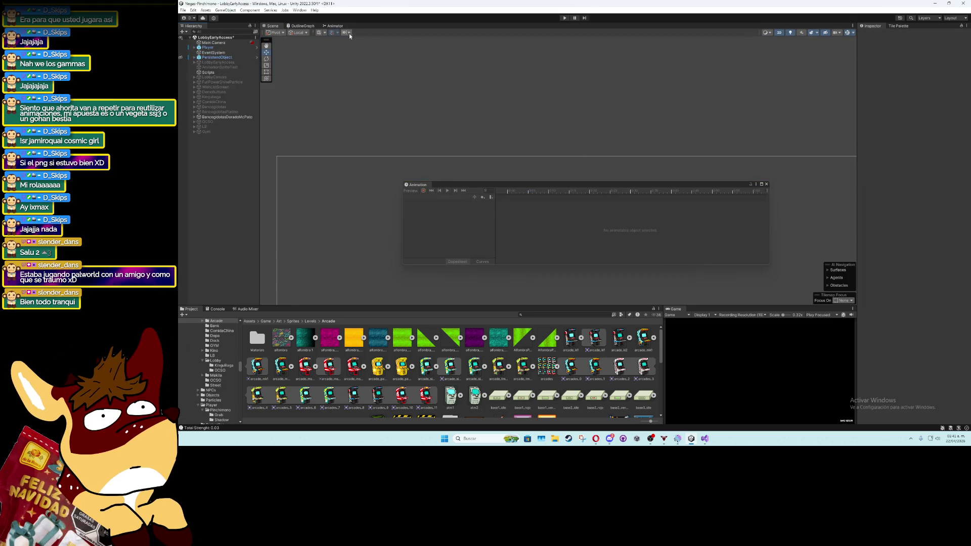
Open Maquinita6, then Maquinita1, and locate its arcade_ki1 sprite before exiting
text(maquinita)
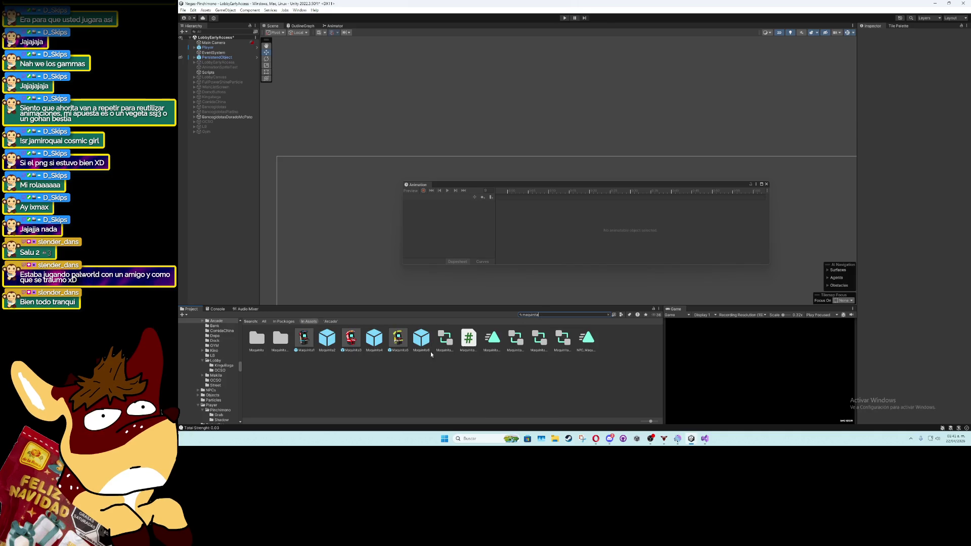
double_click(421, 339)
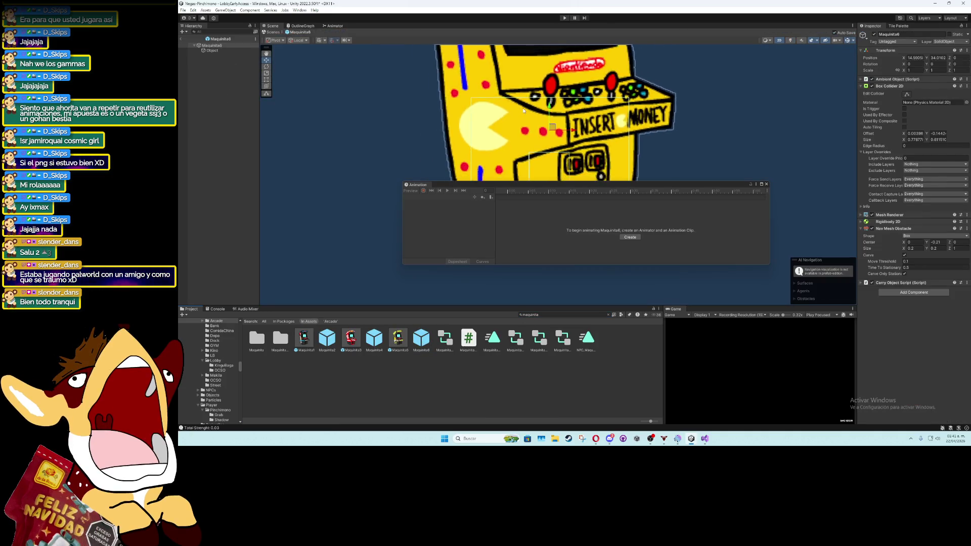
scroll(523, 110, down, 5)
scroll(495, 132, down, 2)
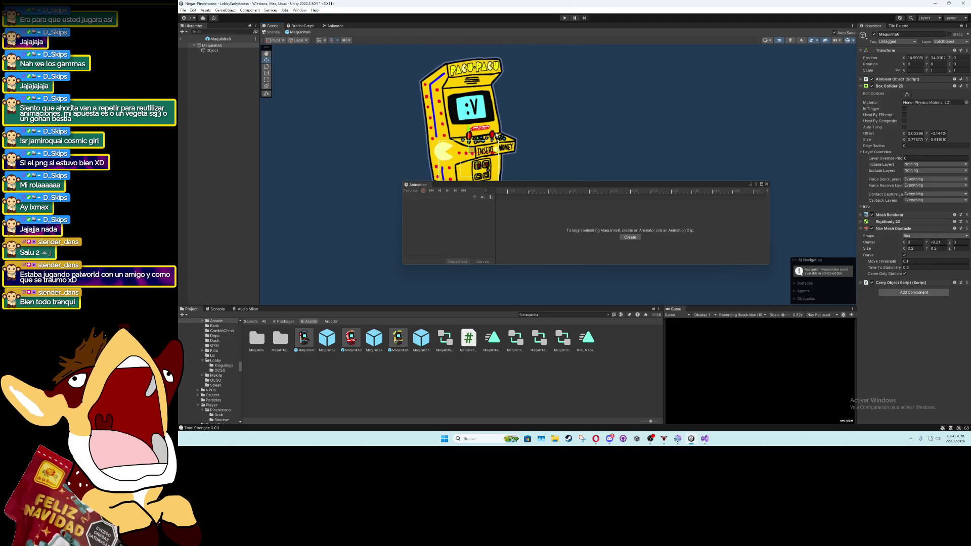
double_click(311, 341)
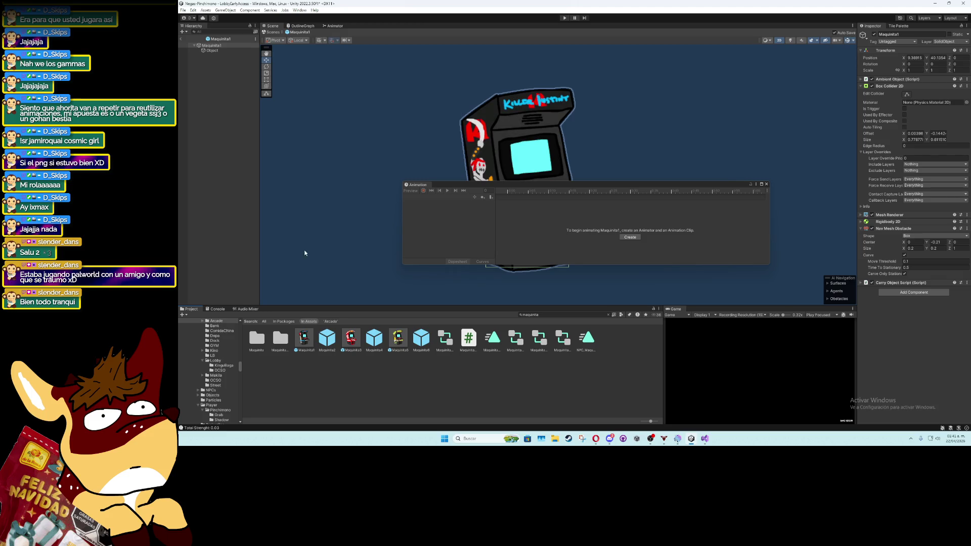
click(223, 50)
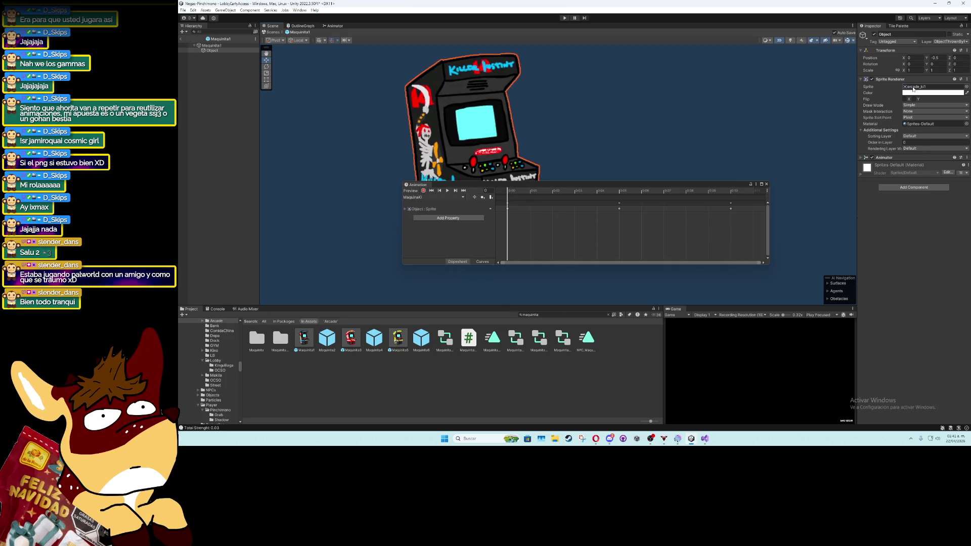
click(919, 86)
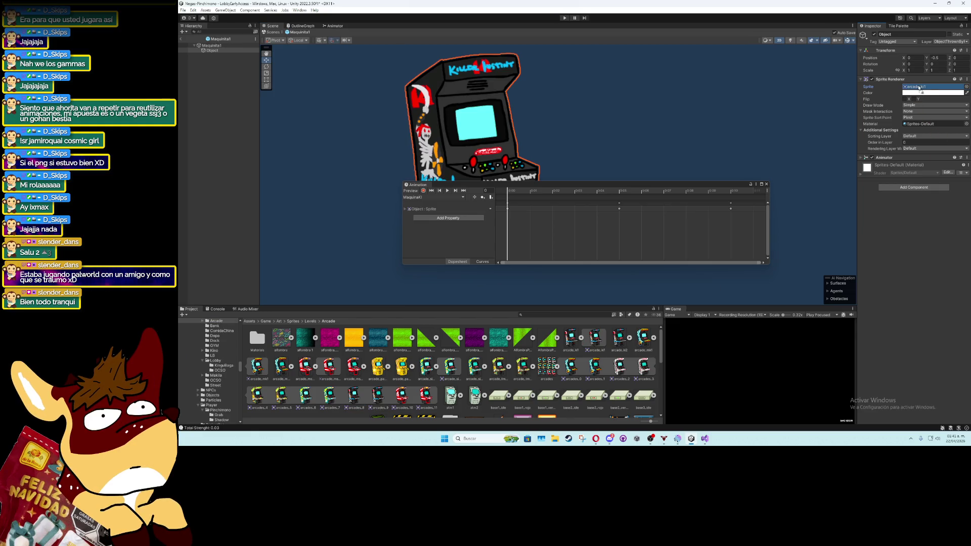
click(181, 39)
Set Maquinita2's Object sprite to arcades_0 and return to the scene
click(532, 314)
text(maqui)
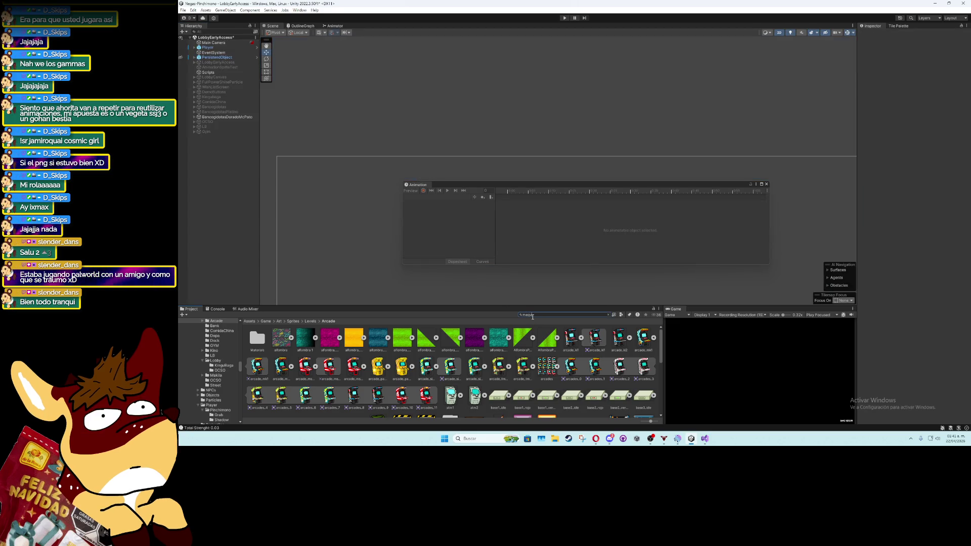
text(nita)
double_click(327, 337)
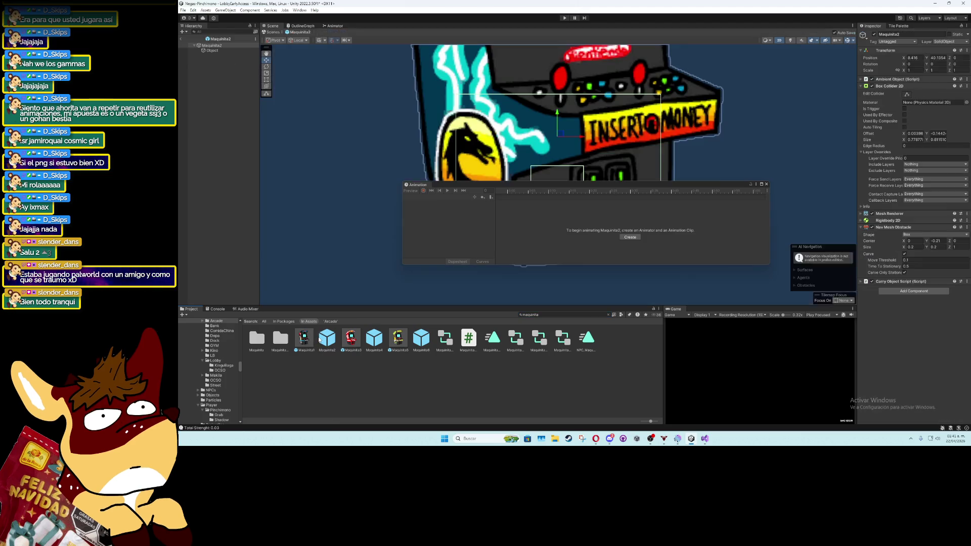
click(212, 50)
click(933, 86)
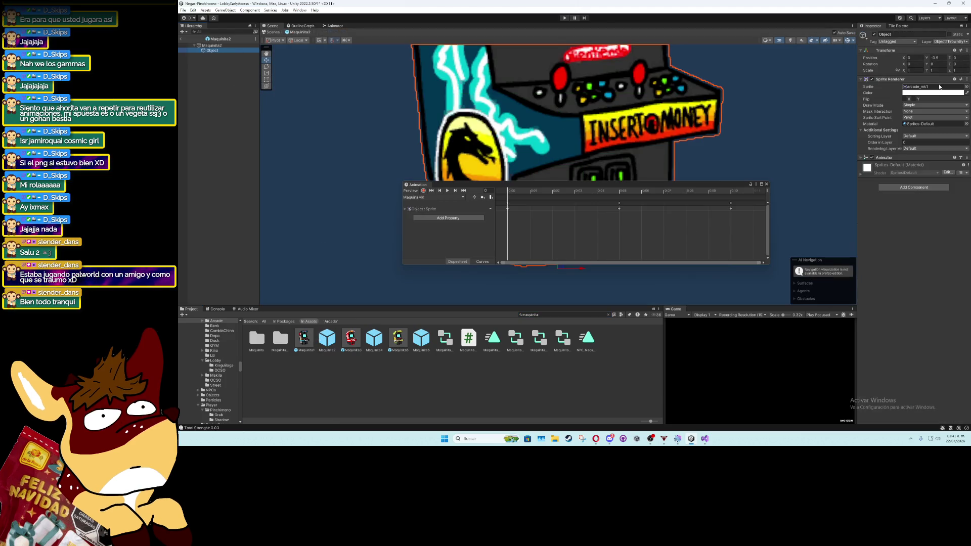
drag(551, 365, 933, 87)
click(182, 38)
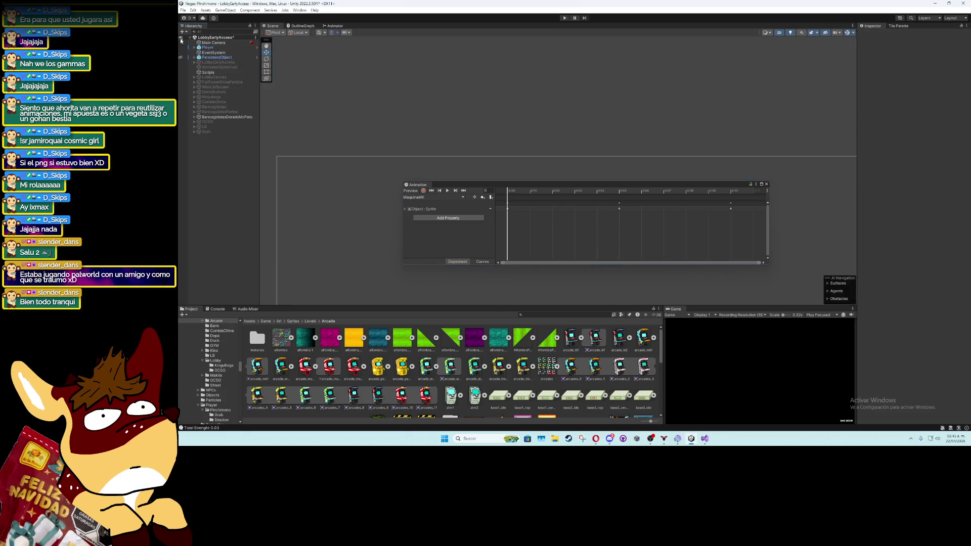
Set Maquinita3's Object sprite to arcades_10 and return to the scene
text(maqu)
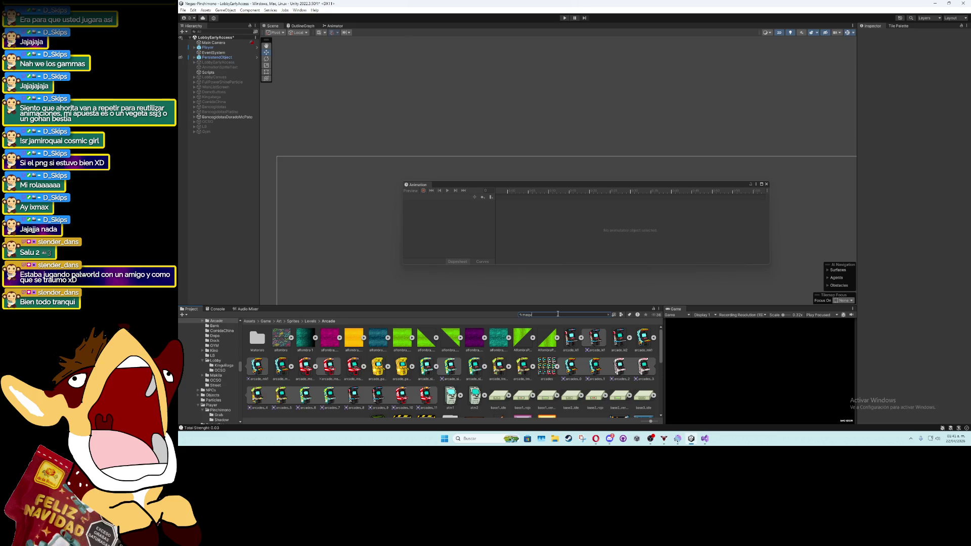
text(inita)
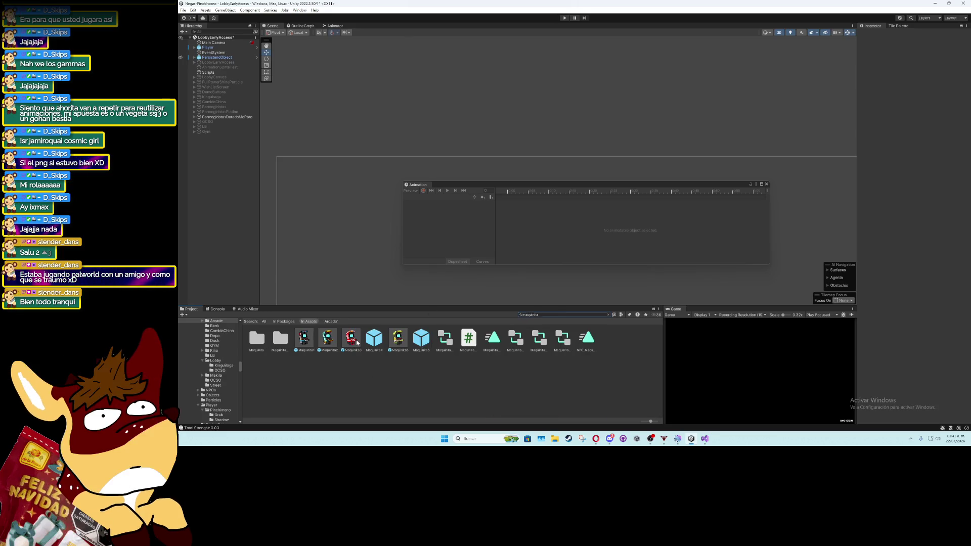
double_click(351, 337)
click(212, 50)
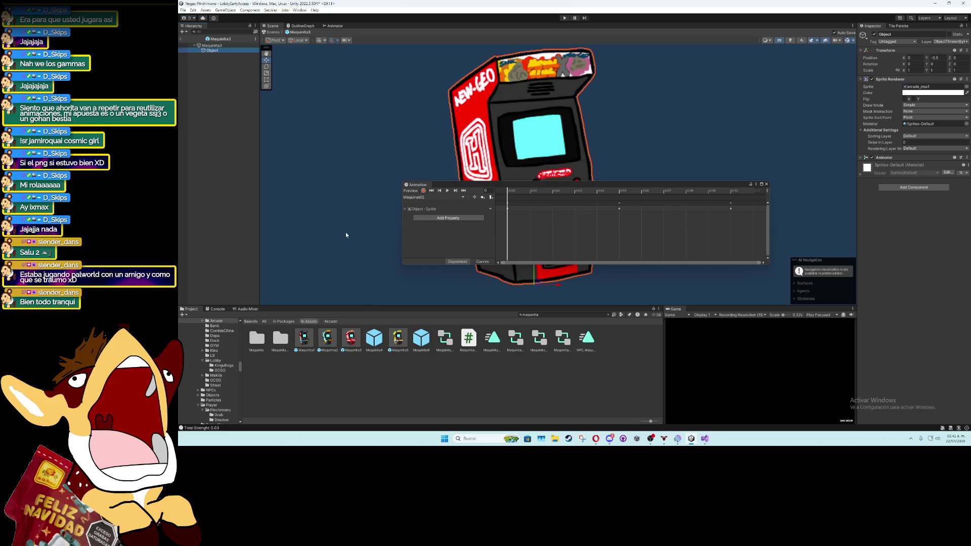
click(933, 87)
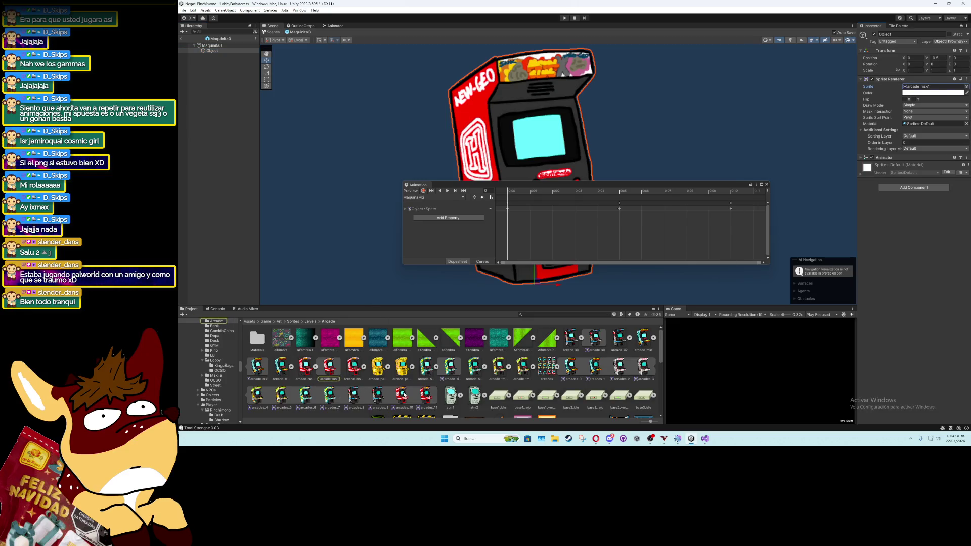
drag(406, 399, 933, 86)
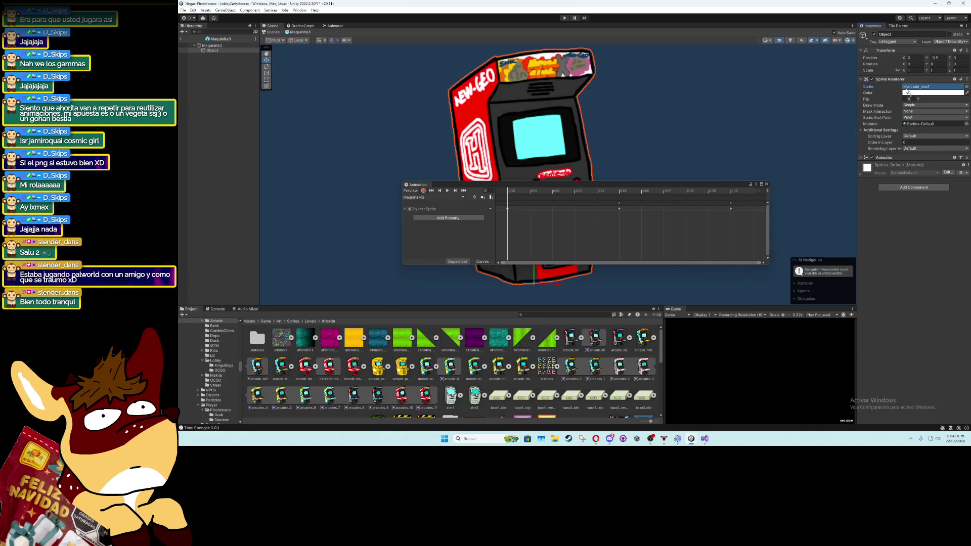
click(188, 48)
text(maquinita)
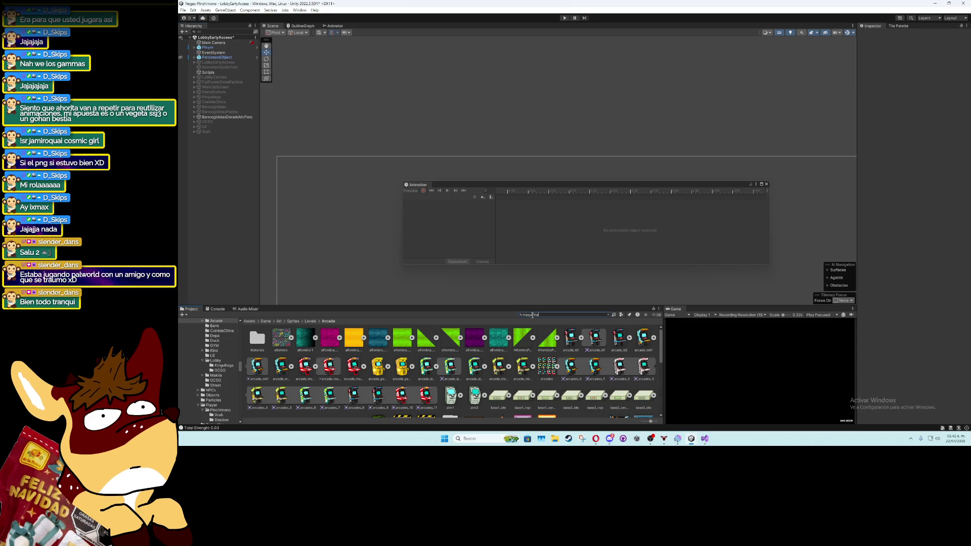
Open Maquinita4 and then the Pacu-Pacu Maquinita6 prefab, inspect its Object, and exit
double_click(382, 338)
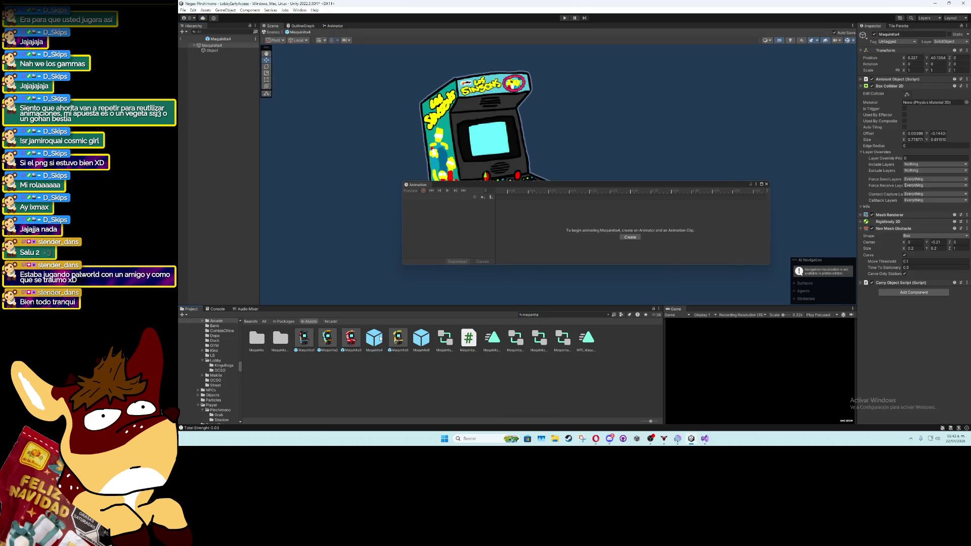
double_click(421, 338)
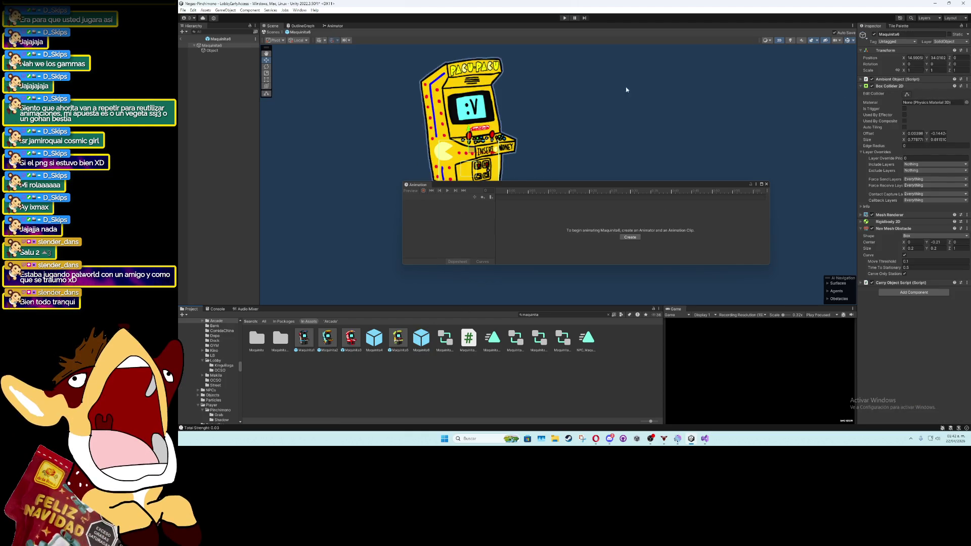
click(212, 50)
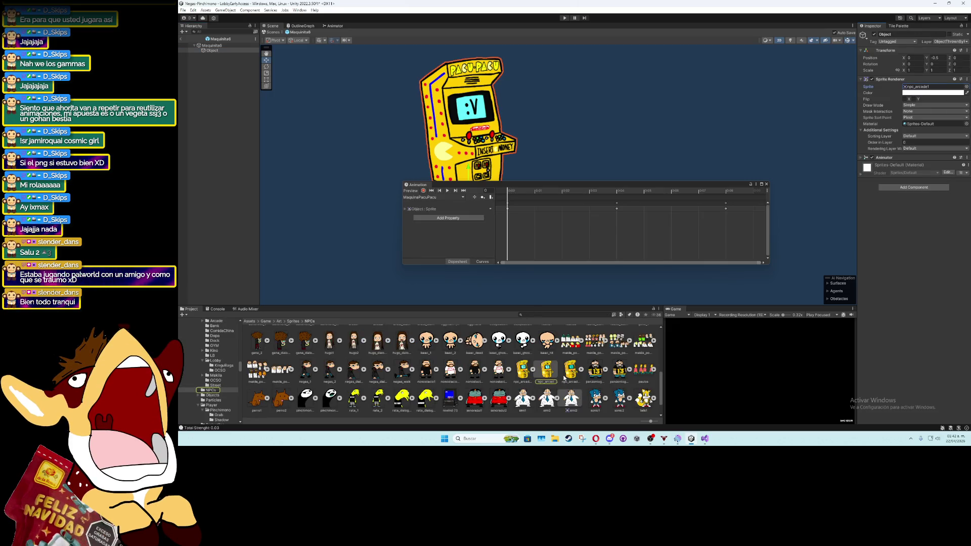
scroll(564, 378, up, 2)
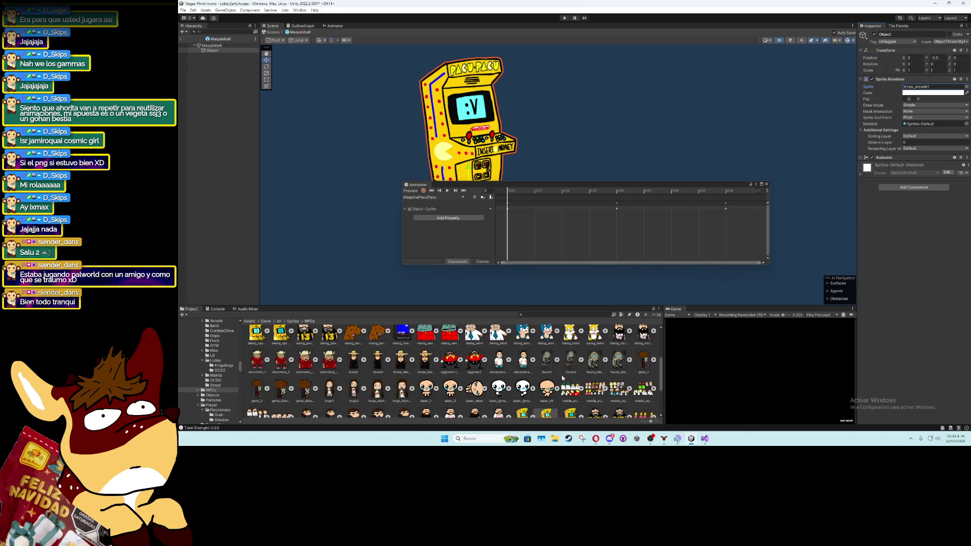
scroll(563, 378, up, 2)
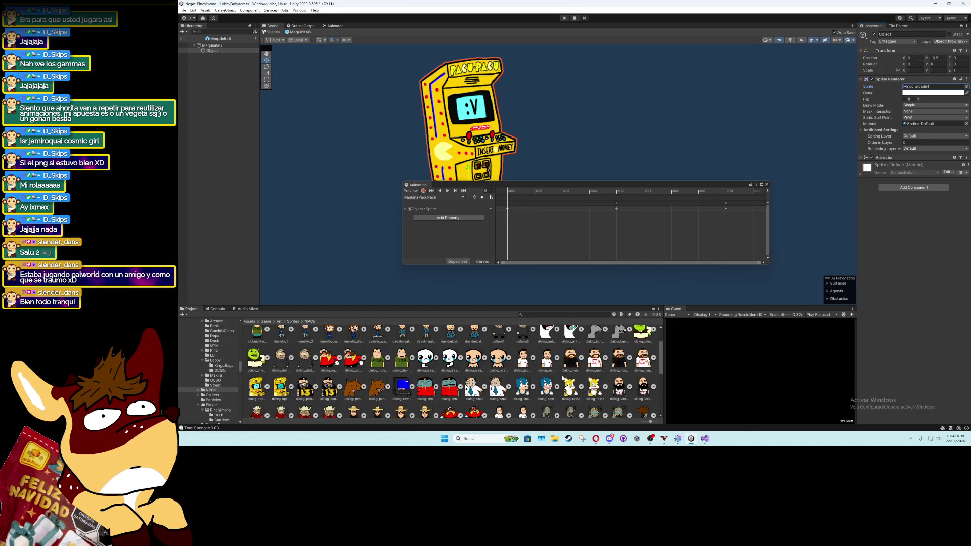
scroll(563, 378, up, 2)
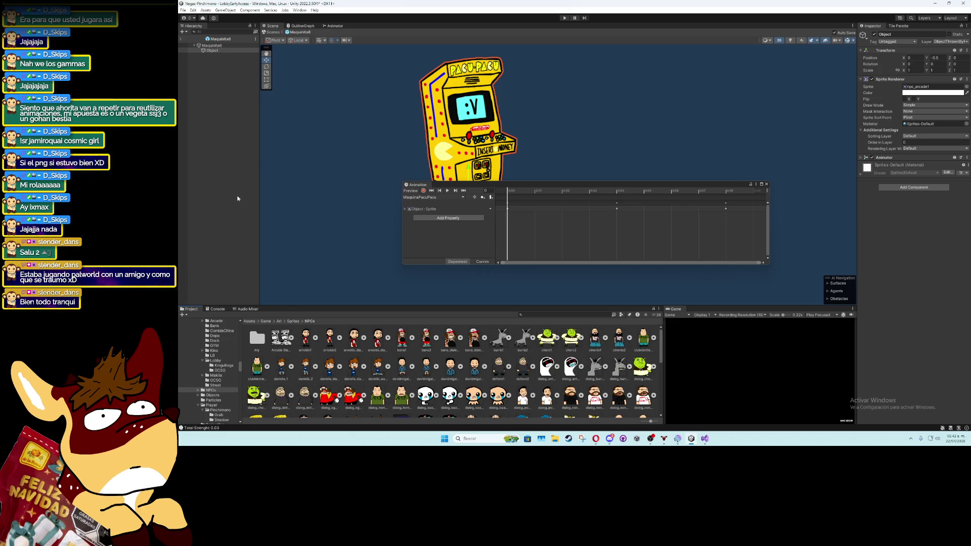
click(182, 39)
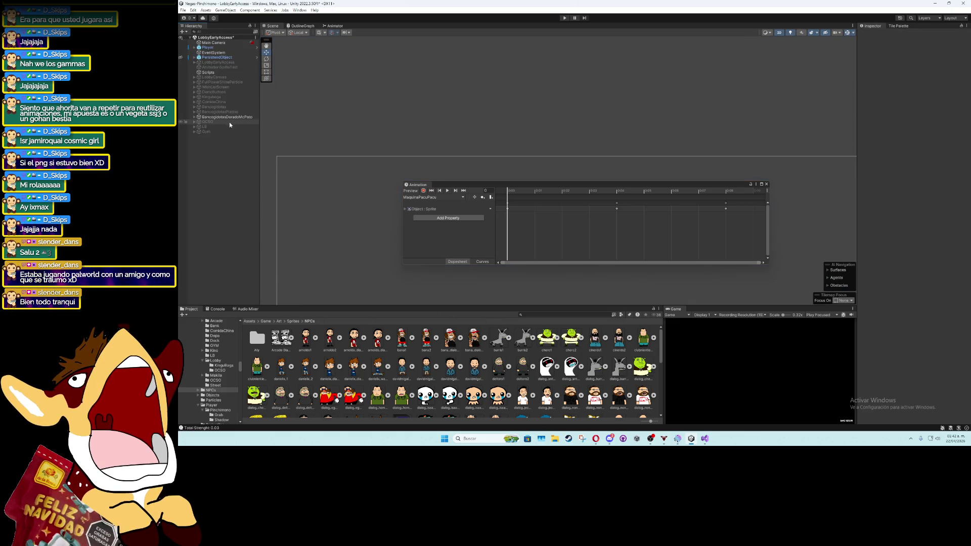
Save the lobby scene and close the Animation window
click(267, 322)
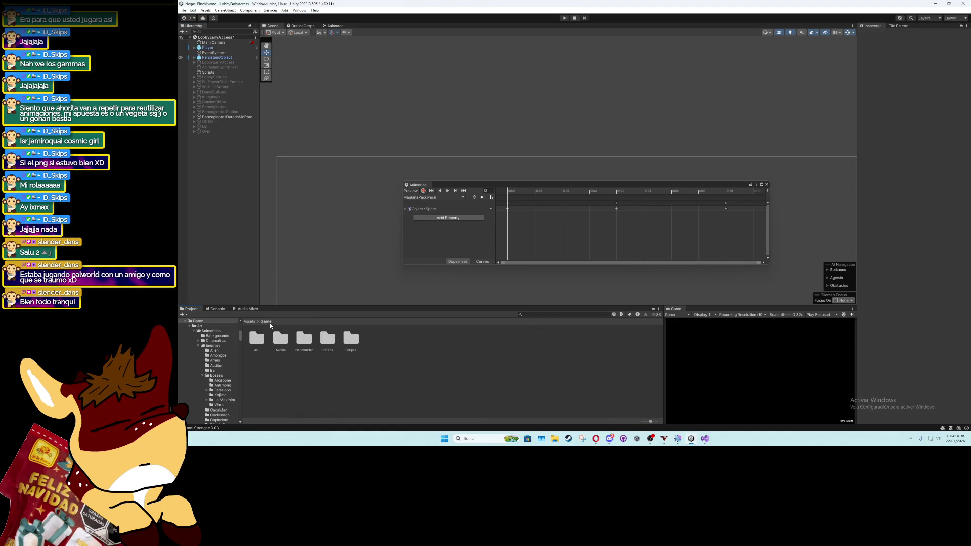
key(ctrl+s)
click(766, 183)
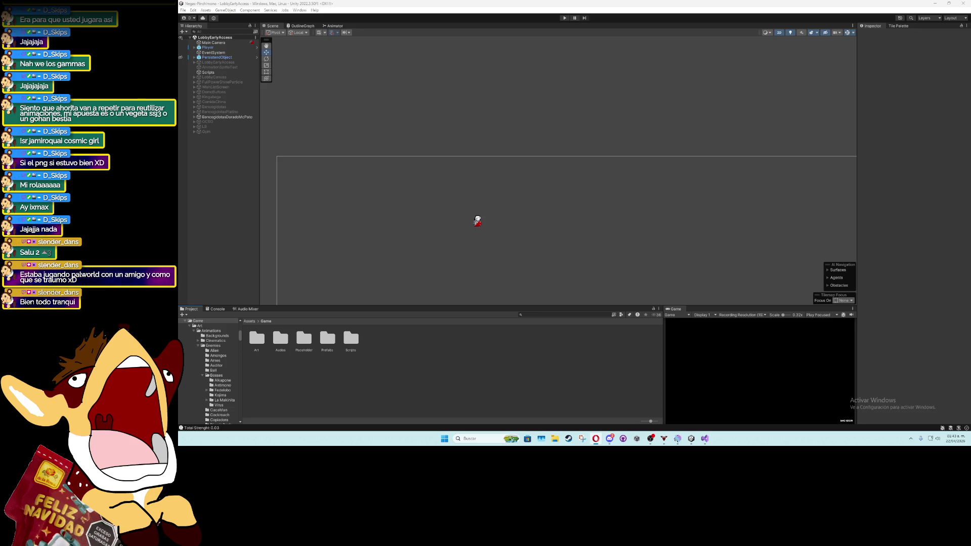
Filter the project assets by 'arcade' and list the recently opened scenes
scroll(526, 264, up, 2)
drag(480, 249, 527, 236)
click(551, 314)
text(arcade)
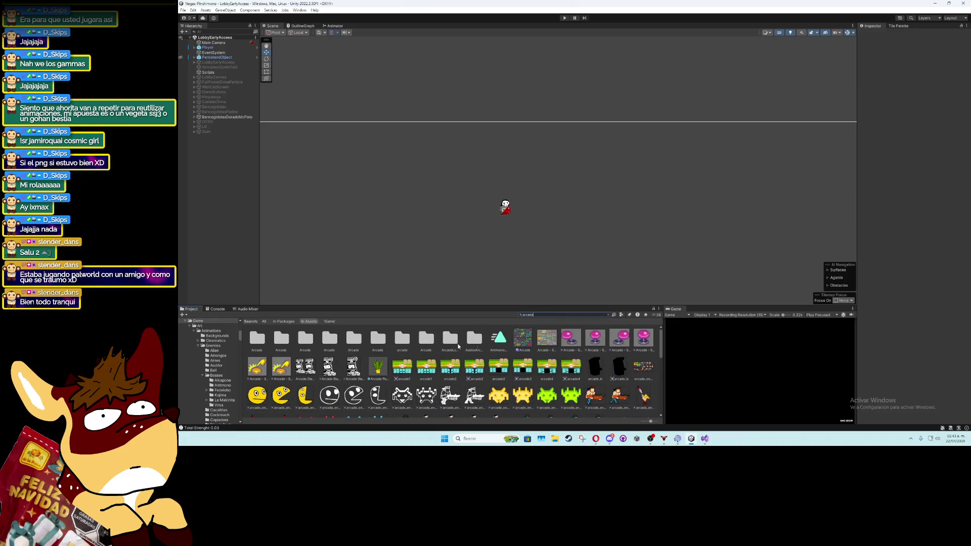
drag(660, 349, 660, 392)
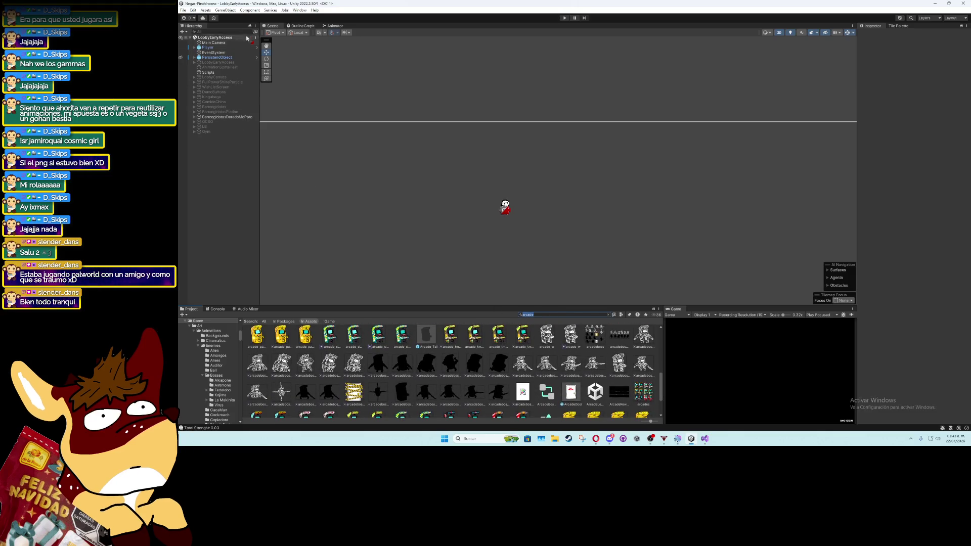
click(182, 10)
mouse_move(228, 31)
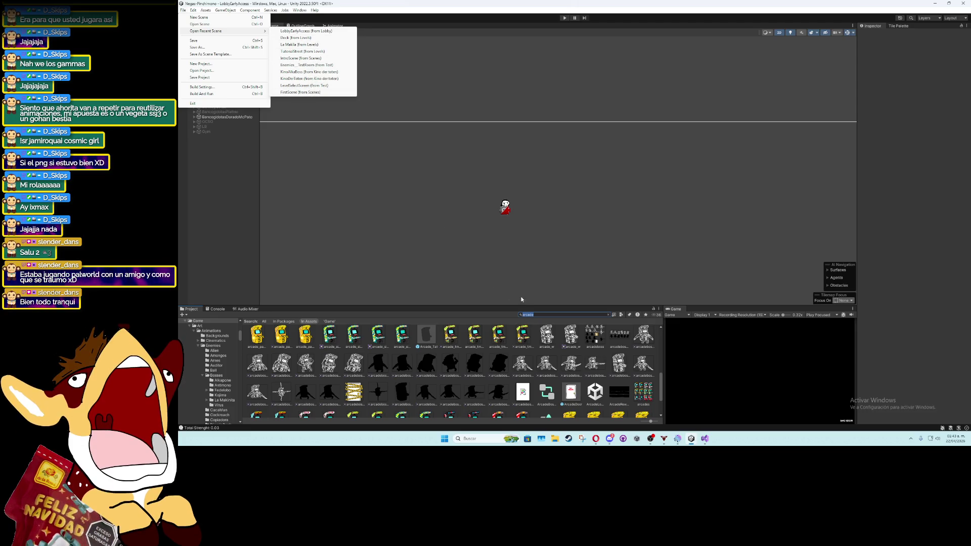
Open the ArcadeLobby scene and frame the BossRoomAntimonoArcade room
click(595, 392)
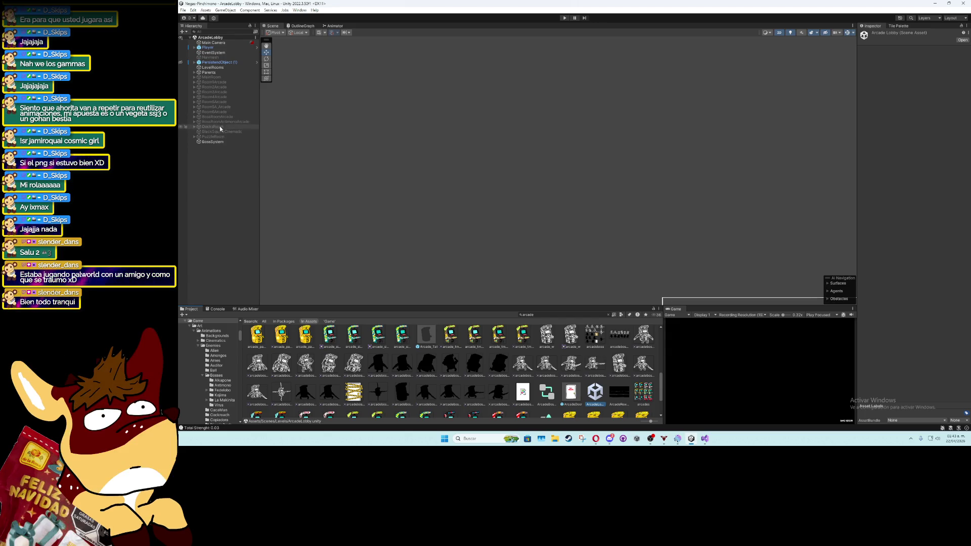
click(223, 122)
key(f)
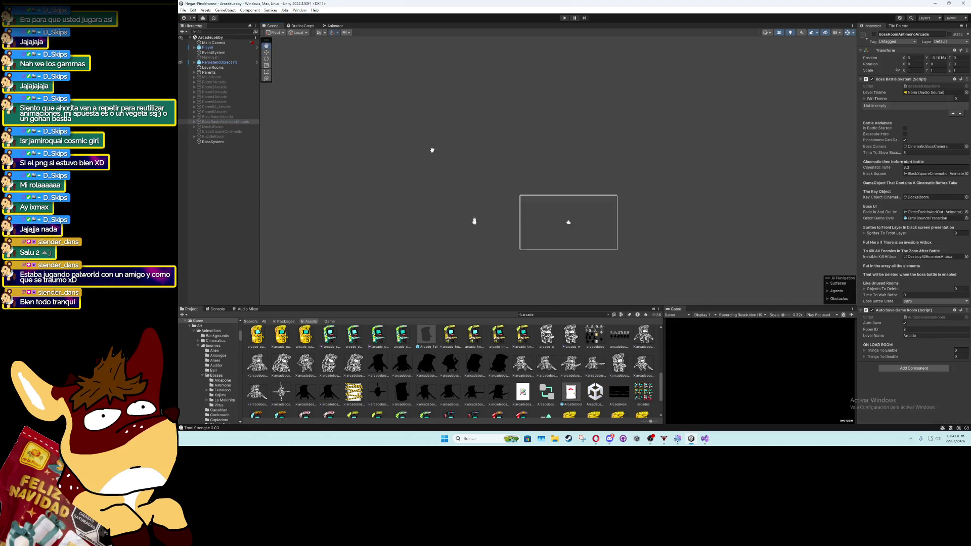
Briefly preview Room5A_Arcade and Room5Arcade, then leave Room4Arcade enabled and zoom in on it
click(225, 107)
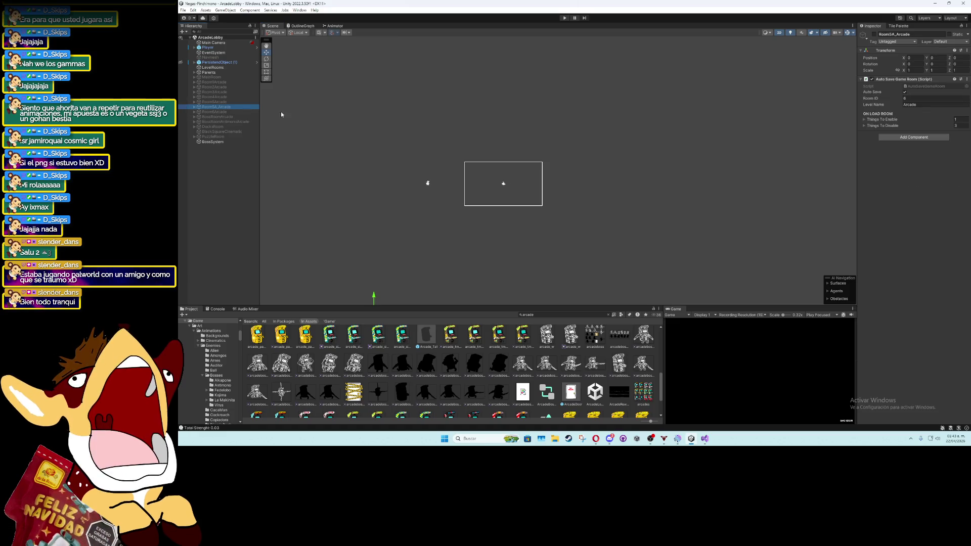
click(874, 34)
click(874, 35)
click(227, 102)
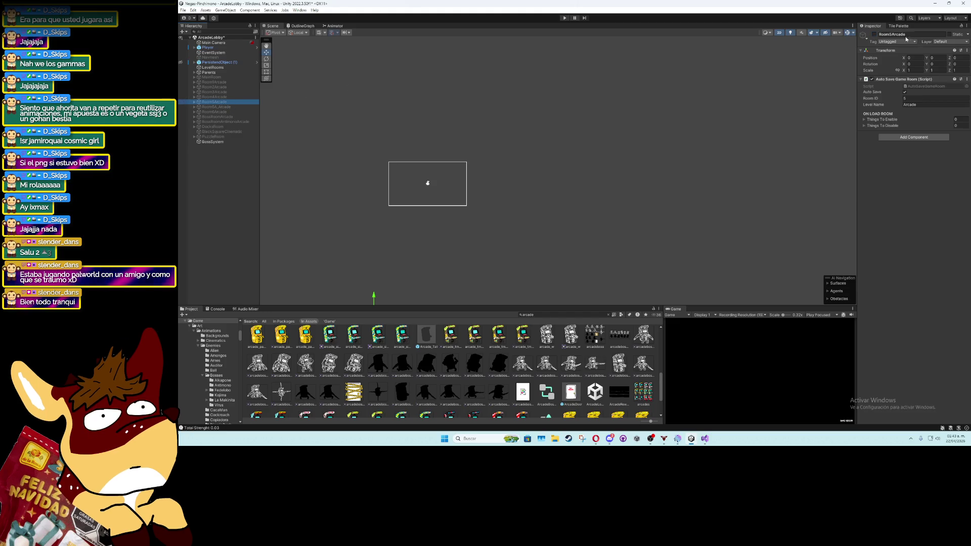
click(874, 34)
click(874, 34)
key(Up)
click(873, 34)
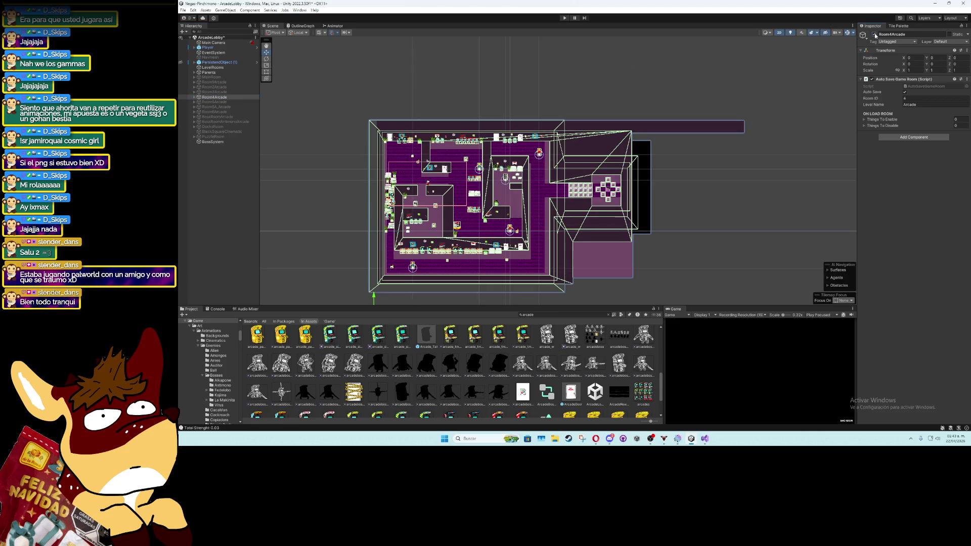
scroll(527, 147, up, 10)
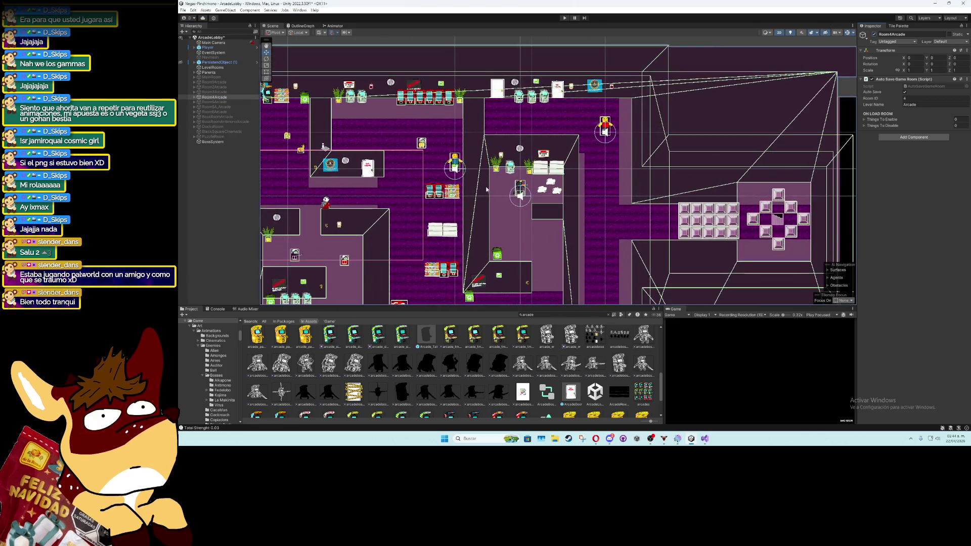
scroll(472, 133, down, 5)
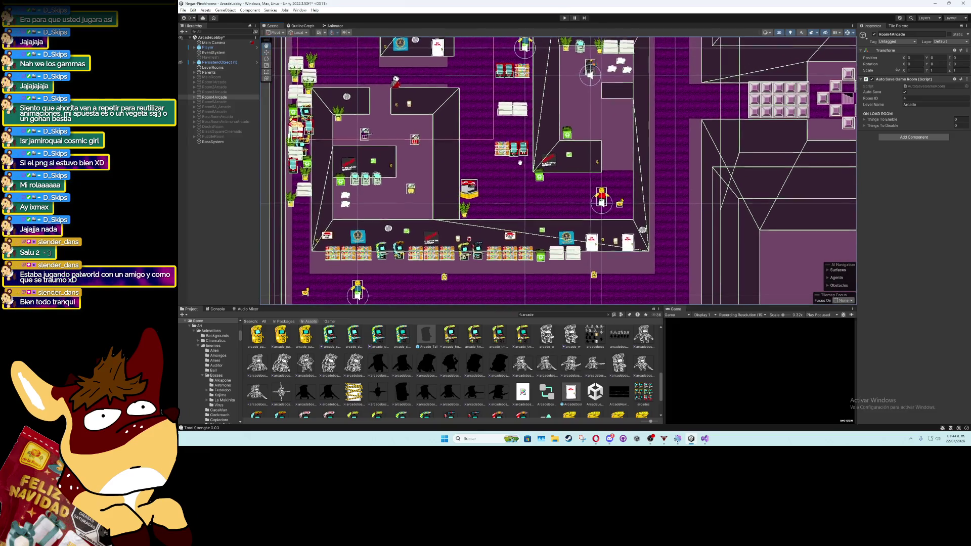
scroll(526, 143, up, 5)
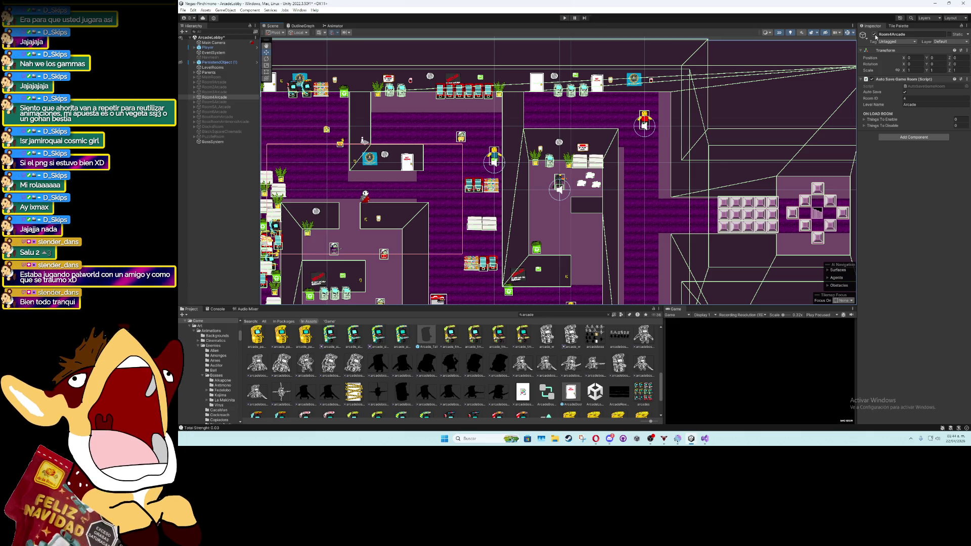
scroll(404, 113, up, 5)
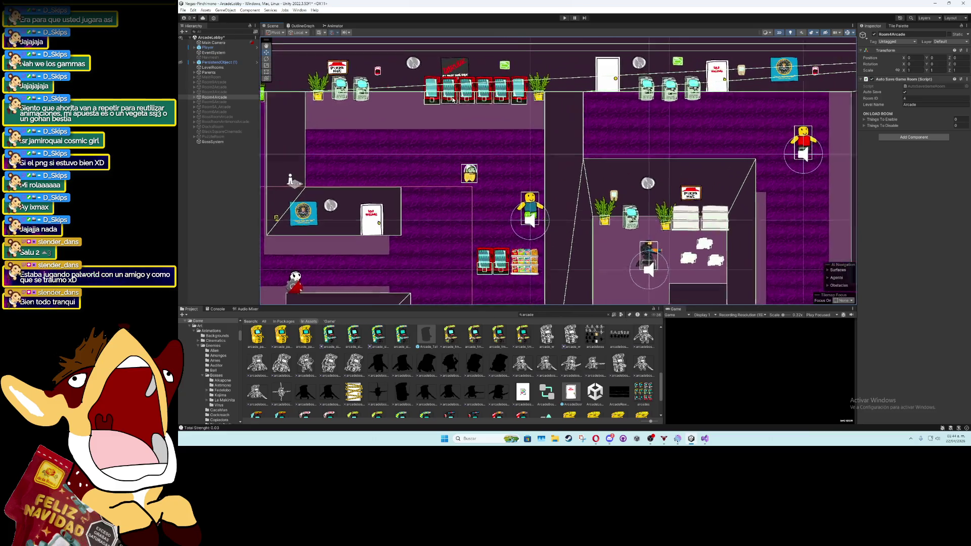
scroll(405, 113, down, 3)
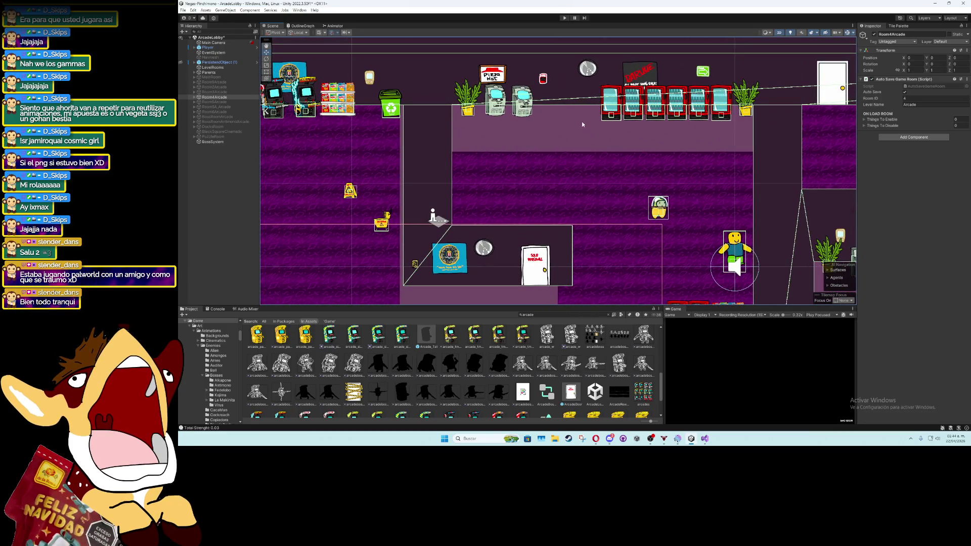
scroll(576, 131, up, 3)
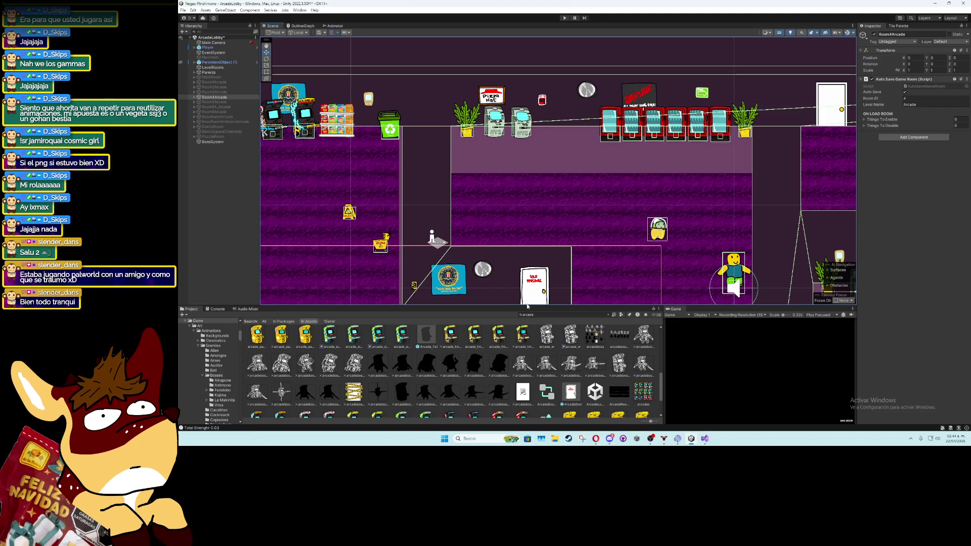
Replace the project search text to find the maquinita arcade machines
click(540, 315)
key(BackSpace)
text(qui)
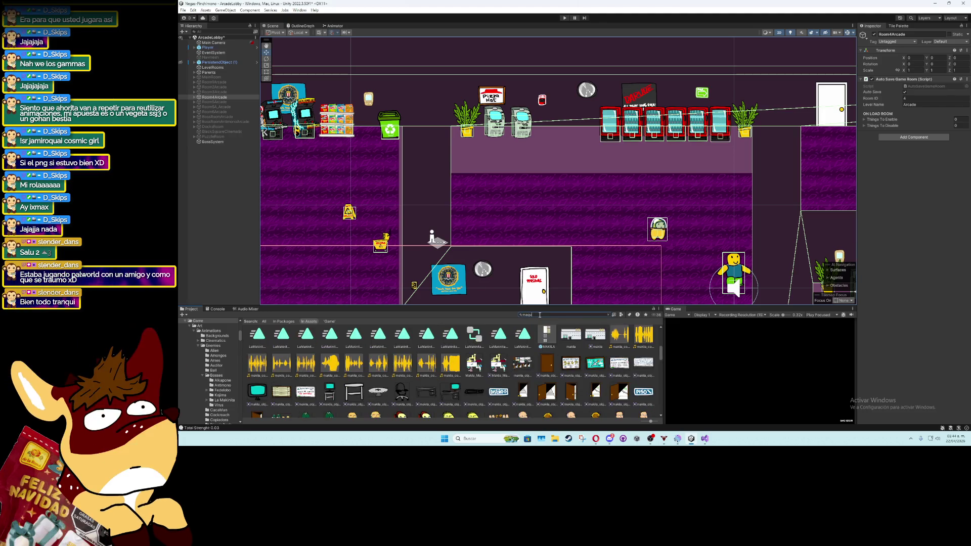
text(nita)
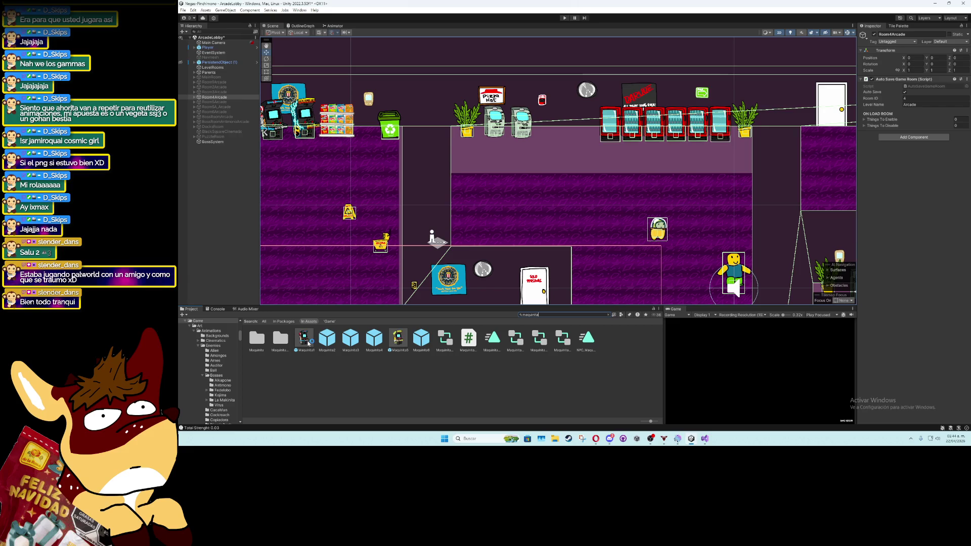
Place a Maquinita1 prefab beside the ATMs, unpack it completely and rename it MaquinitaThalyus
mouse_move(304, 338)
mouse_down()
mouse_move(536, 136)
mouse_move(571, 134)
mouse_up()
right_click(223, 148)
mouse_move(291, 234)
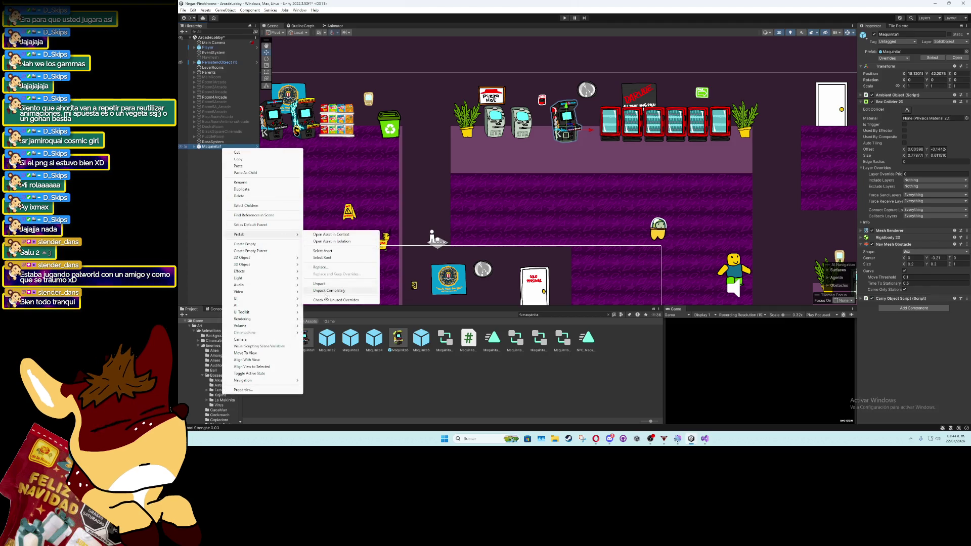
click(326, 292)
click(209, 148)
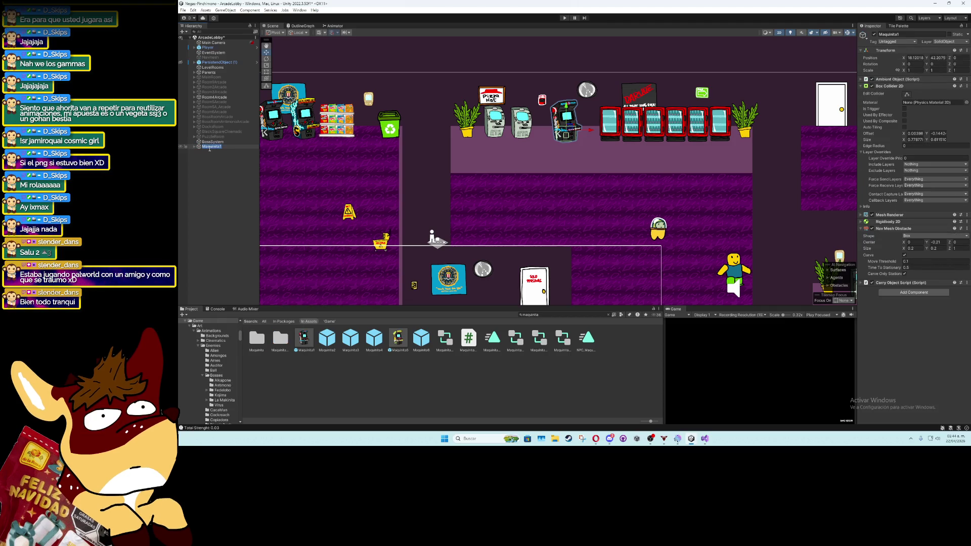
text(inita)
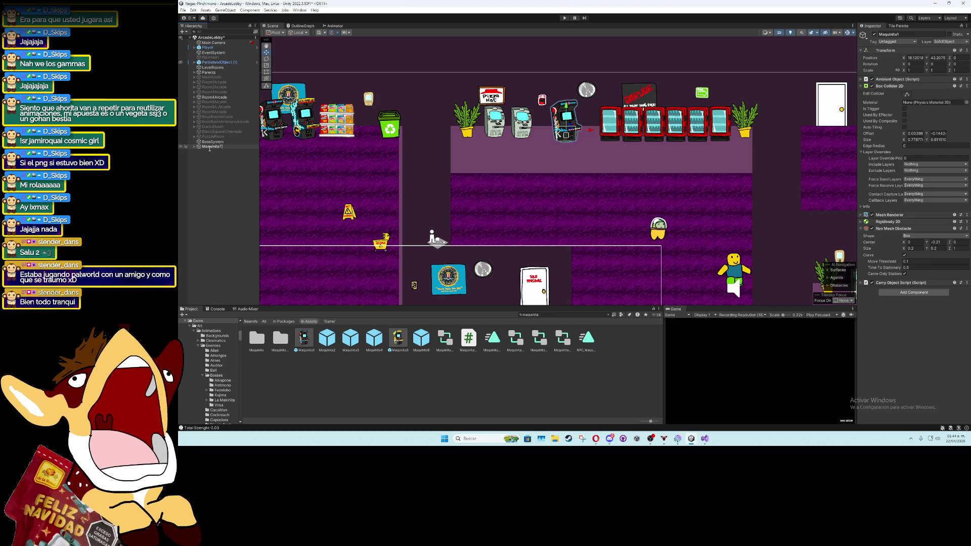
text(ras)
key(Return)
Set the child Object's sprite to the Thalyus cabinet arcades_2
click(194, 147)
click(202, 151)
click(915, 87)
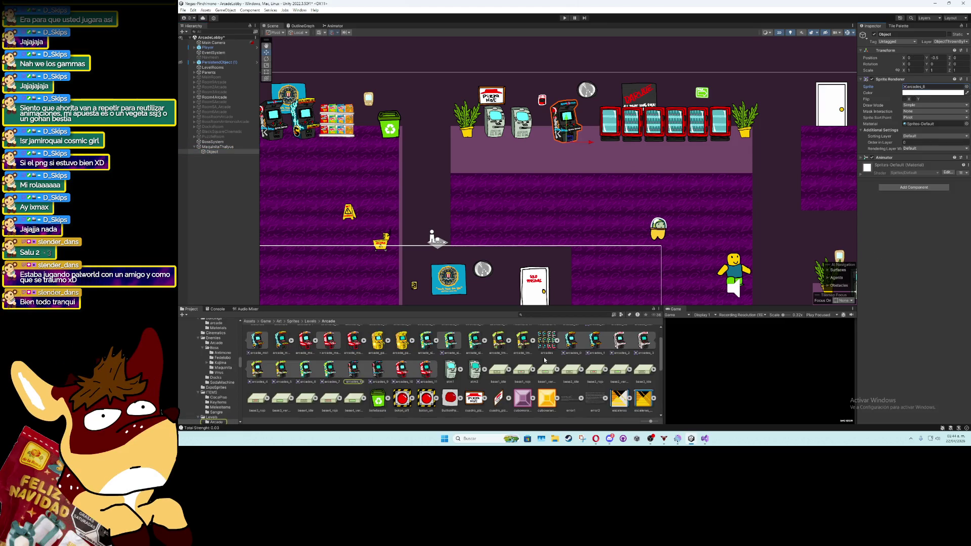
click(911, 89)
drag(911, 91, 910, 91)
key(f)
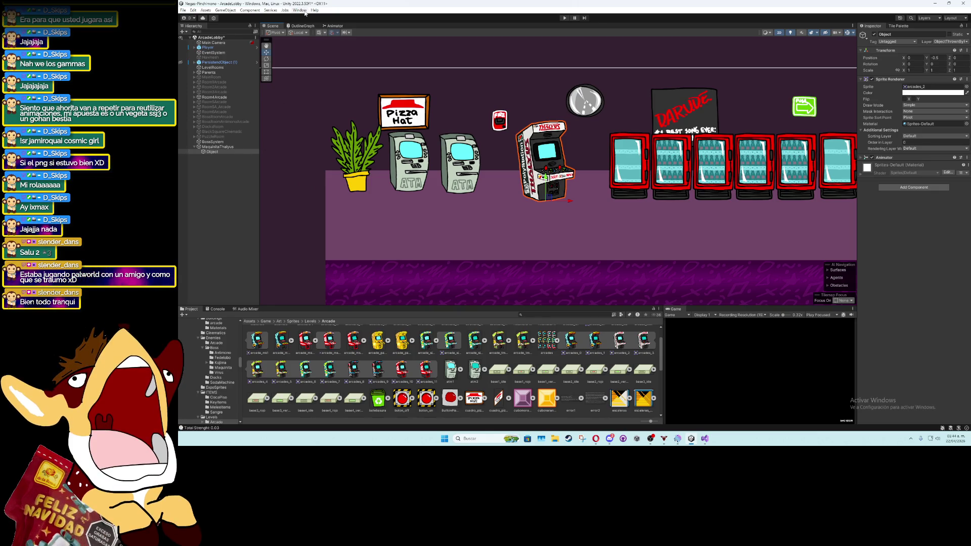
Remove the machine's Animator component and bring up the Animation window
click(966, 157)
click(911, 174)
click(300, 11)
mouse_move(344, 118)
click(413, 119)
Create a new clip named MaquinitaThalyus in the Animations/Objects/Arcade folder
click(630, 236)
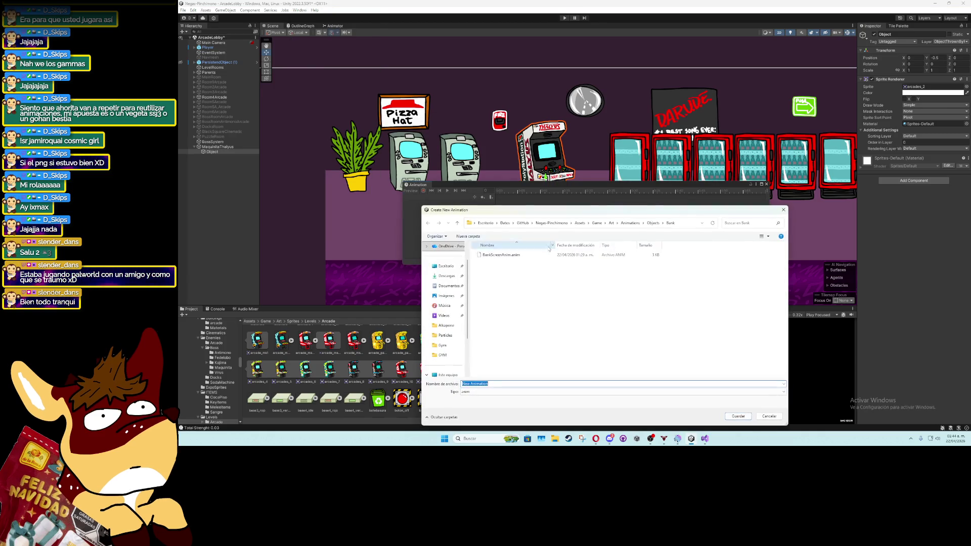
click(630, 222)
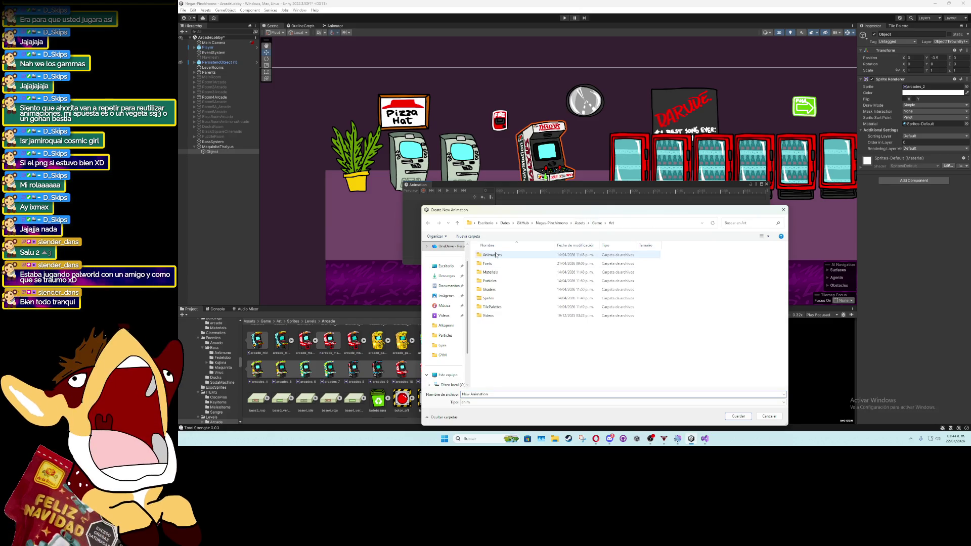
click(501, 289)
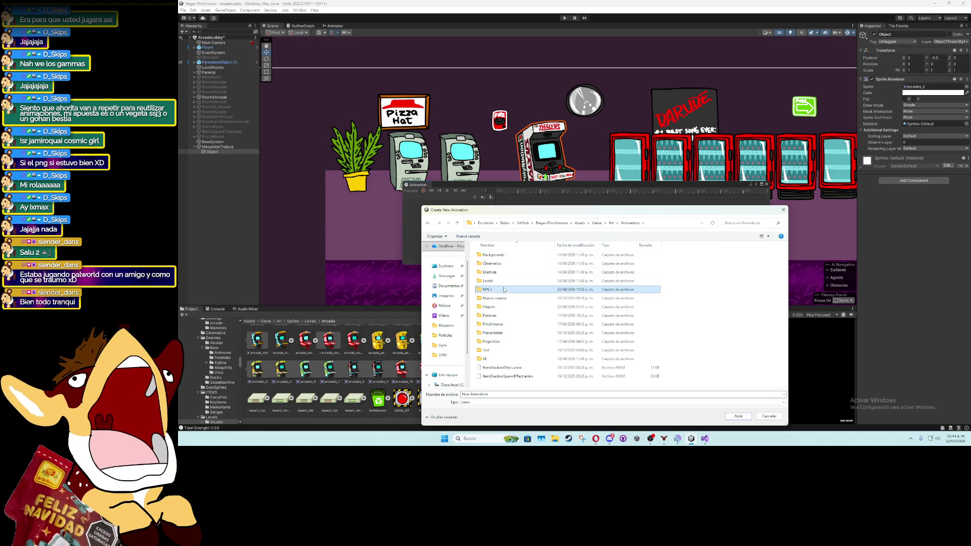
double_click(489, 307)
double_click(506, 255)
click(515, 393)
text(Ma)
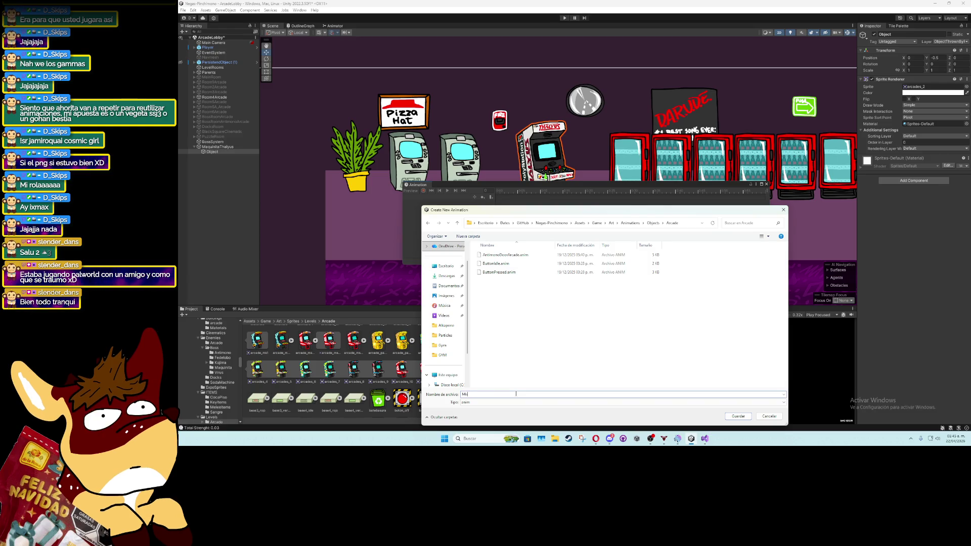
text(quinitaTh)
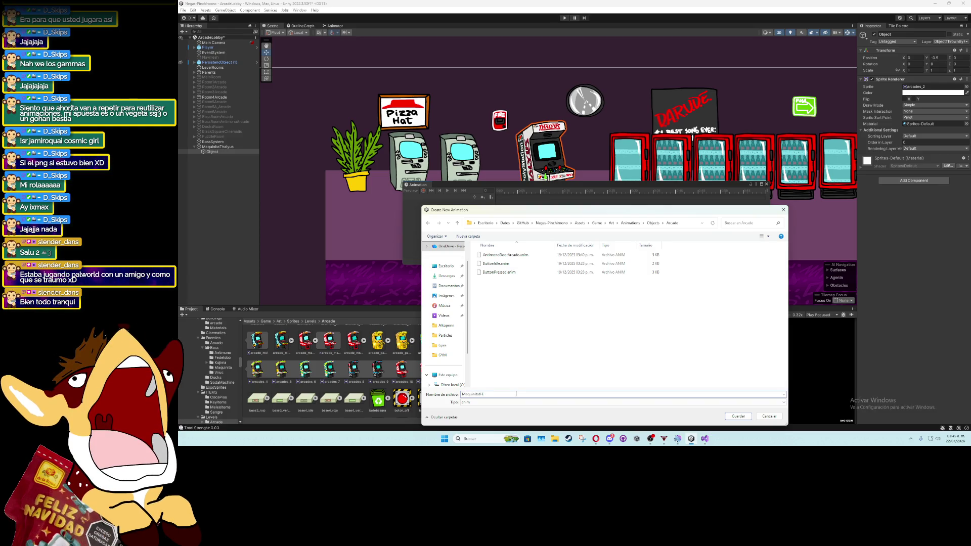
text(alyus)
key(Return)
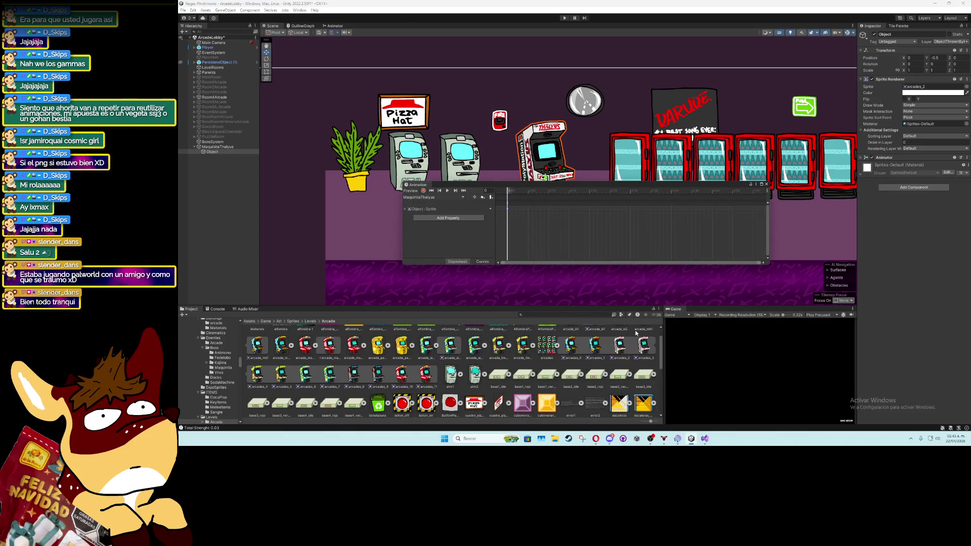
Add the arcades_2/arcades_3 frames to the clip, shorten the loop, and close the Animation window
mouse_move(539, 189)
mouse_down()
mouse_move(526, 211)
mouse_move(567, 232)
mouse_up()
click(447, 190)
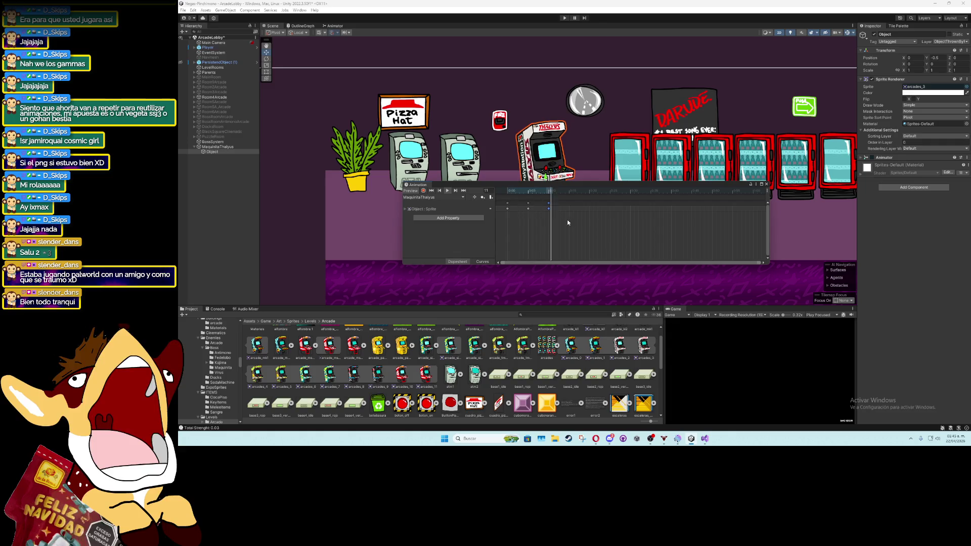
drag(548, 203, 538, 207)
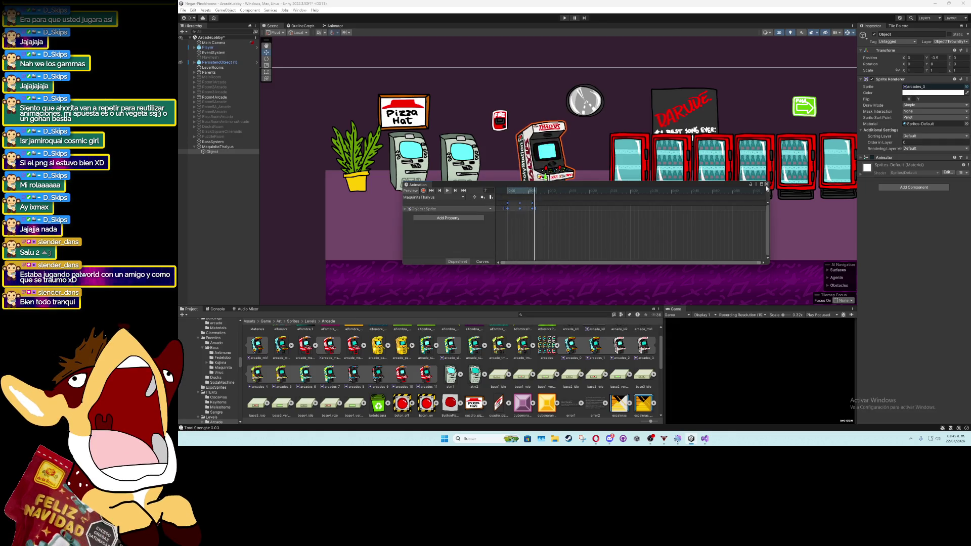
click(766, 184)
click(192, 147)
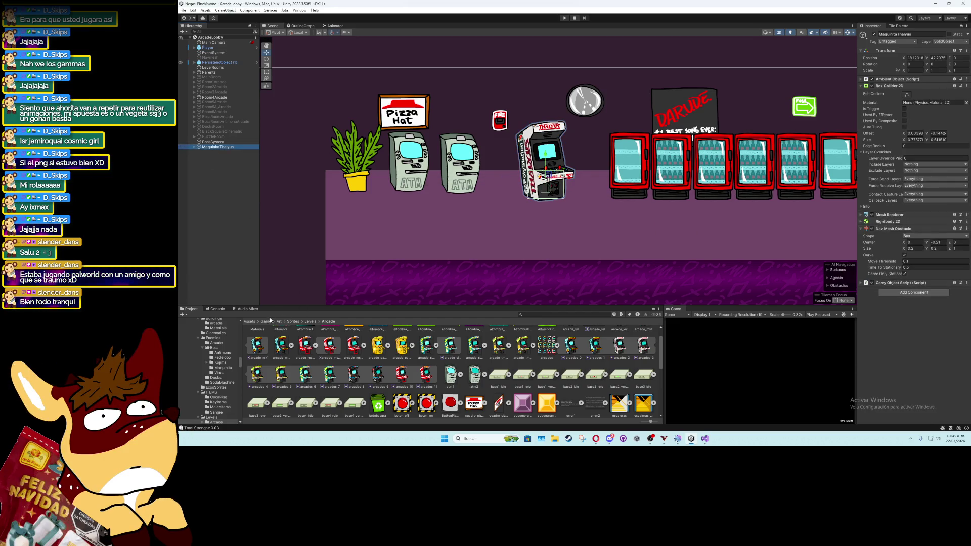
Expand the Ambient Object script and its drop-after-explode Item list, which shows one empty element
click(861, 284)
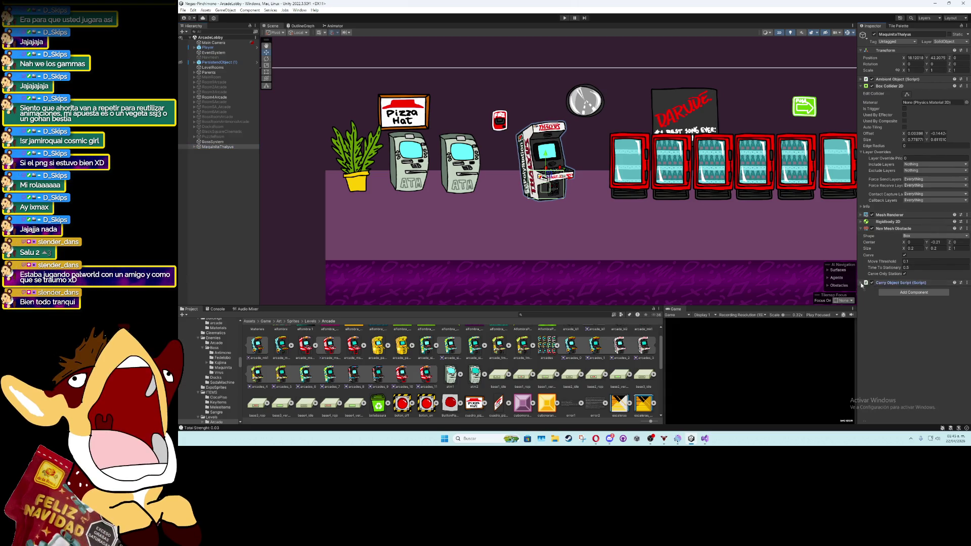
scroll(865, 303, down, 5)
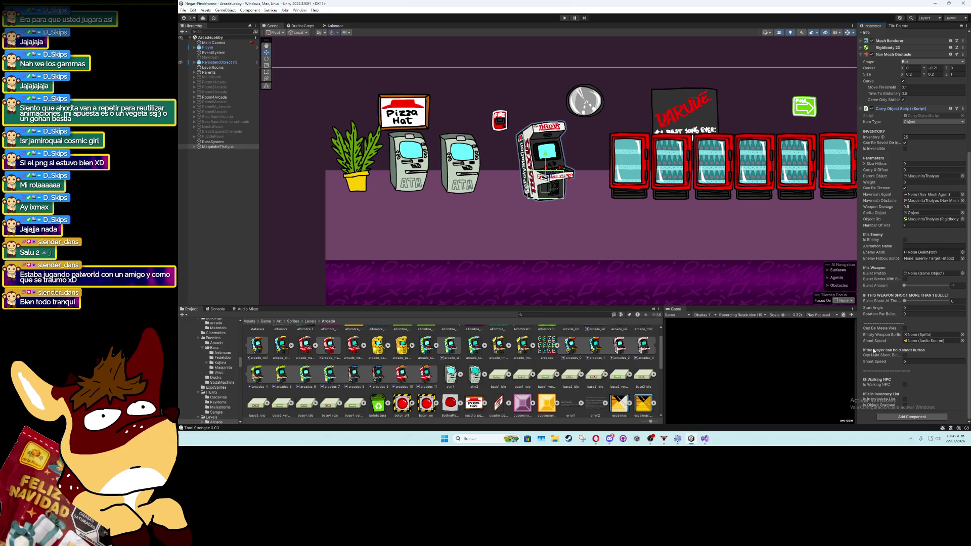
scroll(884, 286, up, 3)
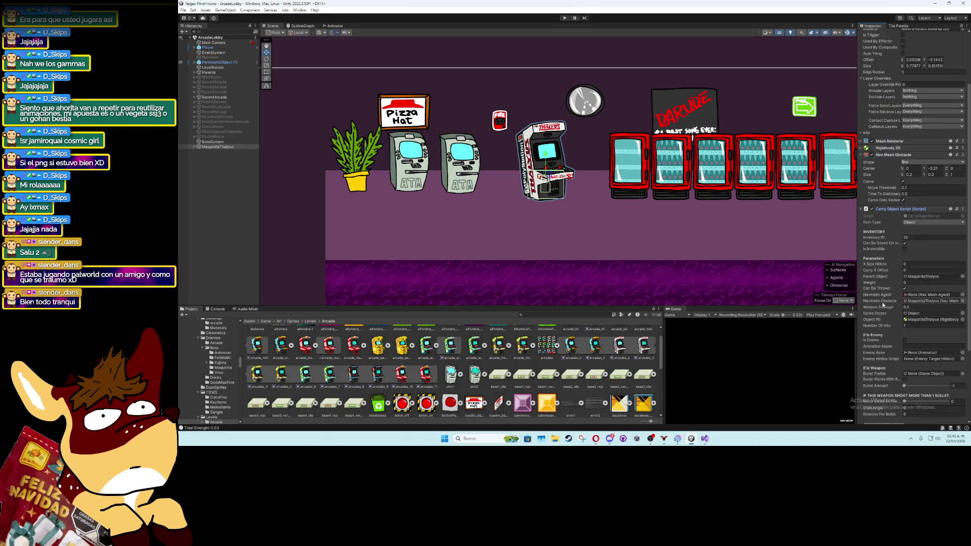
click(866, 221)
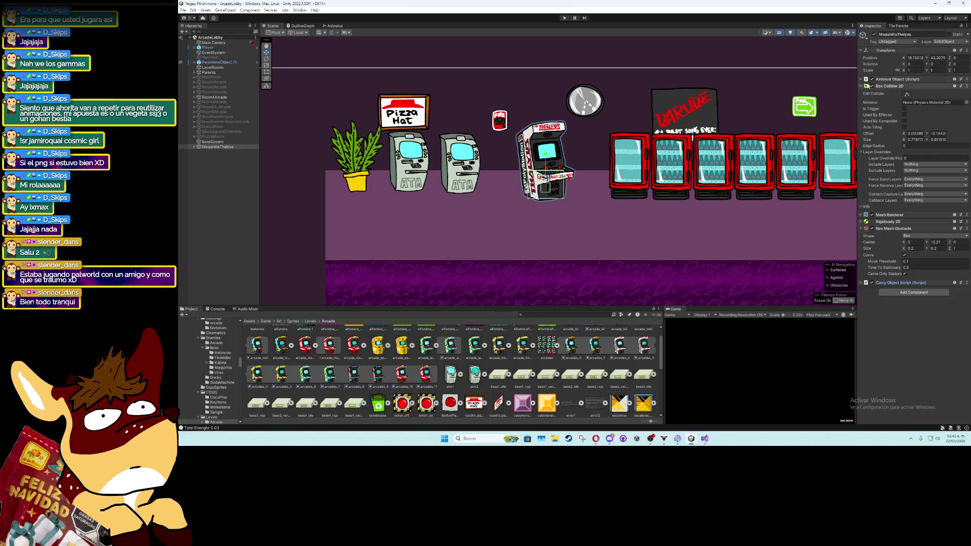
click(890, 79)
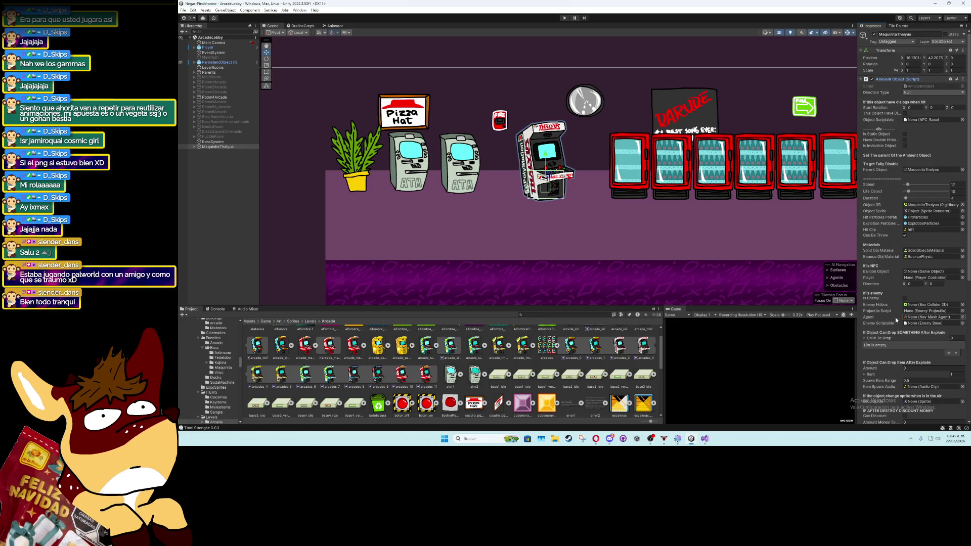
scroll(889, 326, down, 3)
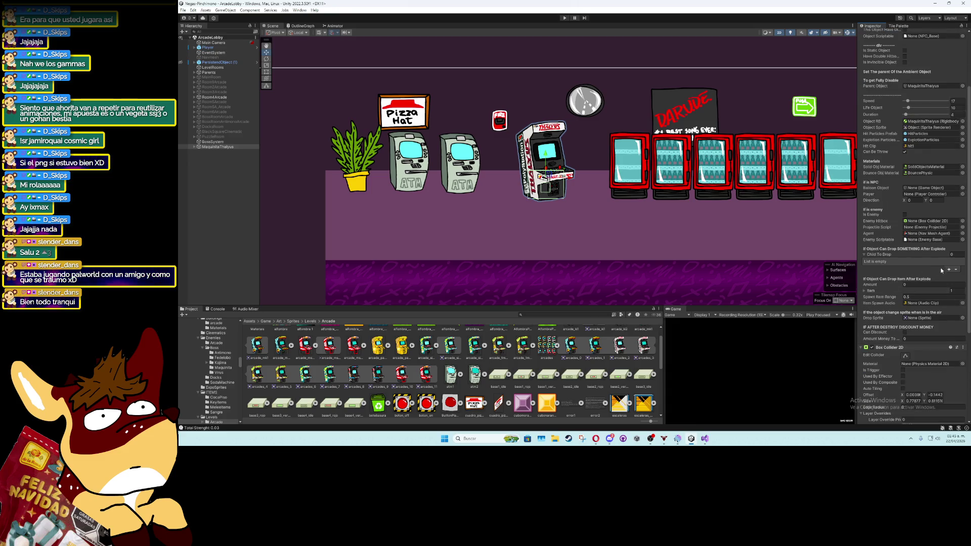
click(925, 290)
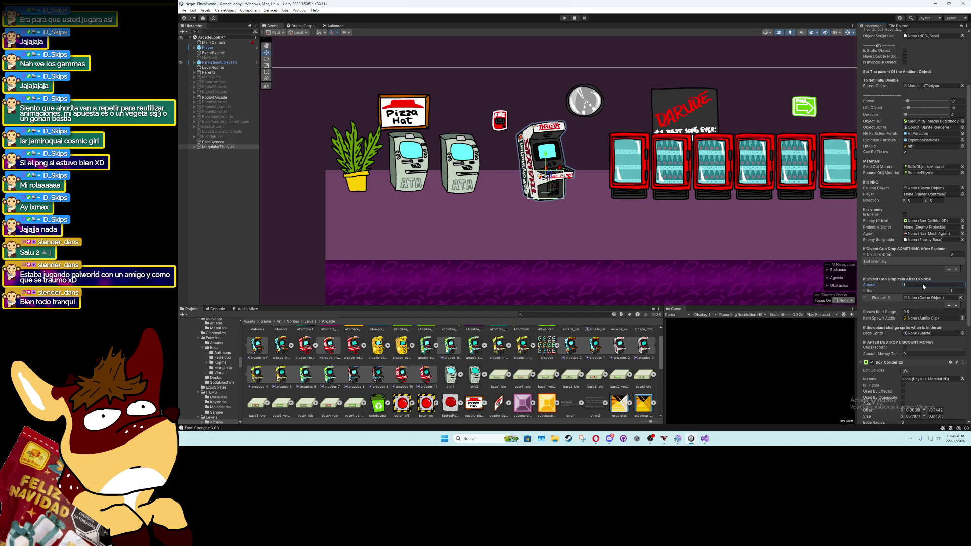
Assign FedeCard as Element 0 of the drop-after-explode list, then collapse the lists and component
click(961, 298)
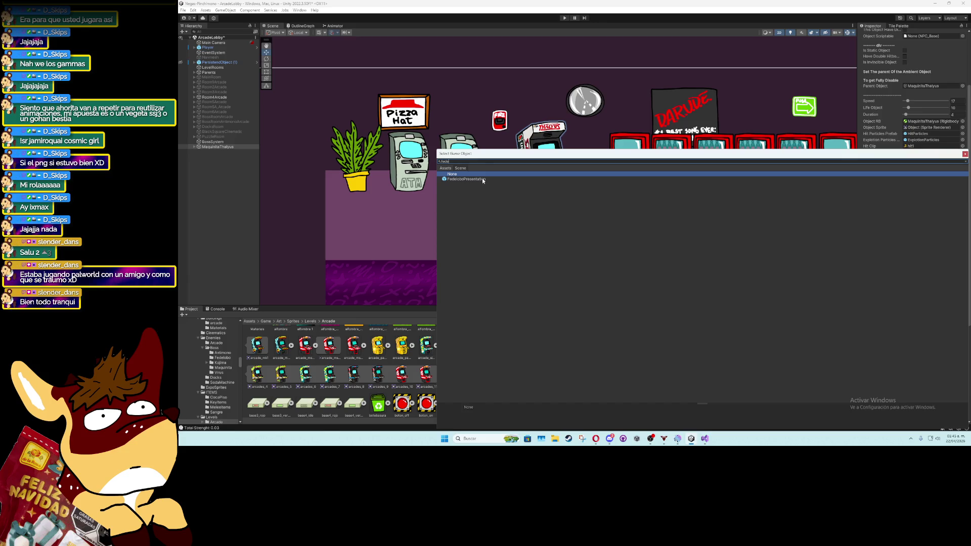
click(444, 168)
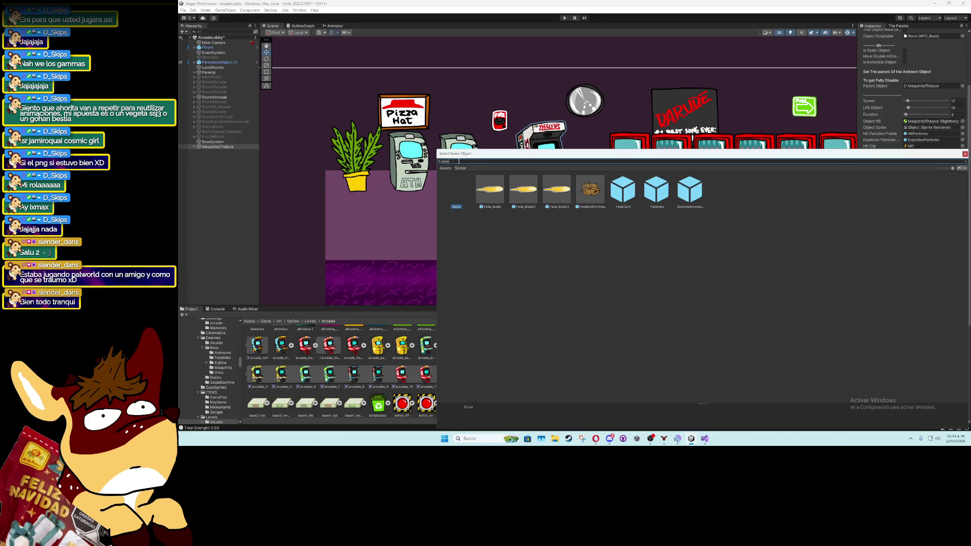
double_click(629, 191)
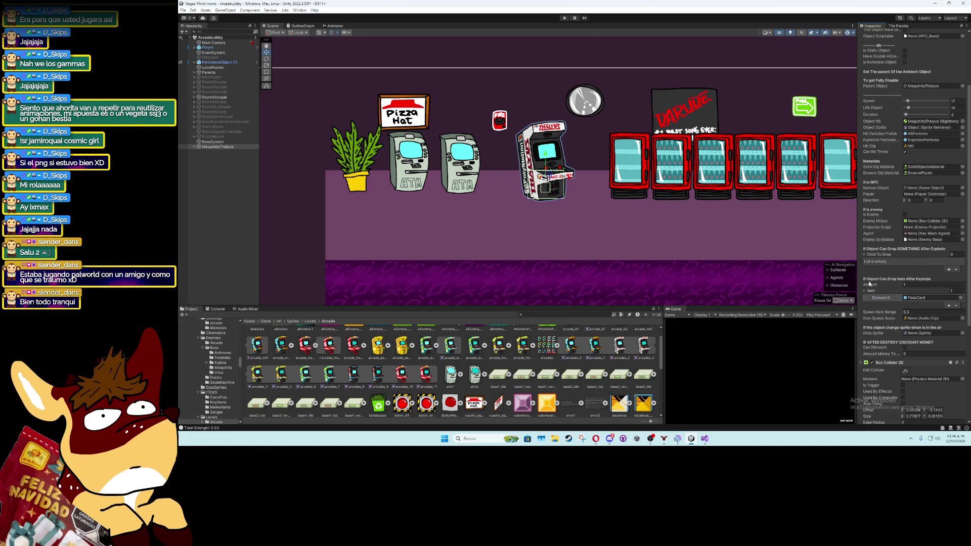
click(865, 256)
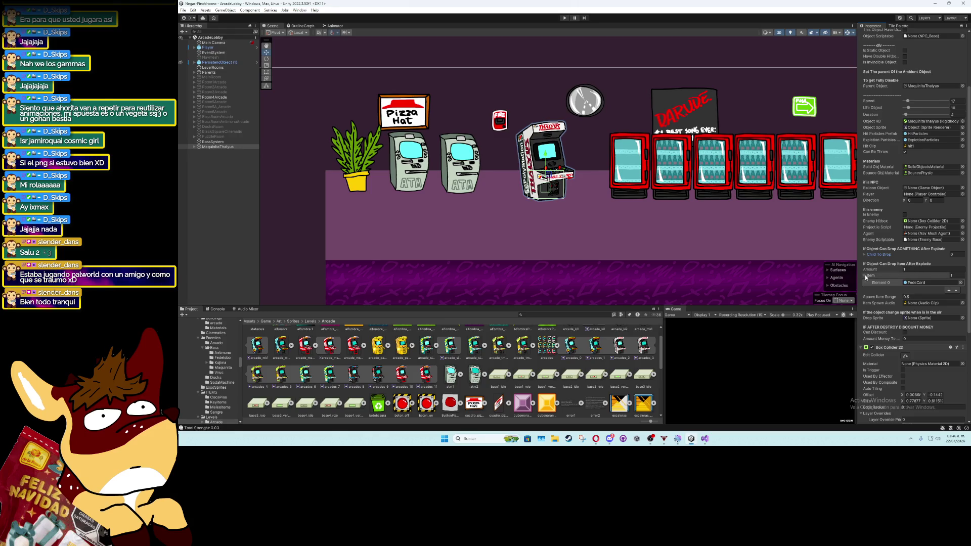
click(864, 275)
scroll(869, 263, up, 3)
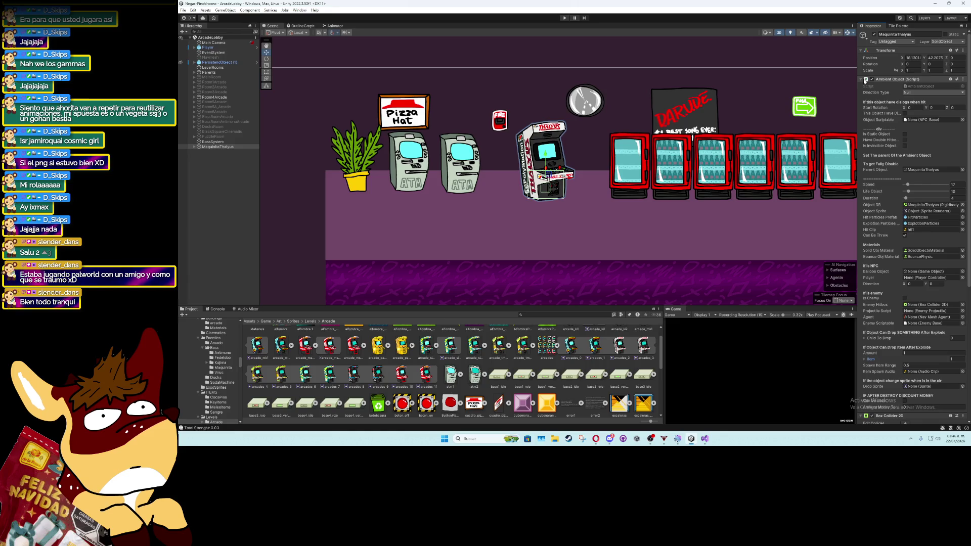
click(864, 80)
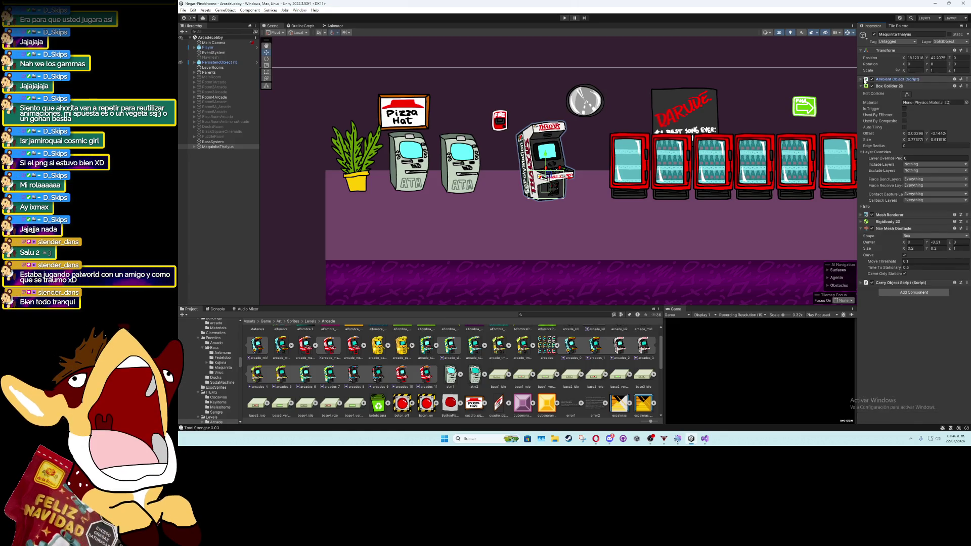
Set the Carry Object Script Weight to 5 and save the ArcadeLobby scene
click(864, 86)
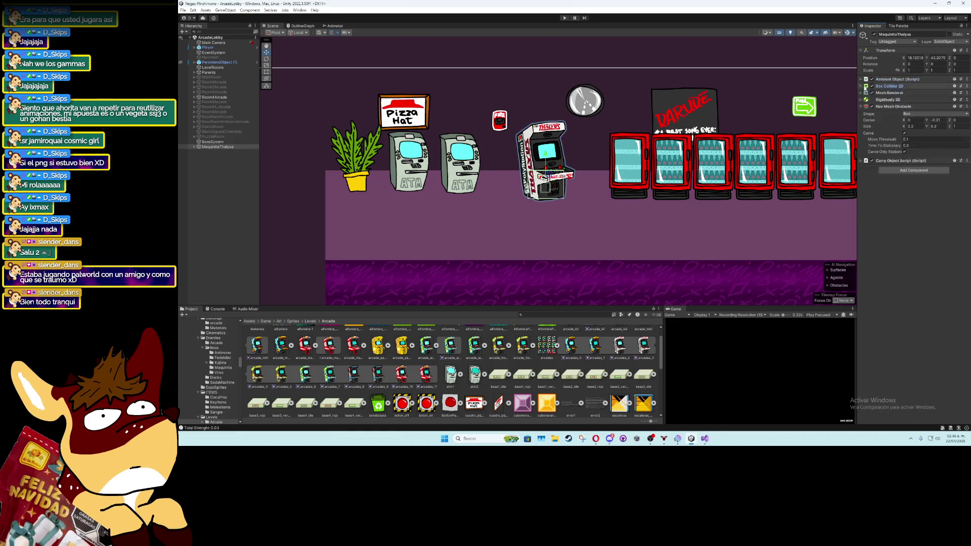
click(863, 161)
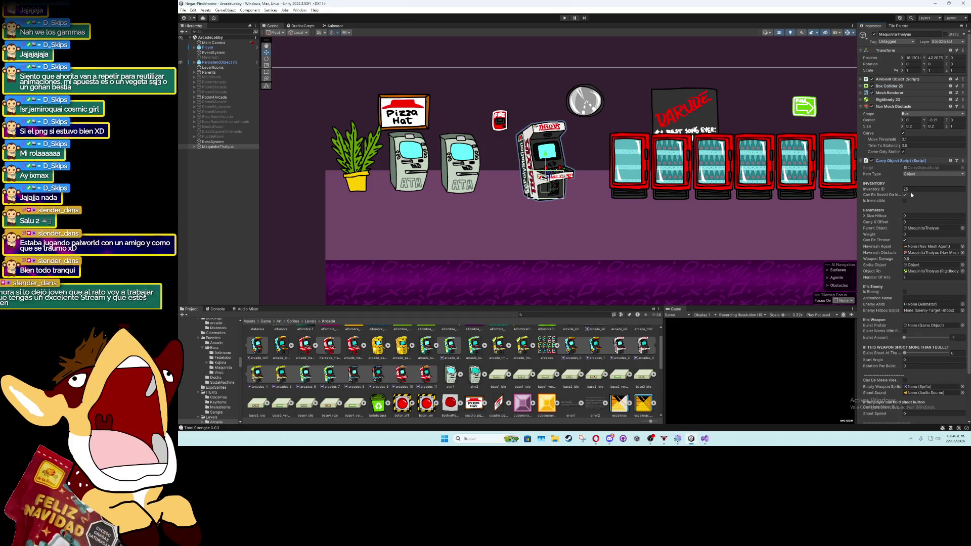
click(913, 234)
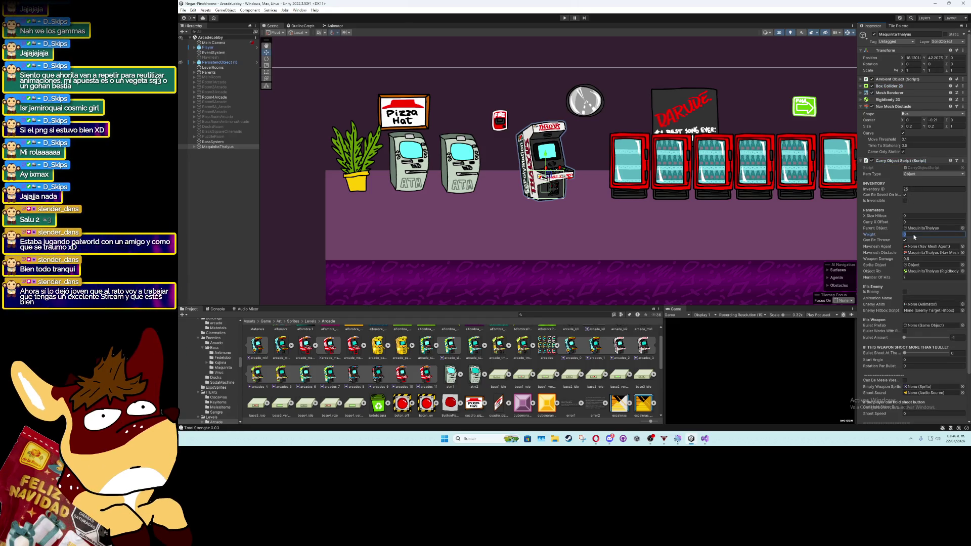
text(5)
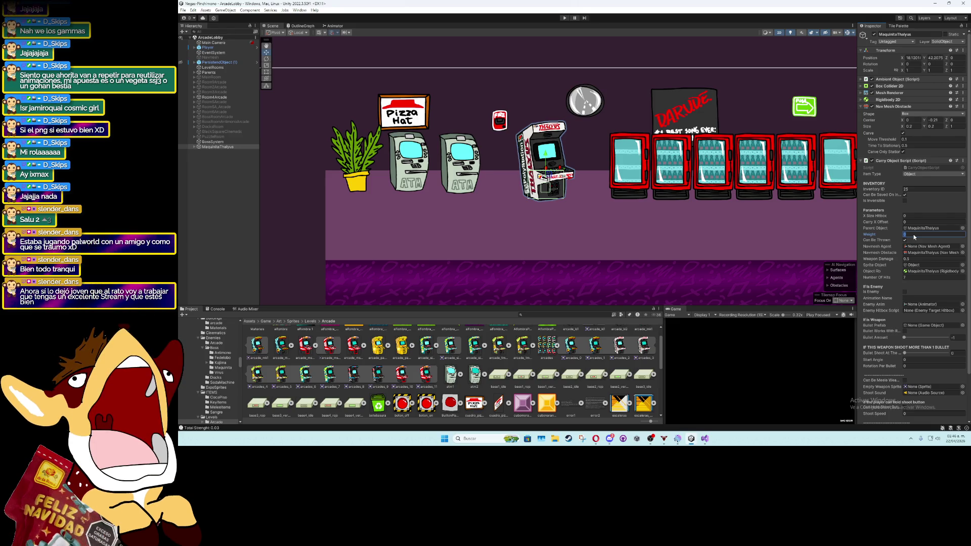
key(ctrl+s)
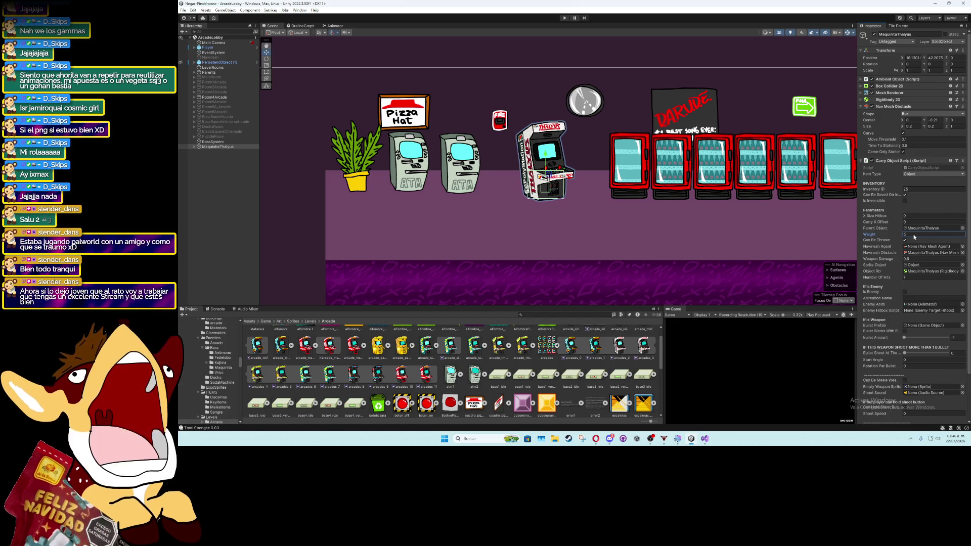
click(902, 206)
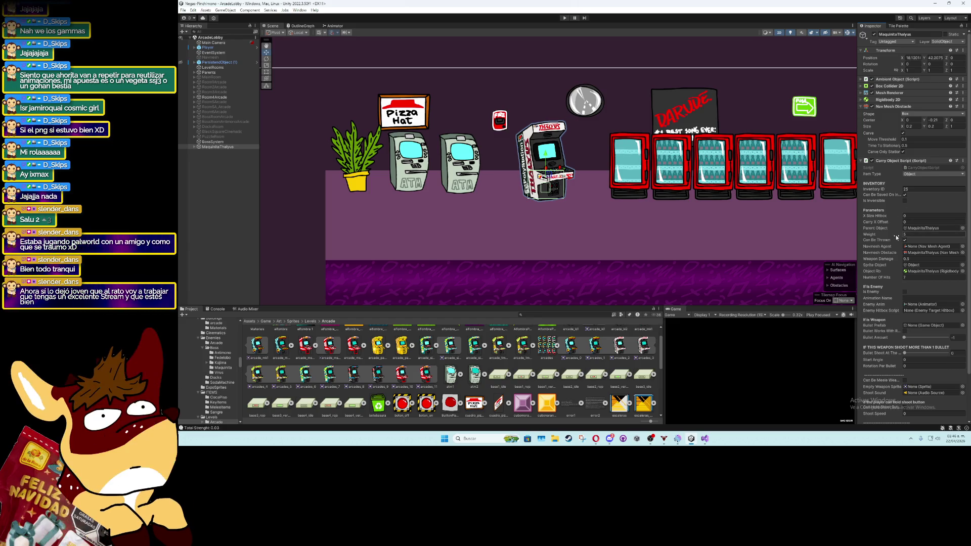
click(861, 160)
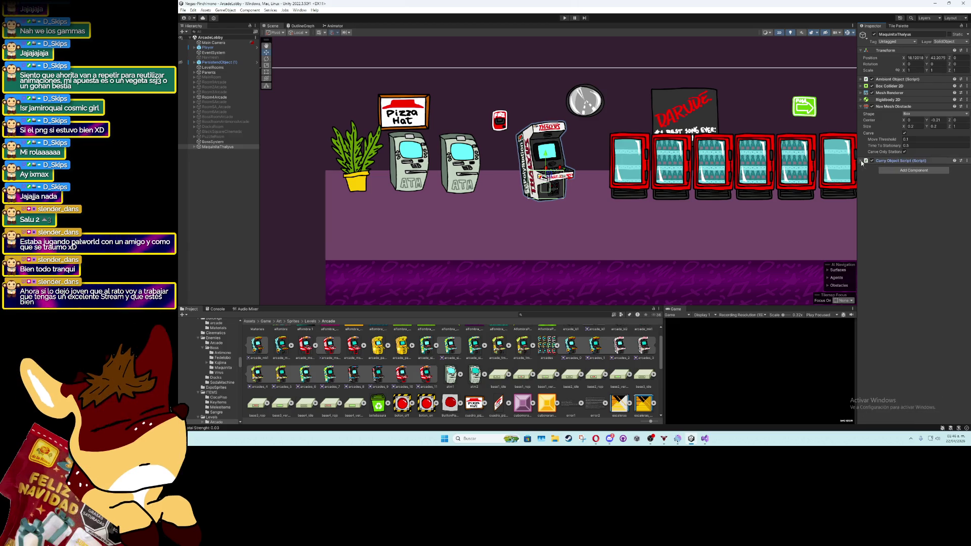
Parent MaquinitaThalyus under Room4Arcade in the Hierarchy
scroll(576, 217, down, 3)
scroll(576, 217, down, 3)
scroll(510, 241, up, 2)
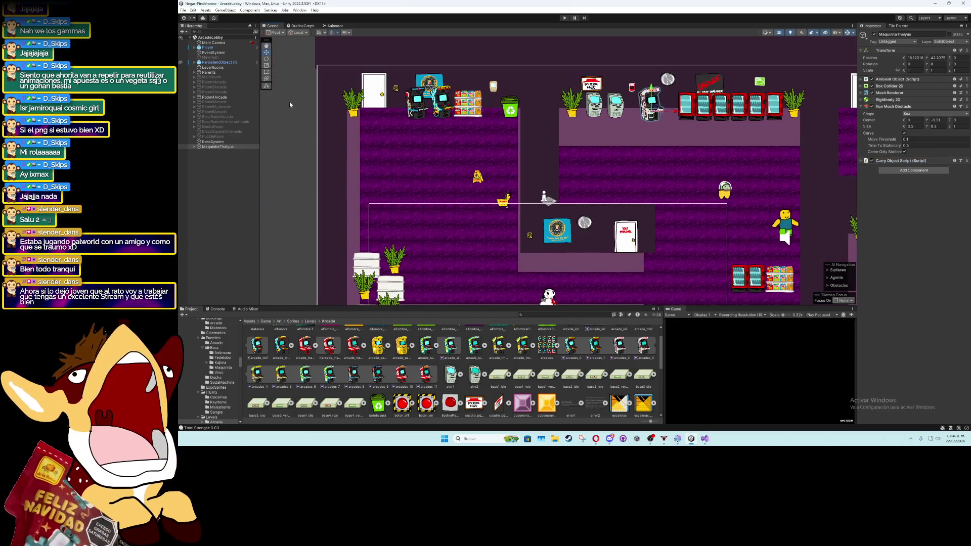
drag(208, 146, 212, 100)
scroll(212, 100, up, 8)
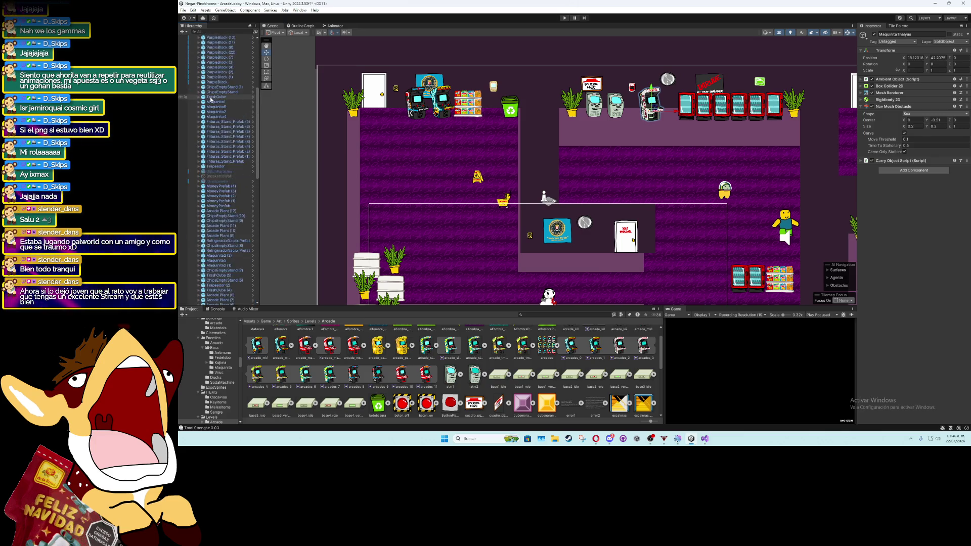
scroll(213, 138, down, 10)
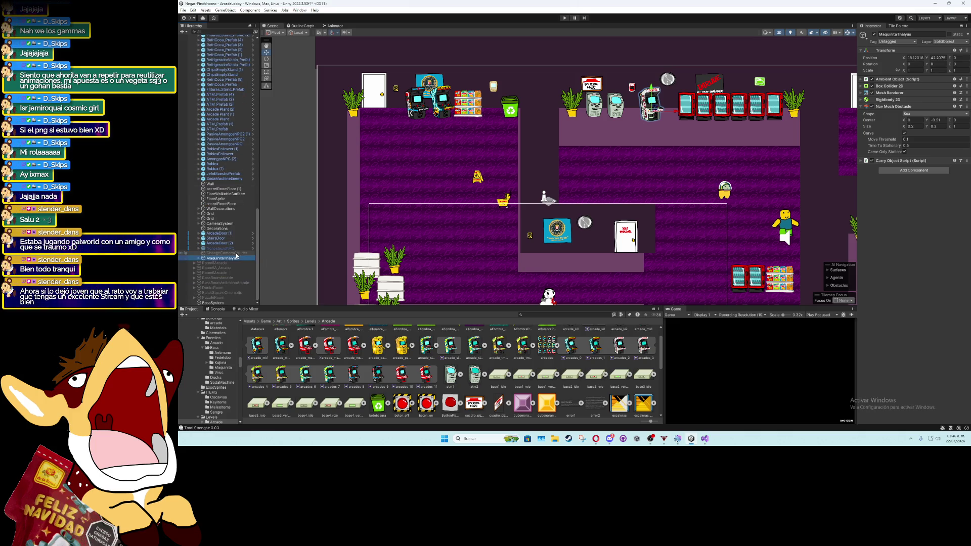
Open the Objects prefabs folder and deactivate the Room4Arcade room
click(265, 321)
double_click(325, 338)
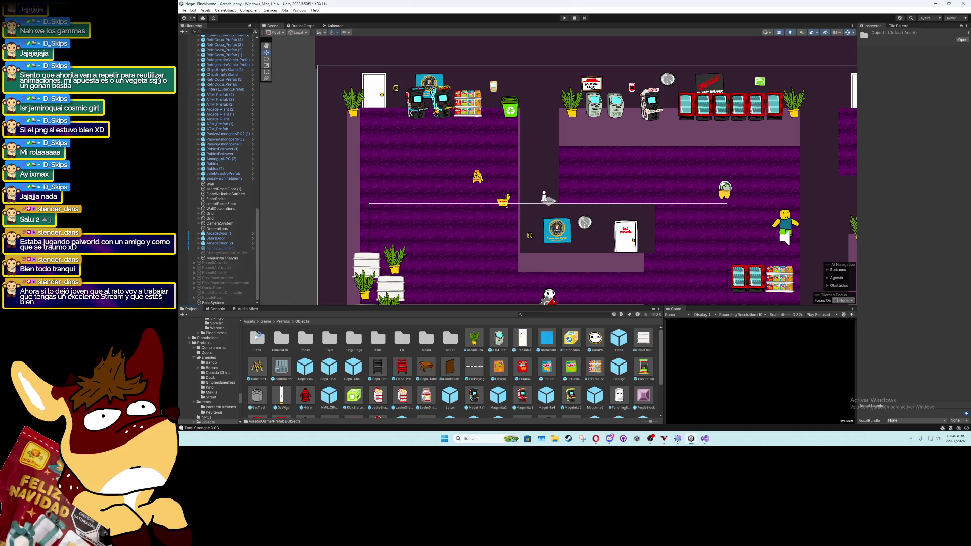
click(212, 263)
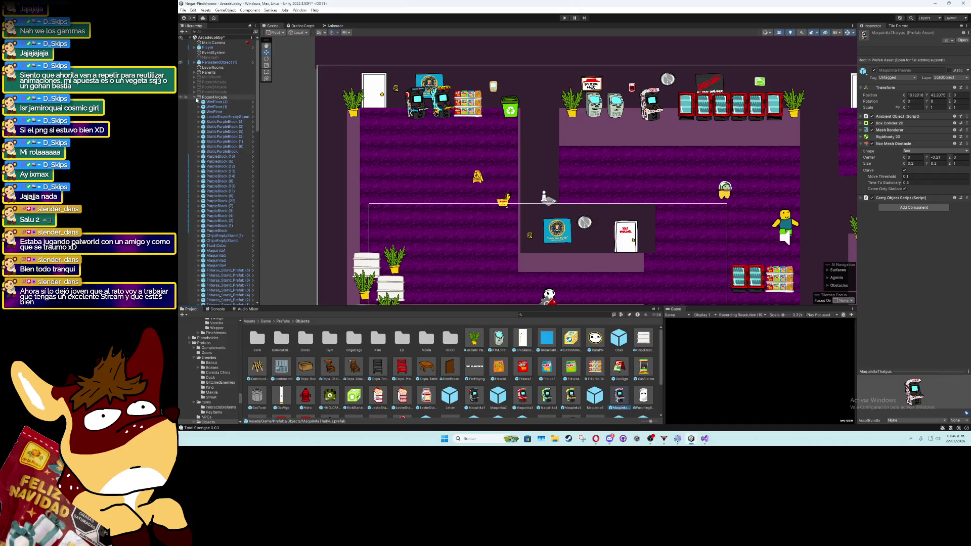
click(198, 97)
click(199, 97)
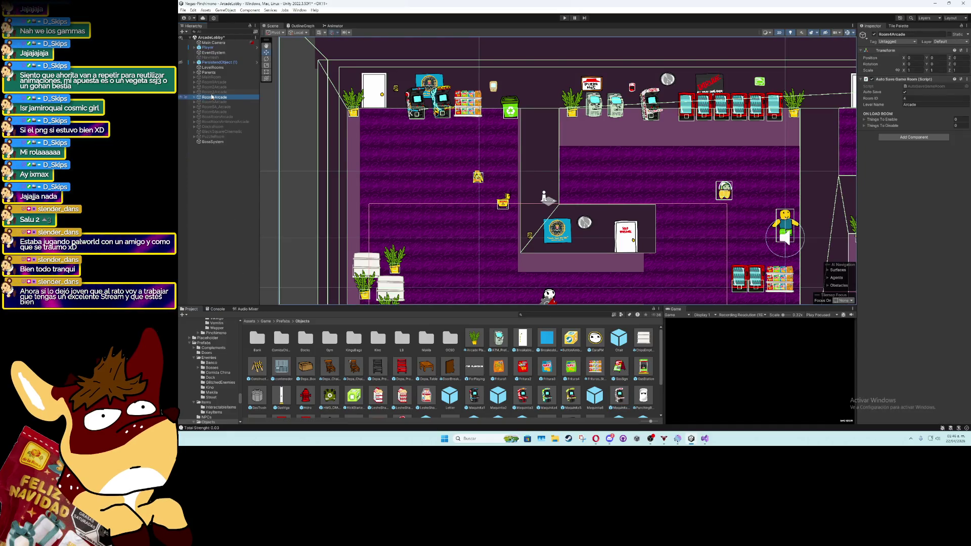
click(873, 34)
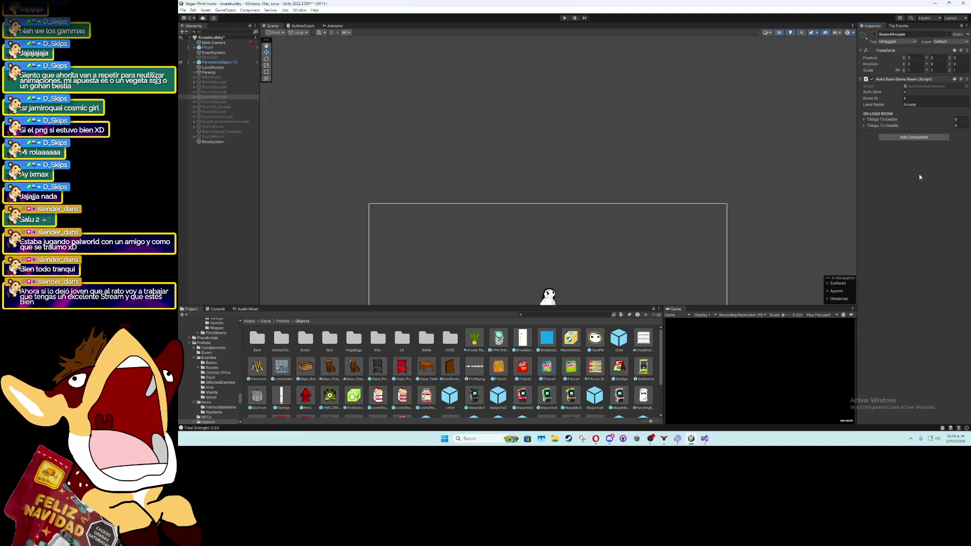
click(204, 39)
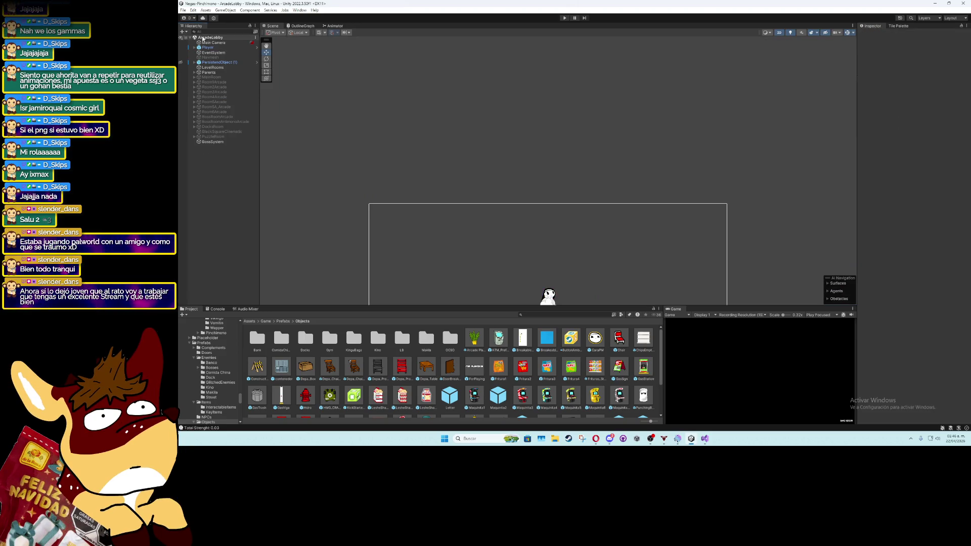
Reopen LobbyEarlyAccess and disable its BancogidotasDoradoMcPato room after framing it
click(183, 10)
mouse_move(227, 30)
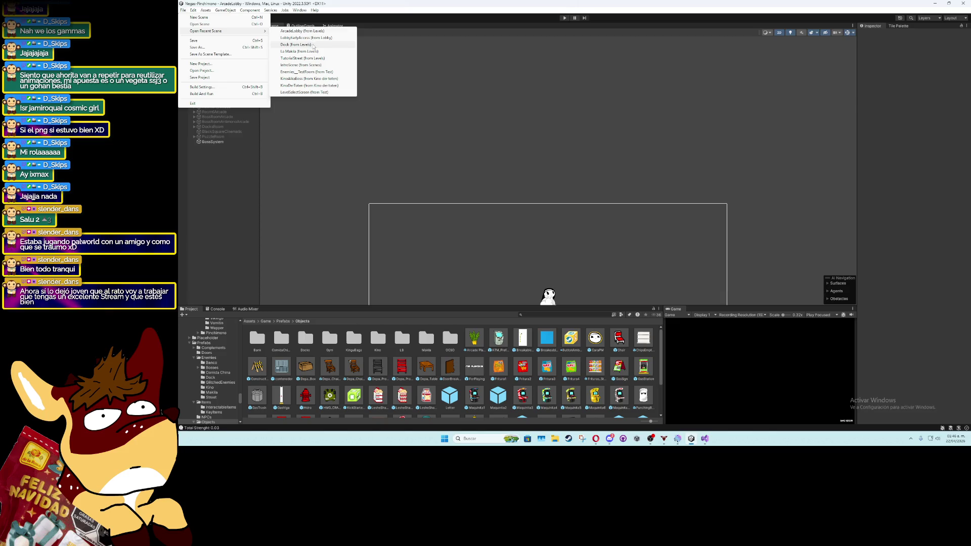
click(310, 38)
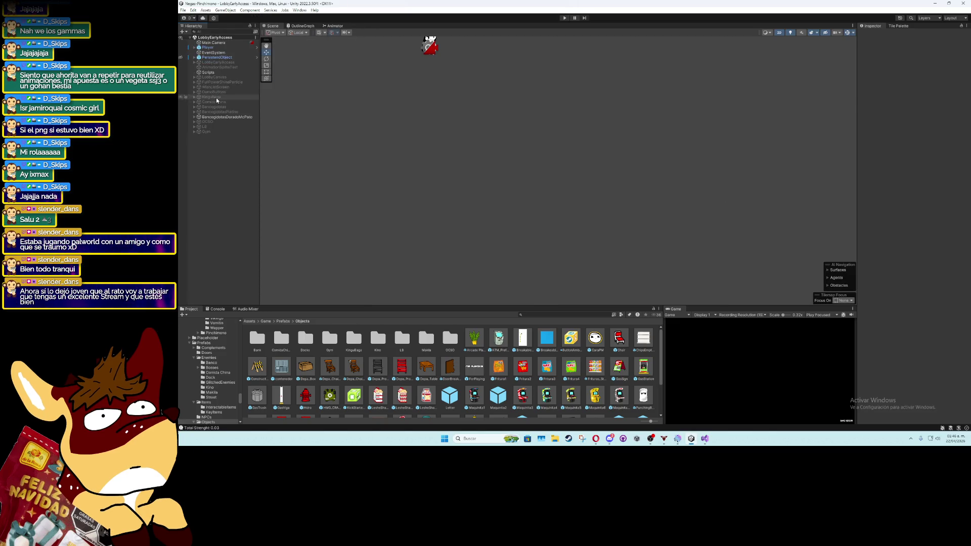
double_click(227, 117)
drag(379, 111, 441, 186)
key(f)
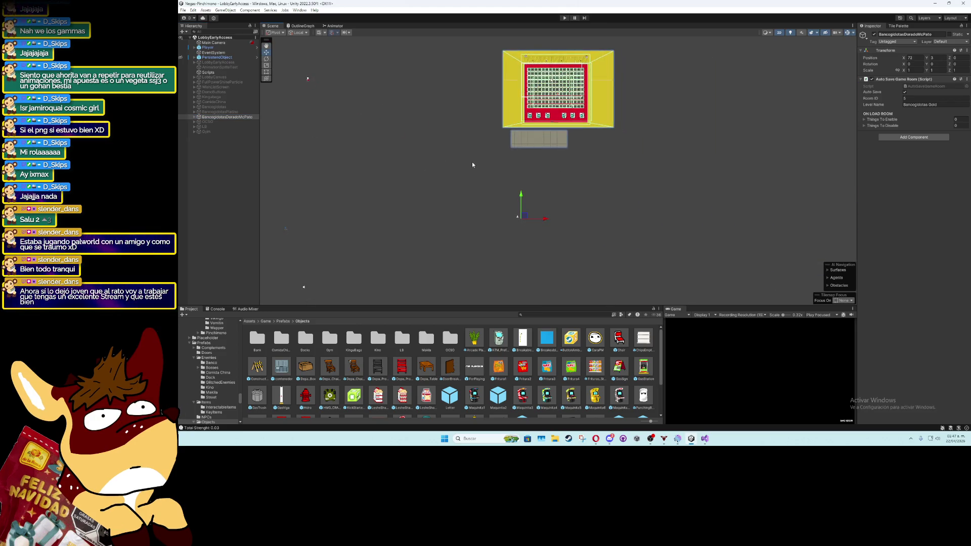
click(874, 34)
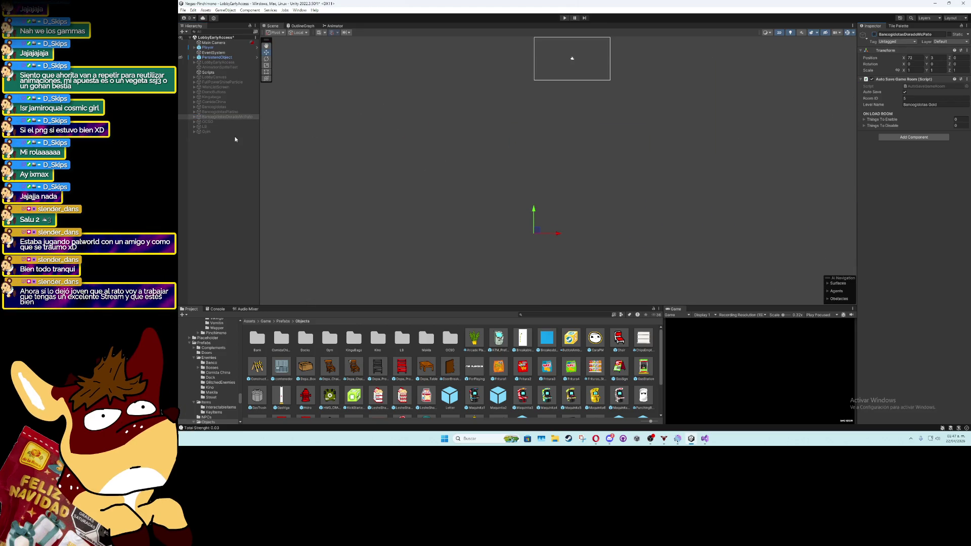
click(235, 139)
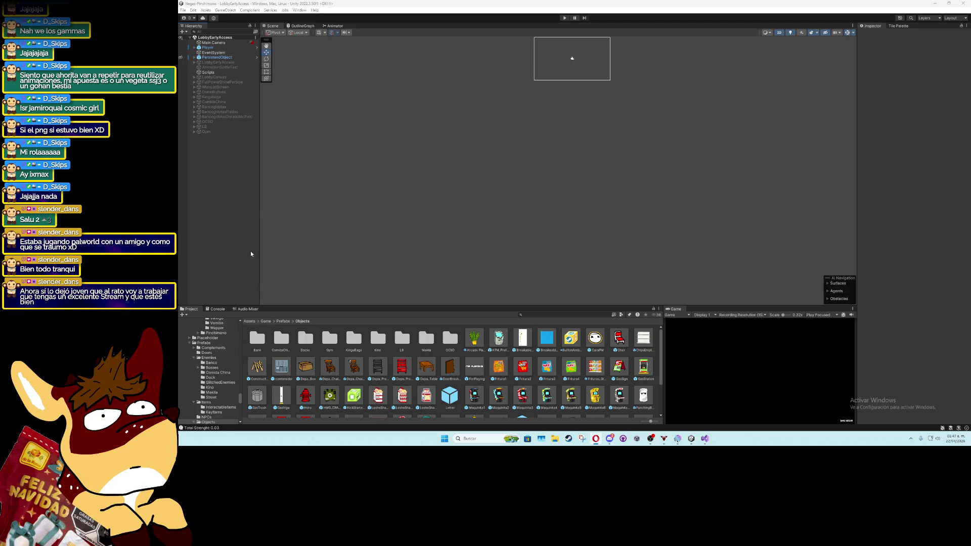
Frame the OCSO store room in the Scene view
click(227, 122)
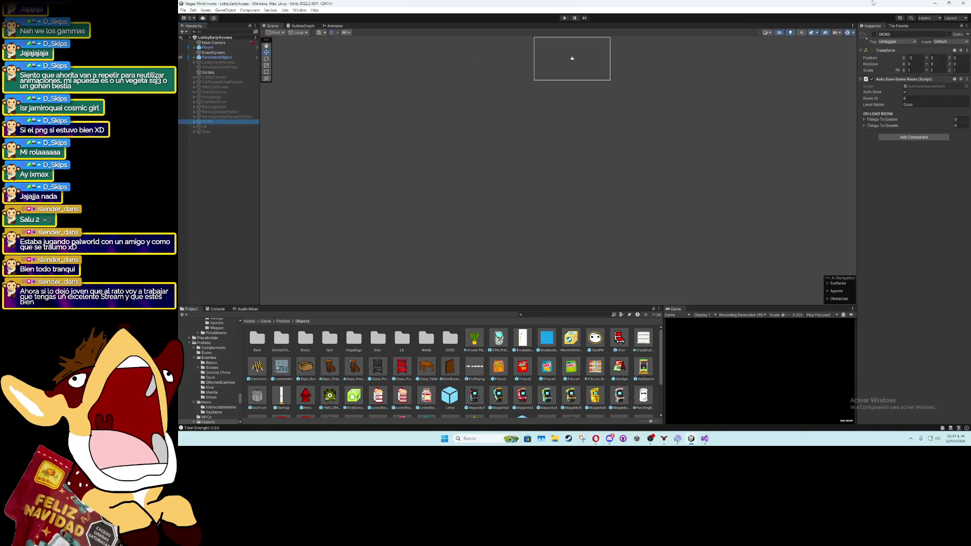
key(f)
scroll(613, 276, up, 5)
click(638, 227)
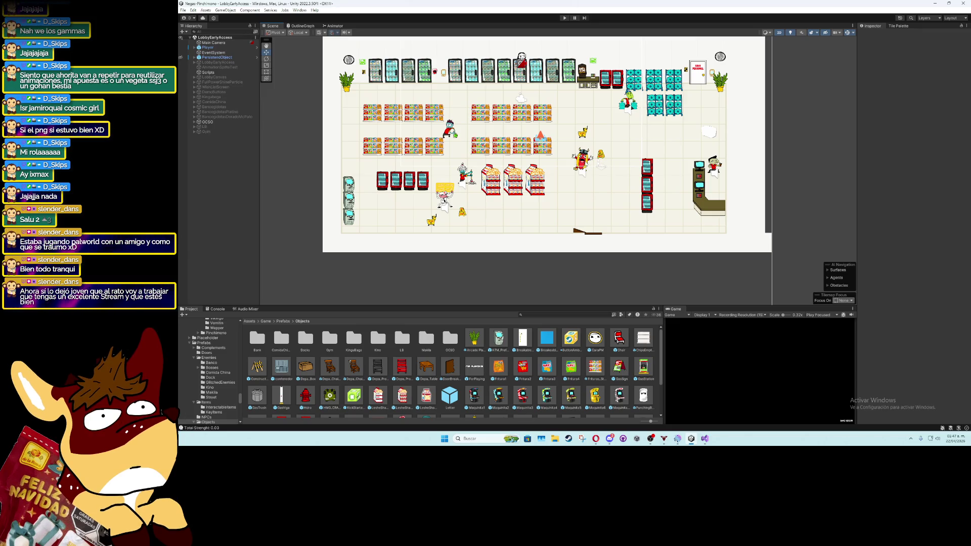
Duplicate the Vikingo NPC and rename the copy Empleadin
click(582, 159)
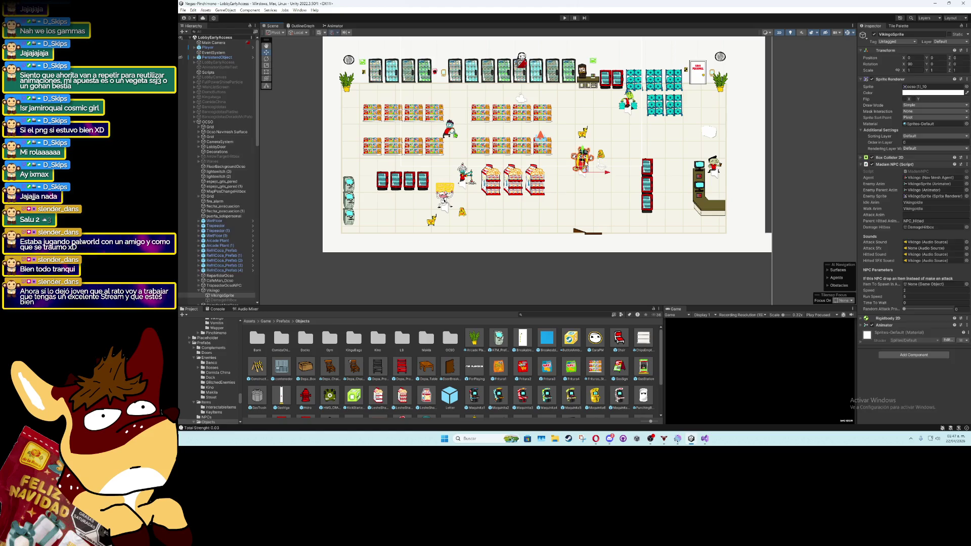
click(208, 291)
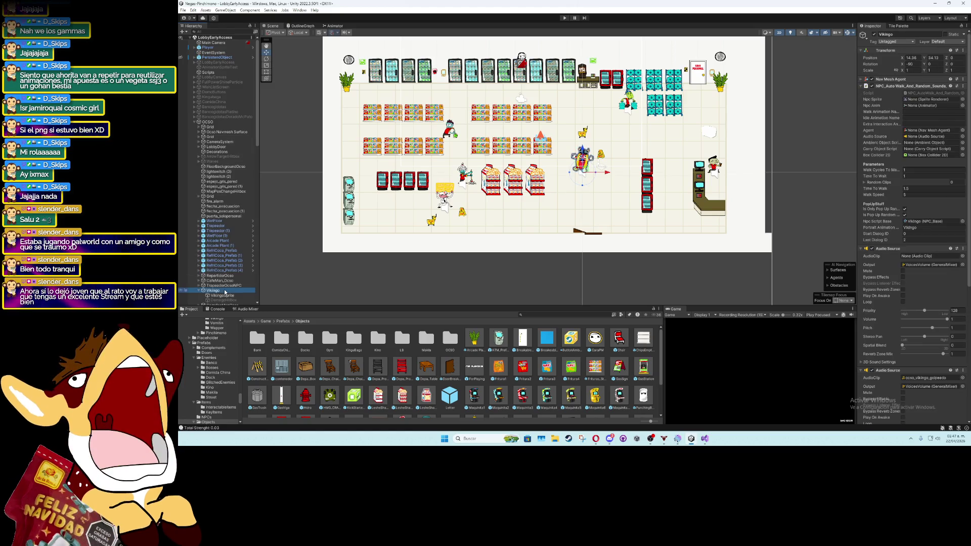
key(Left)
key(ctrl+d)
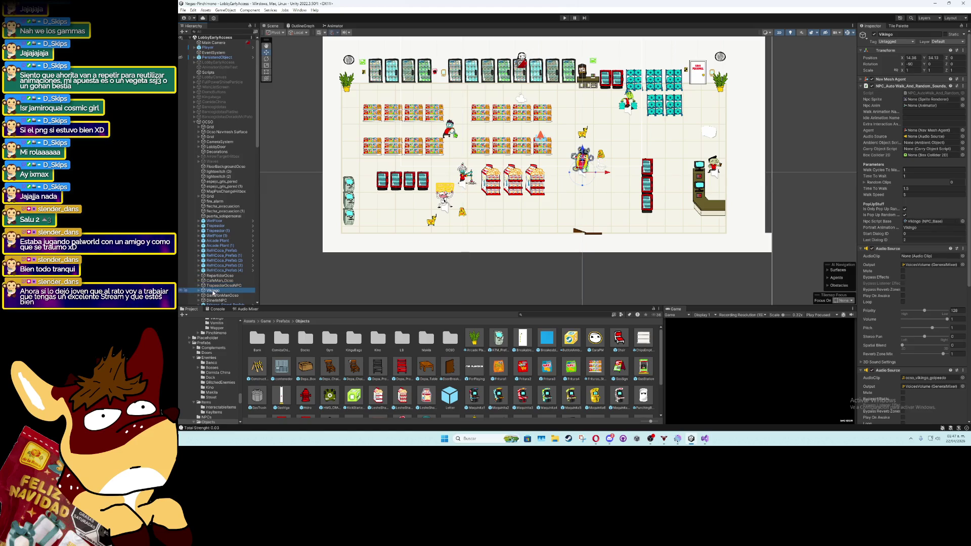
click(223, 295)
text(Emipleadin)
key(Return)
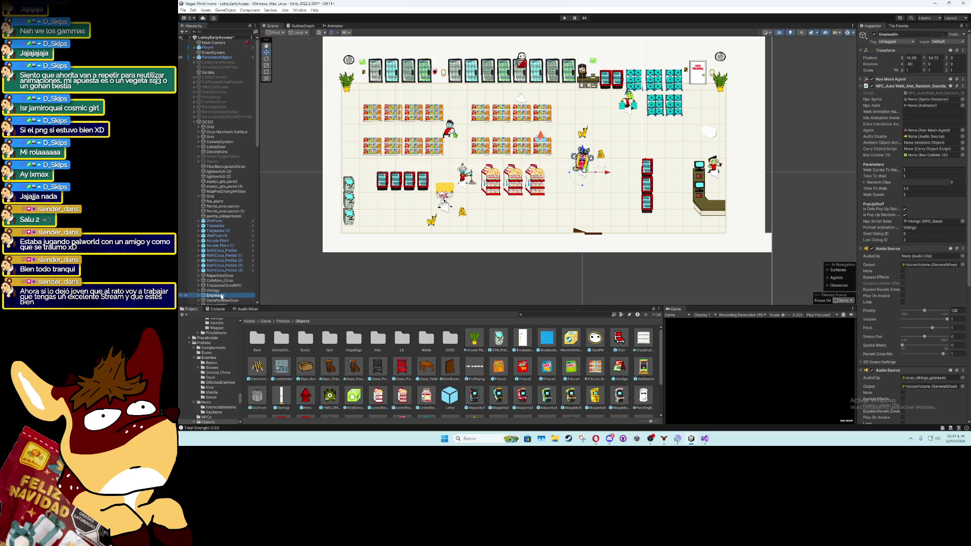
Move Empleadin behind the OCSO store counter
drag(584, 169, 715, 190)
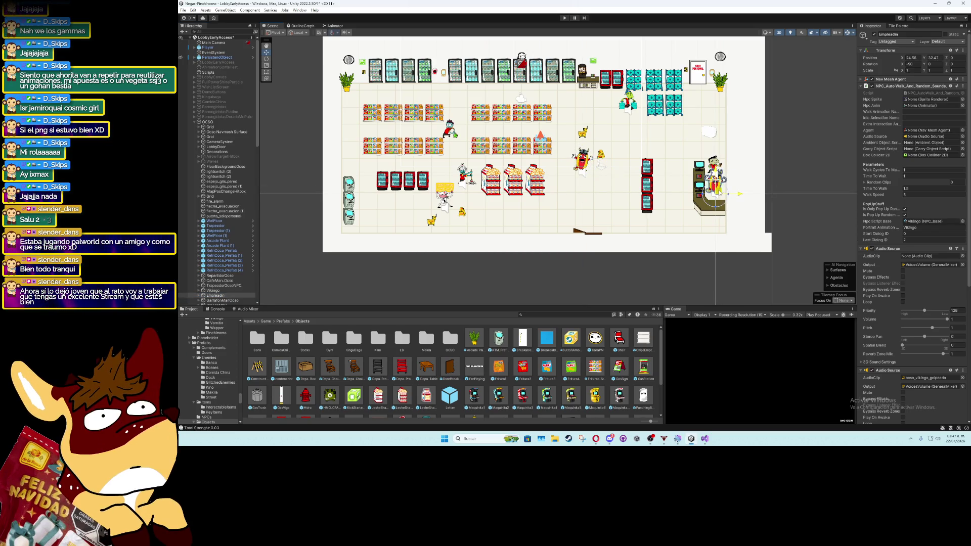
scroll(556, 167, up, 4)
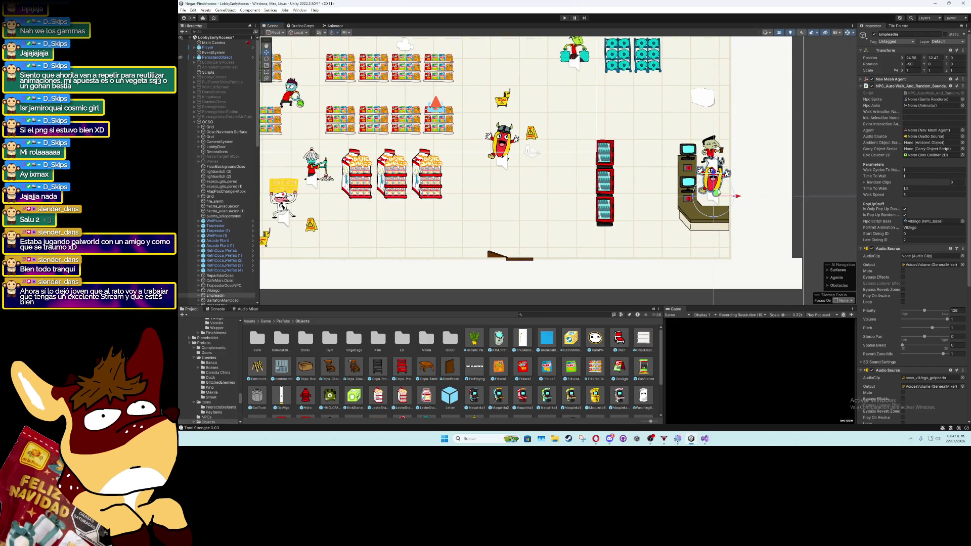
scroll(623, 197, up, 2)
Delete the Empleadin copy and expand the Gym group in the Hierarchy
click(224, 295)
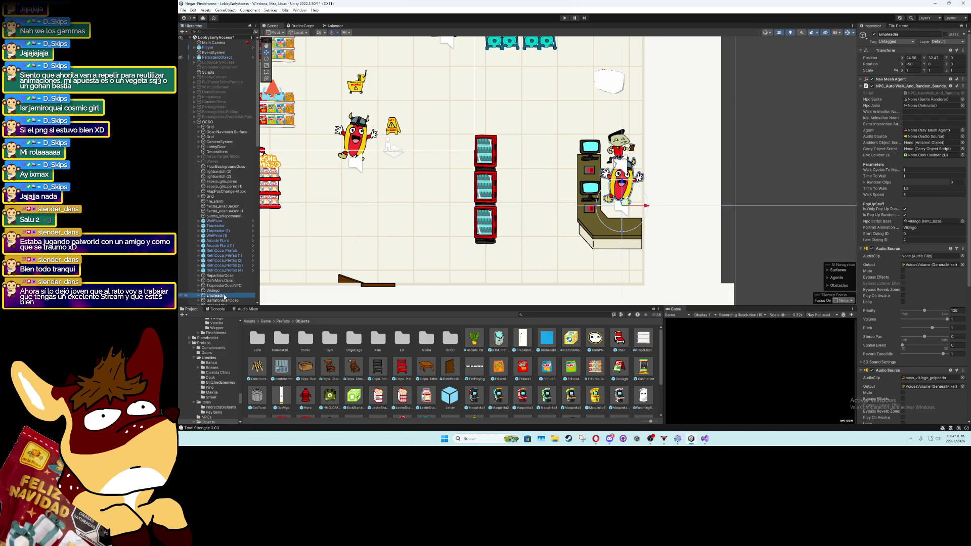
key(Delete)
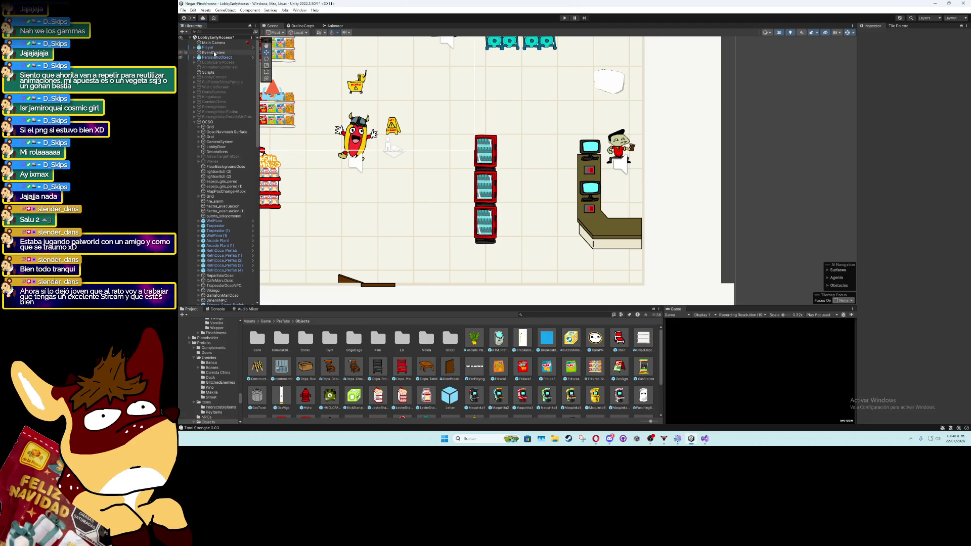
click(194, 122)
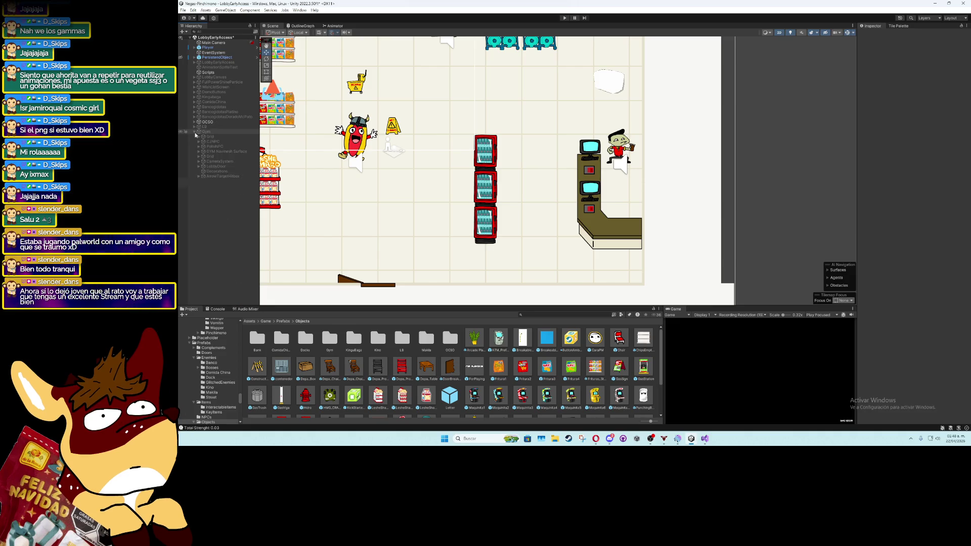
click(194, 131)
scroll(228, 303, down, 1)
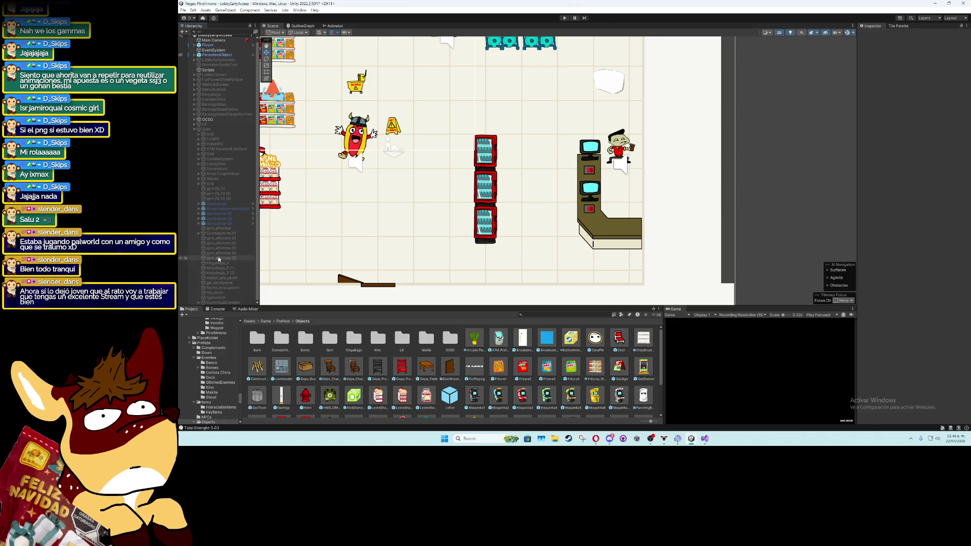
Move CJNPC from Gym into OCSO and rename it EmpleadinNPC
click(224, 140)
click(195, 120)
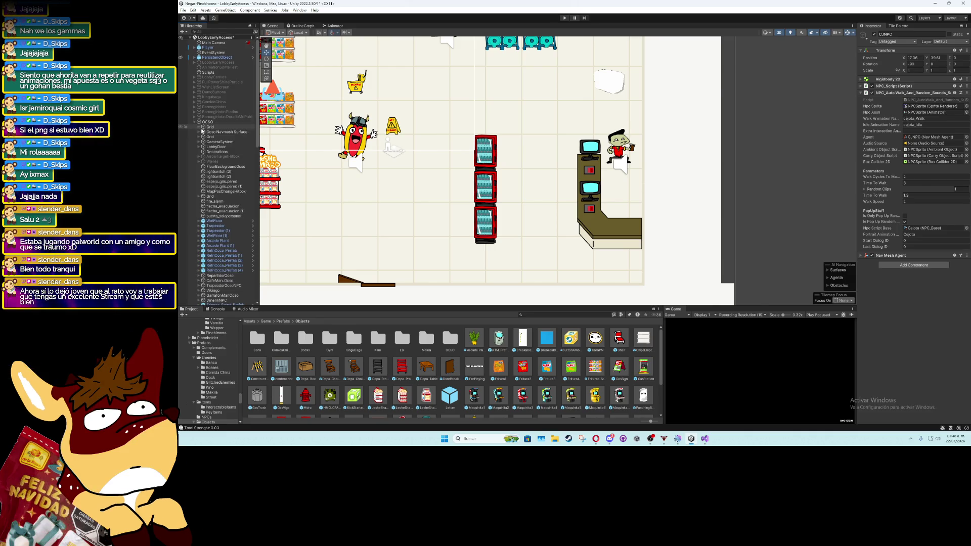
drag(203, 130, 207, 132)
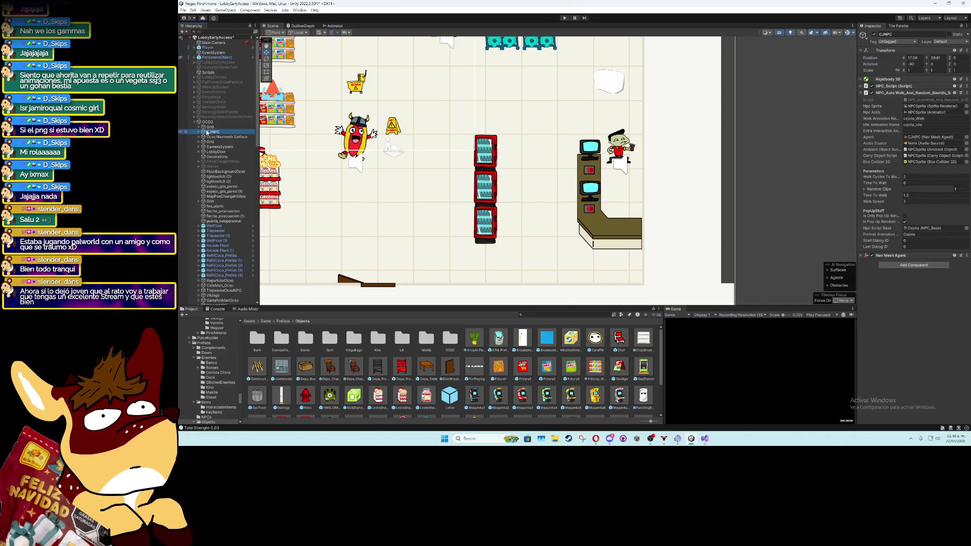
click(216, 133)
text(e)
text(ado N)
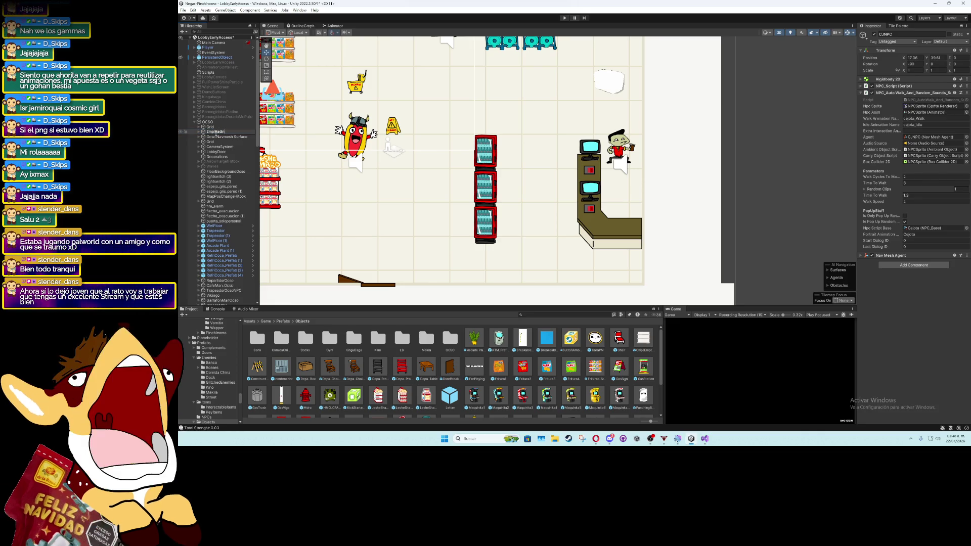
key(Return)
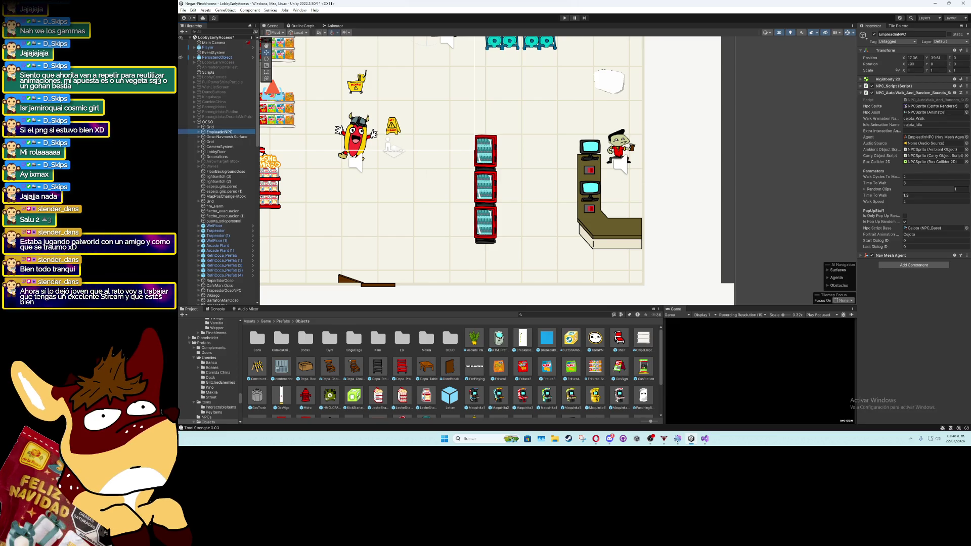
Frame EmpleadinNPC at the counter and commit its NPC_Auto_Walk Time To Wait value
key(f)
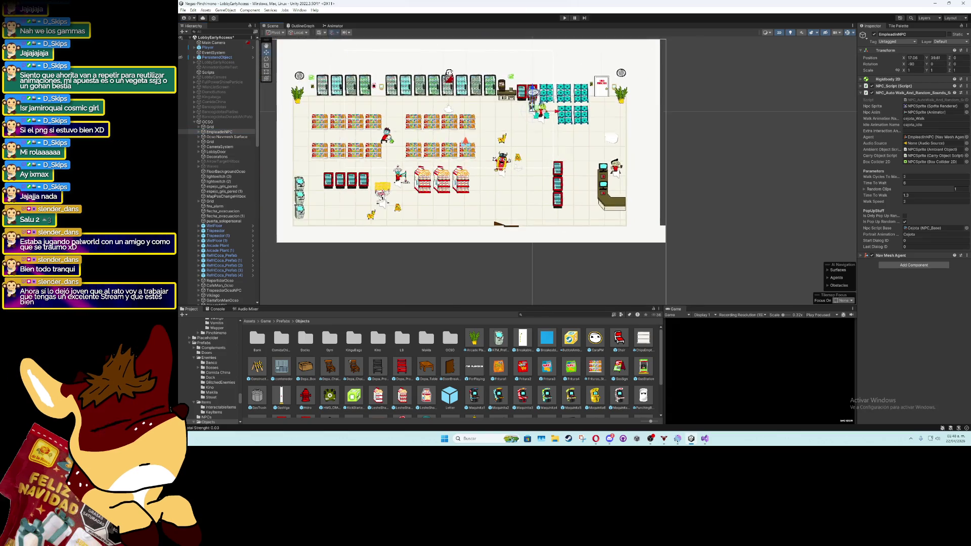
key(f)
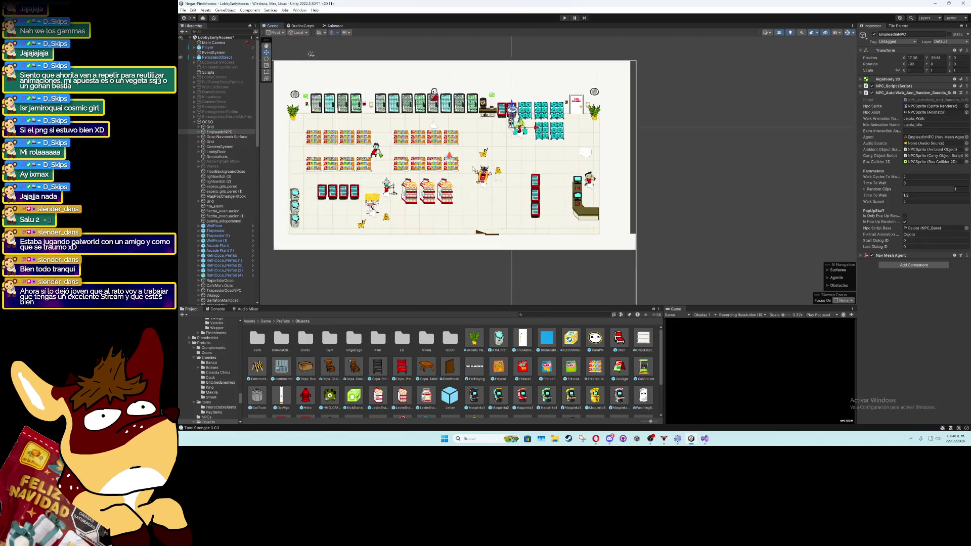
key(f)
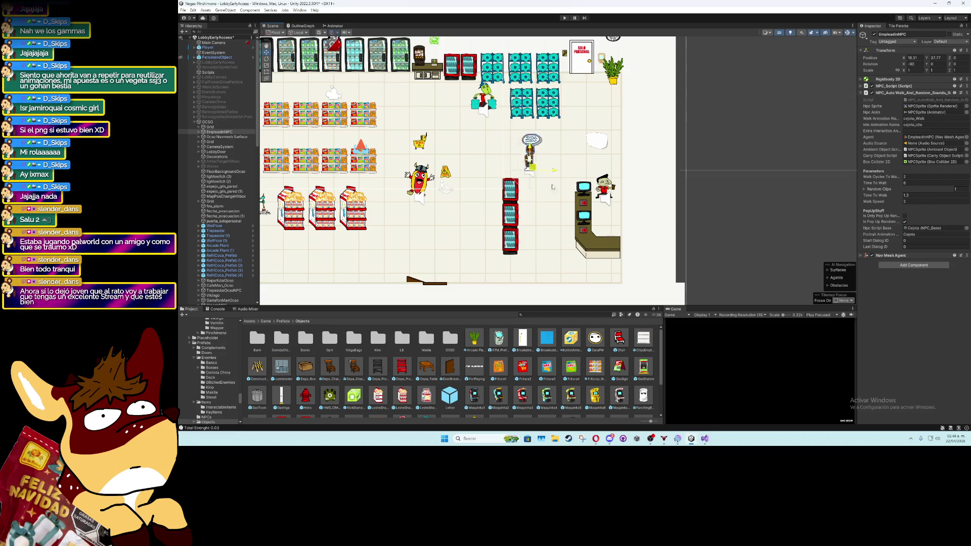
key(f)
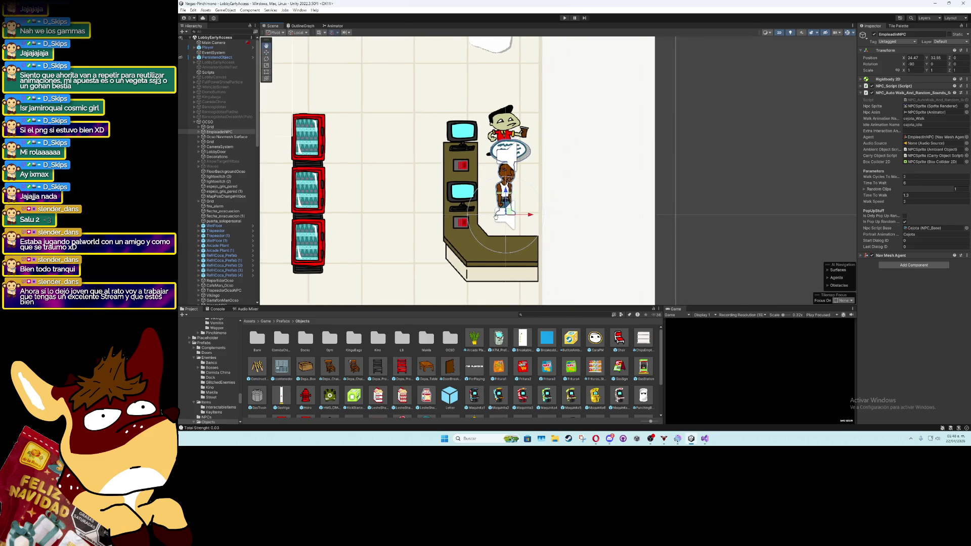
key(f)
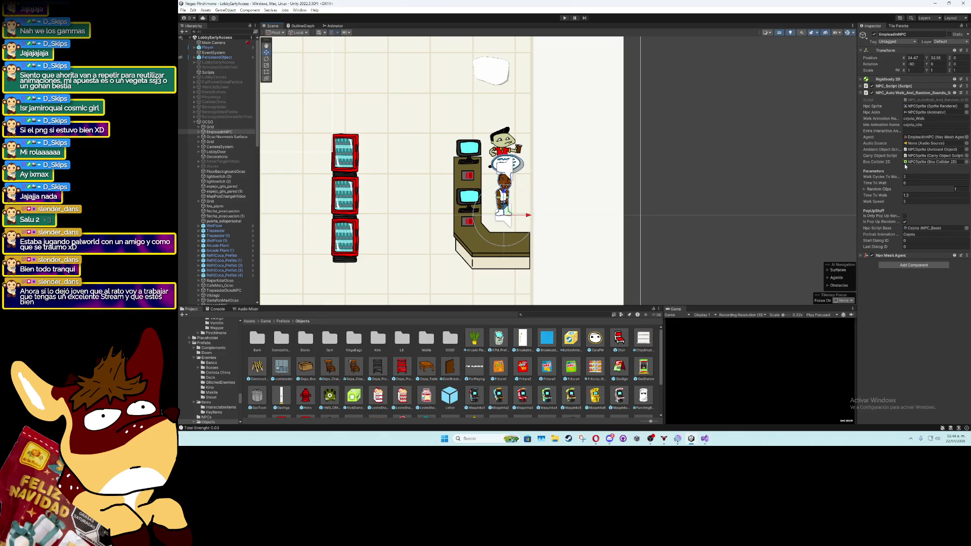
key(shift+Tab)
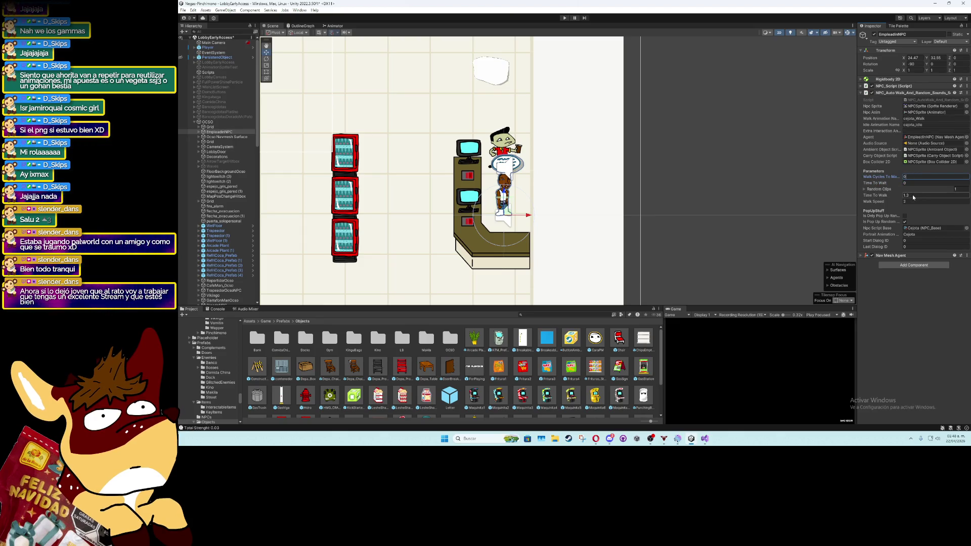
Set Walk Cycles To Max to 1, Walk Speed and Time To Walk to 0, and save
text(1)
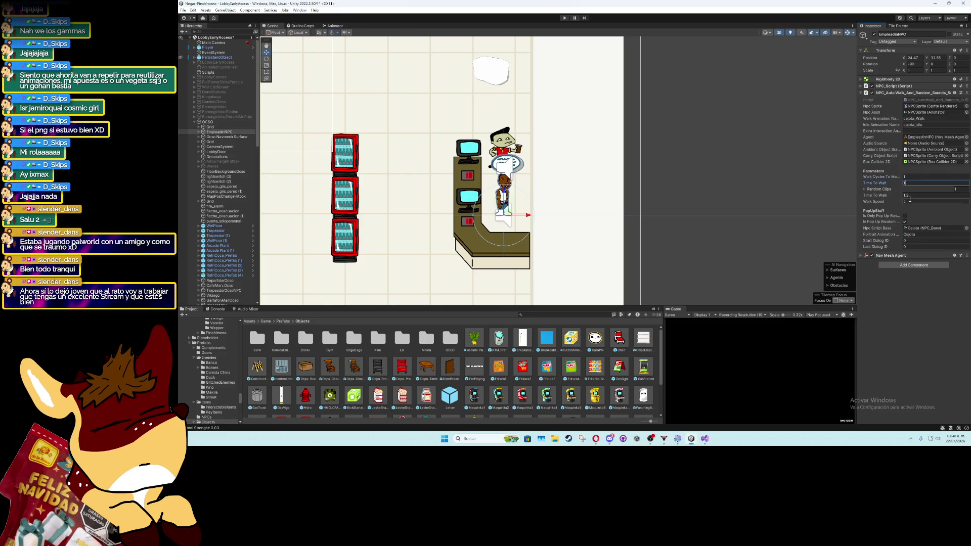
click(911, 202)
click(908, 196)
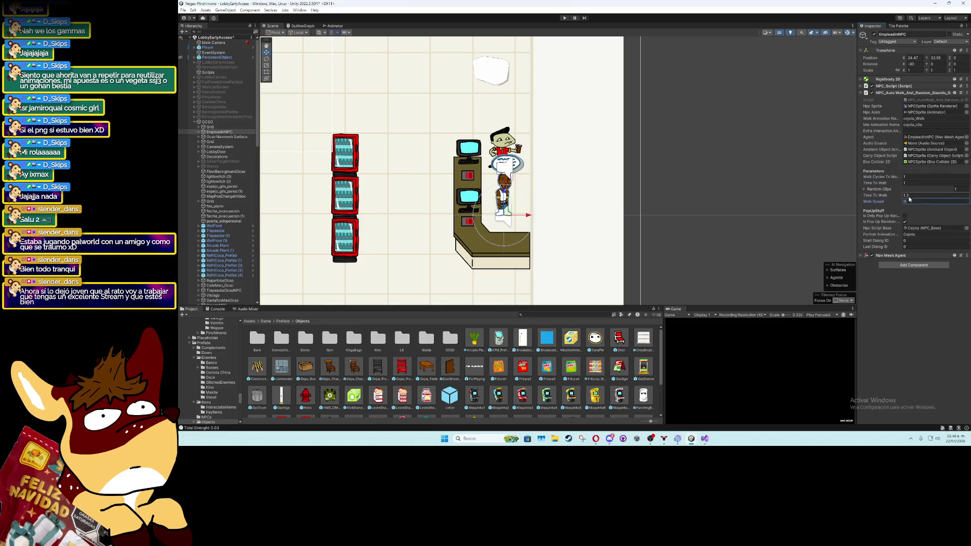
click(913, 292)
key(ctrl+s)
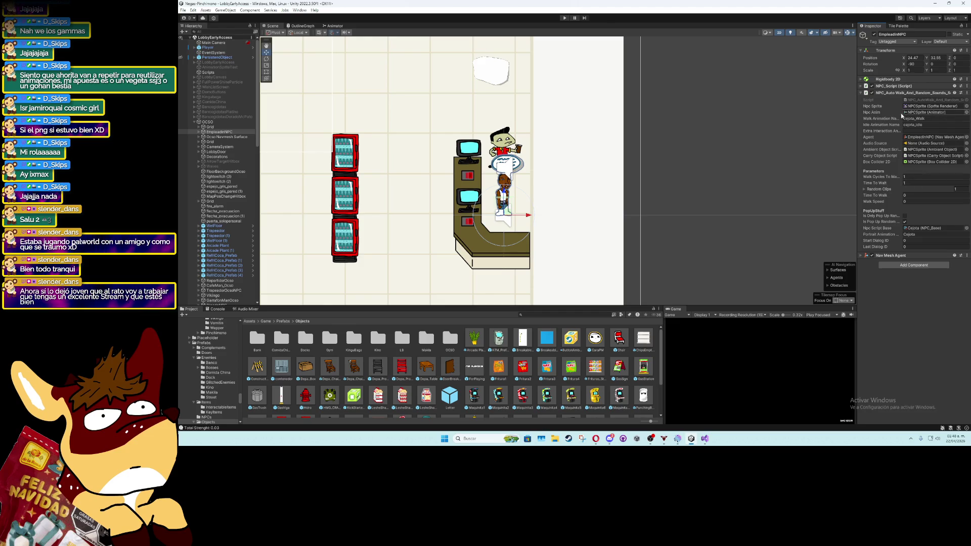
Tick Is Only Pop Up Random, save the scene, and select EmpleadinNPC's NPCSprite child
click(905, 216)
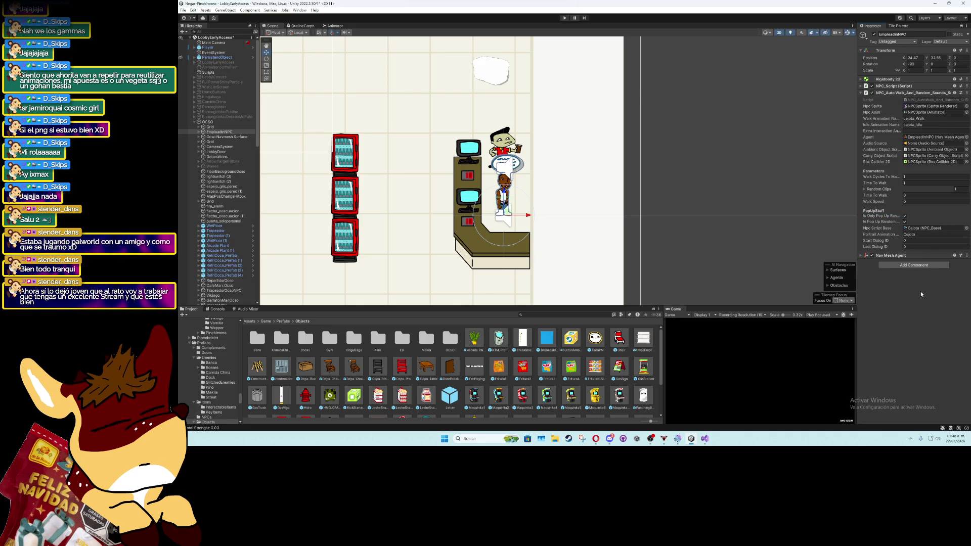
key(ctrl+s)
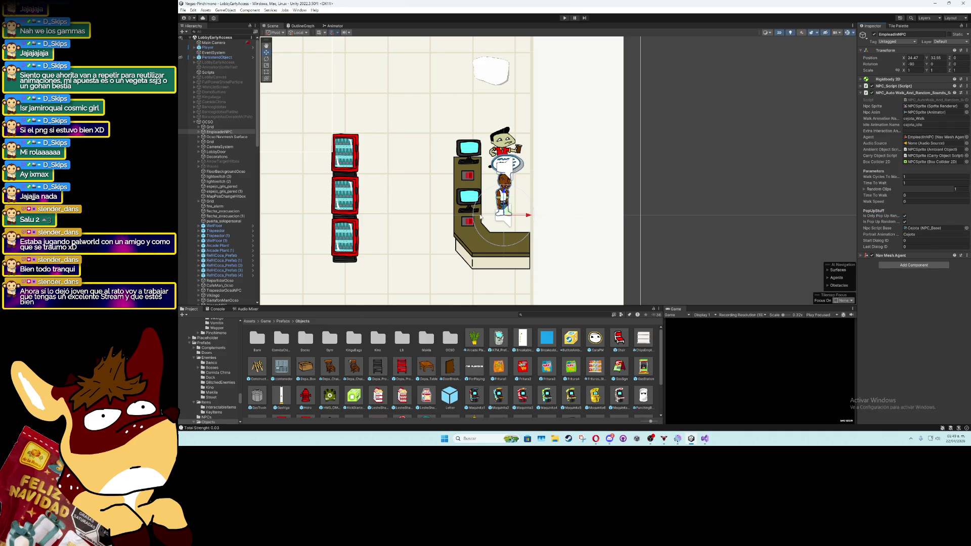
click(200, 132)
click(220, 136)
Give NPCSprite the yellow-haired bancoYnpcs_6 sprite with Flip X ticked
click(920, 87)
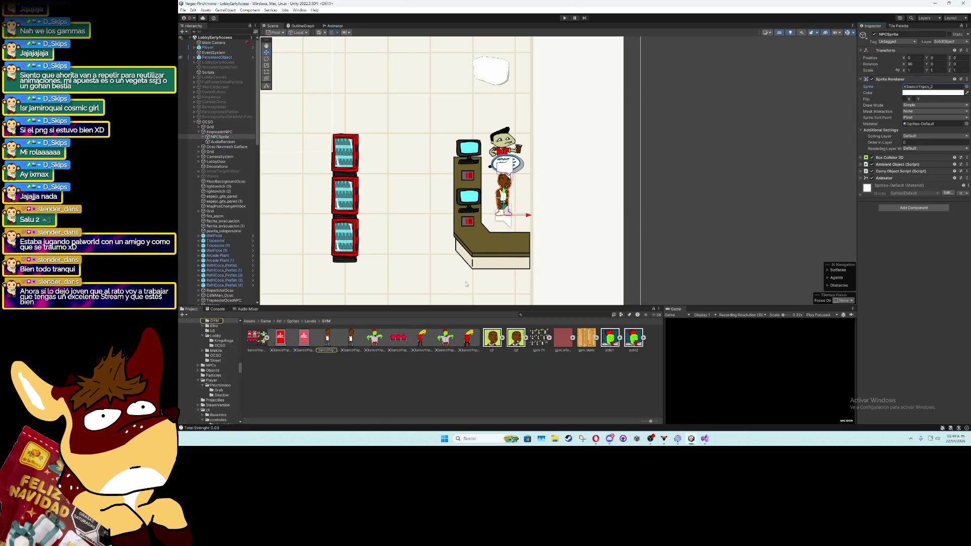
mouse_move(425, 337)
mouse_down()
mouse_move(503, 271)
mouse_move(908, 87)
mouse_up()
click(905, 99)
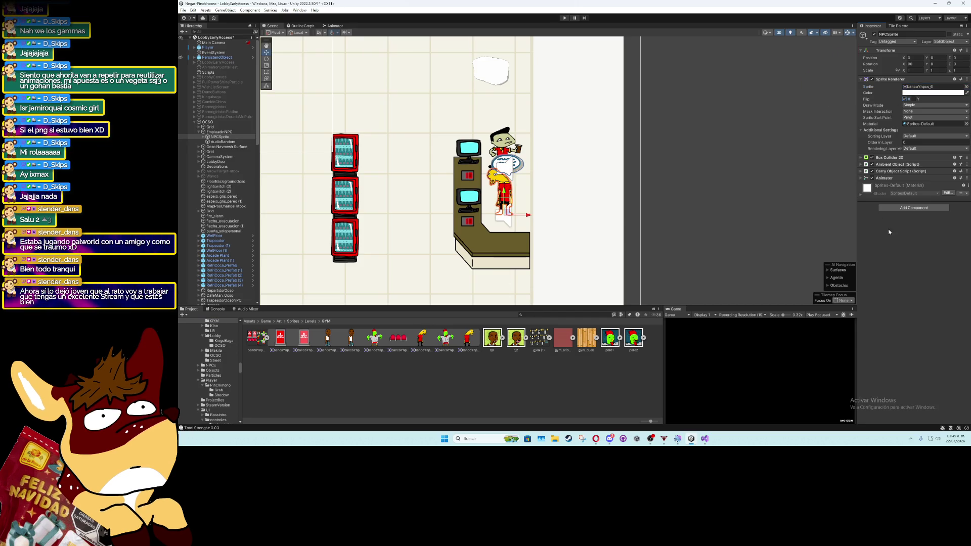
click(225, 132)
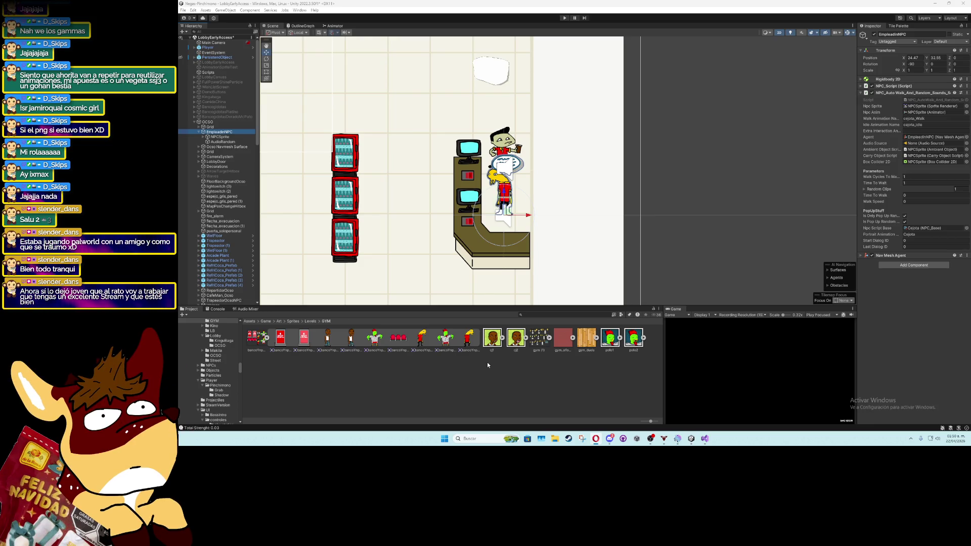
Replace the Portrait Animation name Cejota with Empleadin and review the NPC_Script settings
click(952, 235)
text(c)
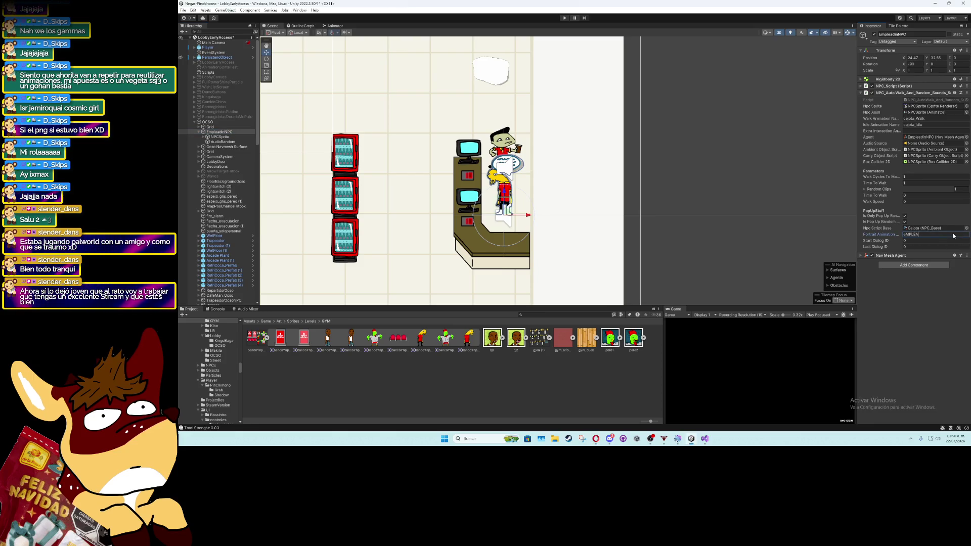
key(ctrl+a)
text(Em)
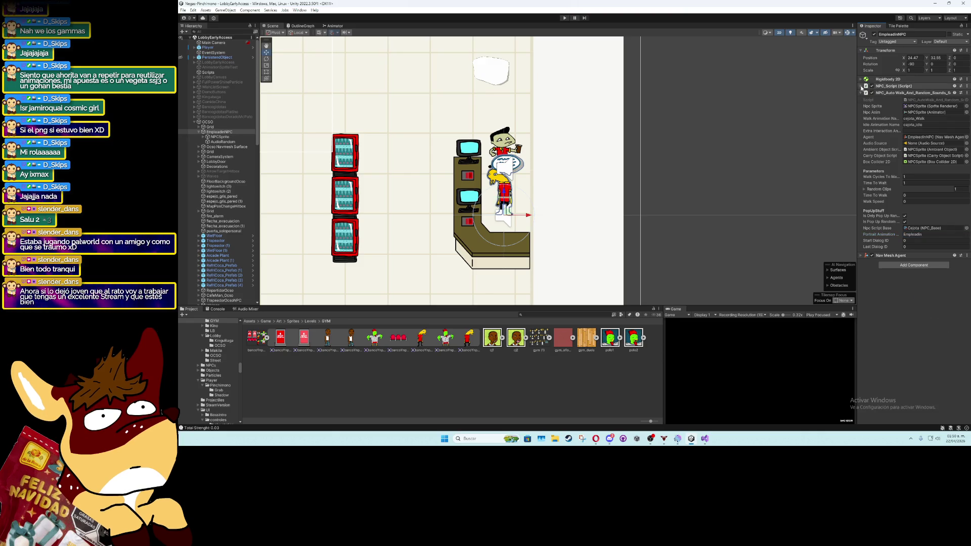
click(869, 86)
scroll(876, 293, down, 5)
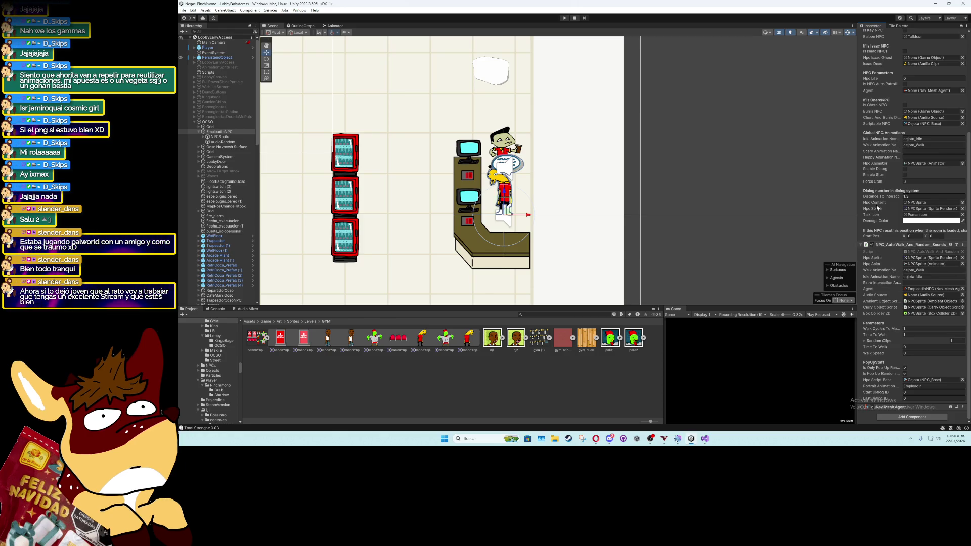
scroll(875, 205, up, 5)
click(930, 86)
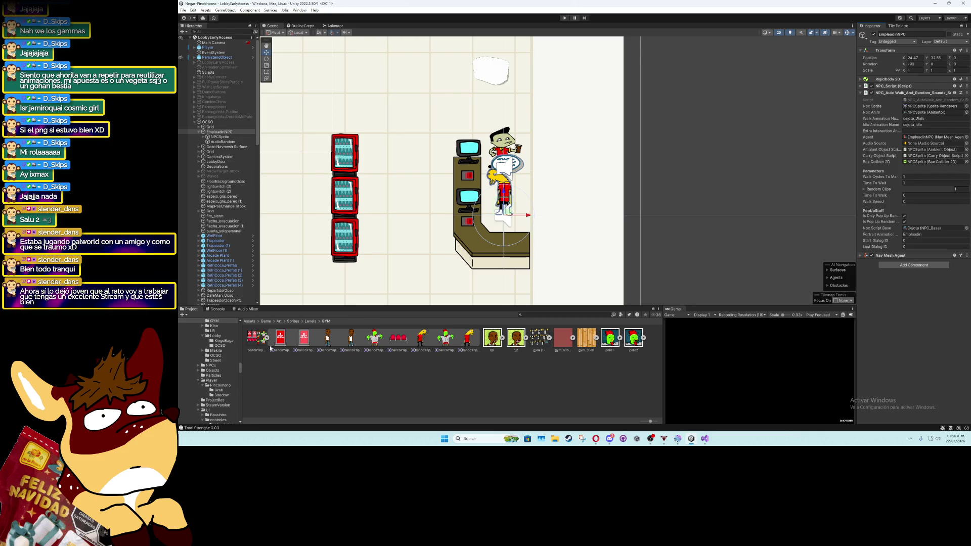
Create an NPC_Base asset named Empleadin in the NPCs/gym folder
click(935, 228)
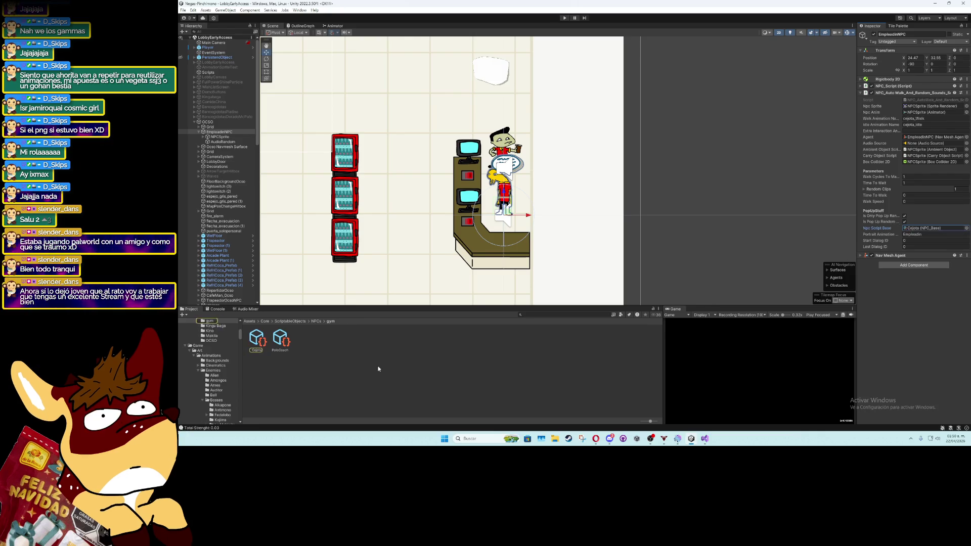
right_click(379, 367)
mouse_move(414, 184)
mouse_move(505, 98)
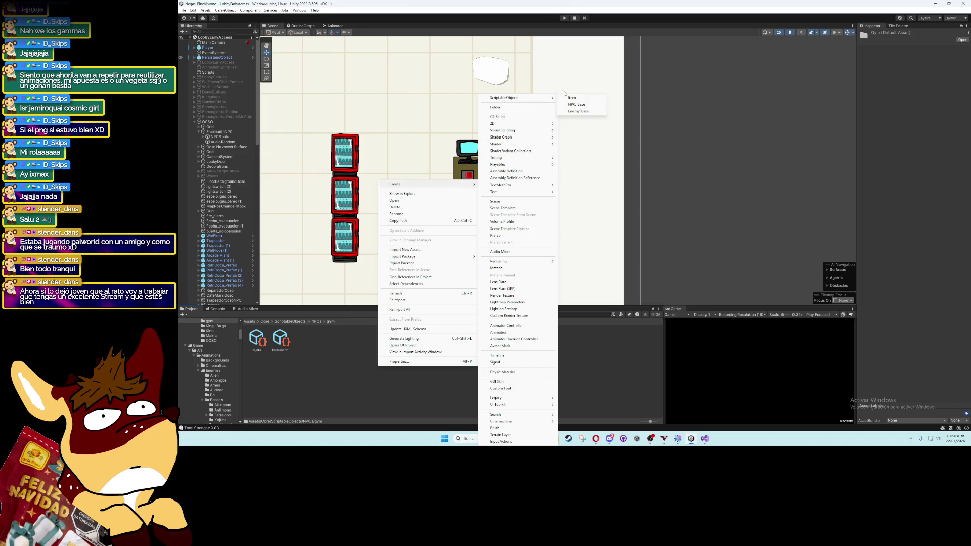
click(577, 104)
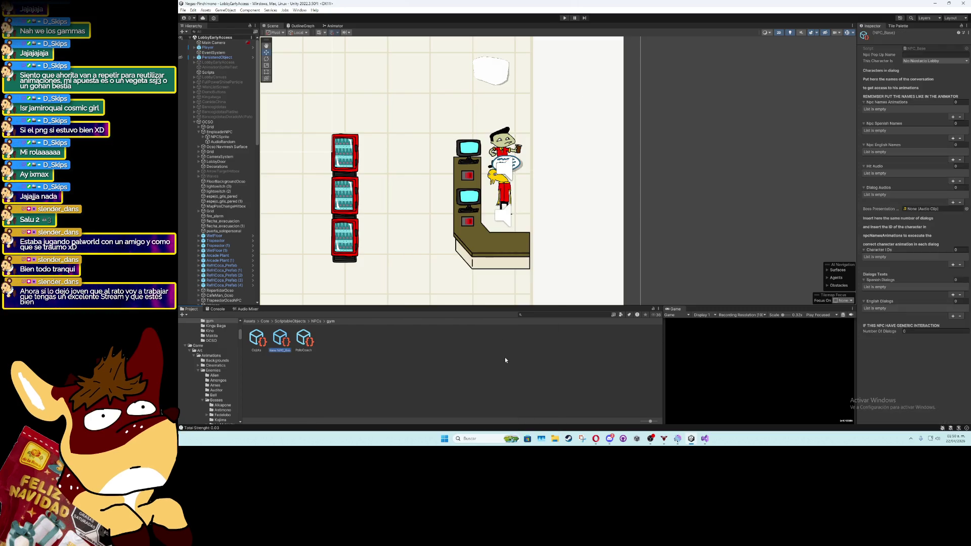
key(Return)
Make the character Generic One Dialog and enter its first Spanish dialog line
click(934, 62)
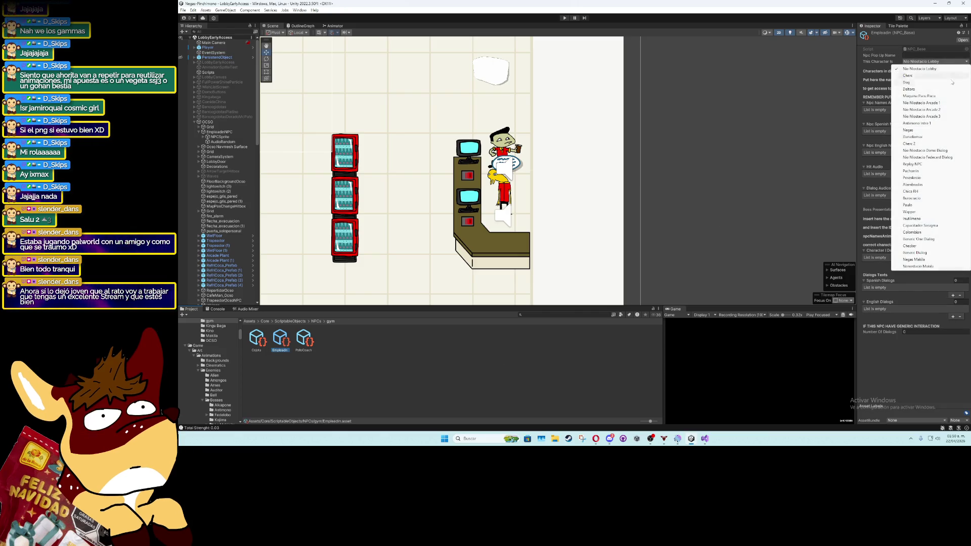
click(926, 238)
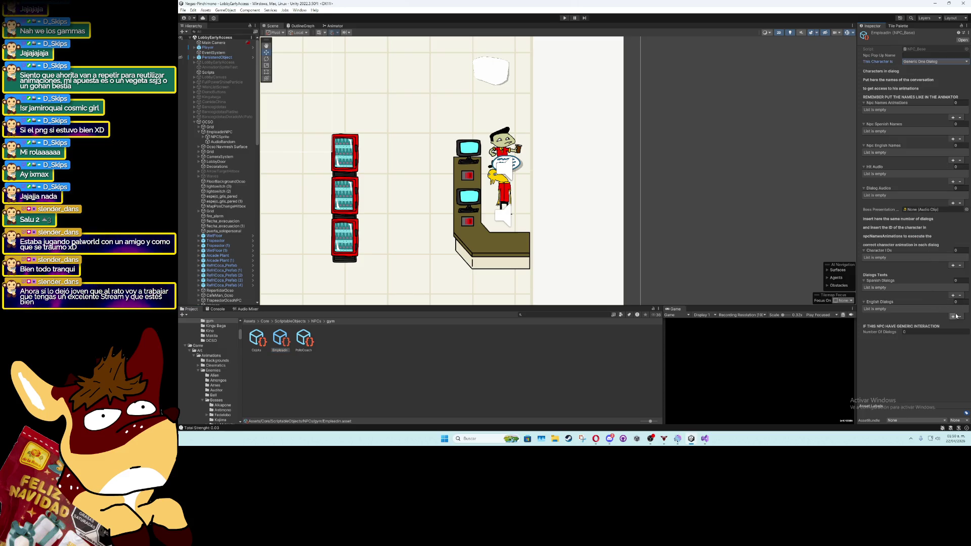
click(953, 295)
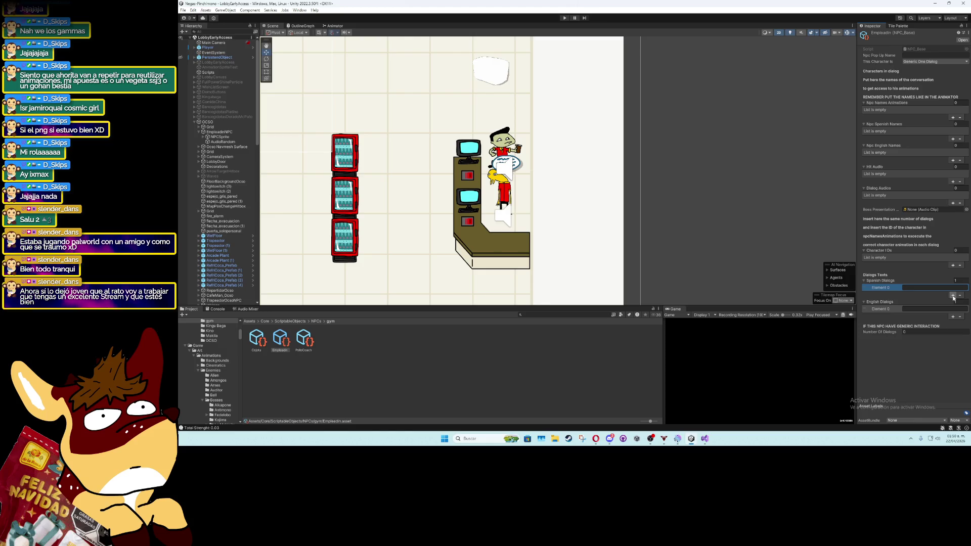
click(922, 332)
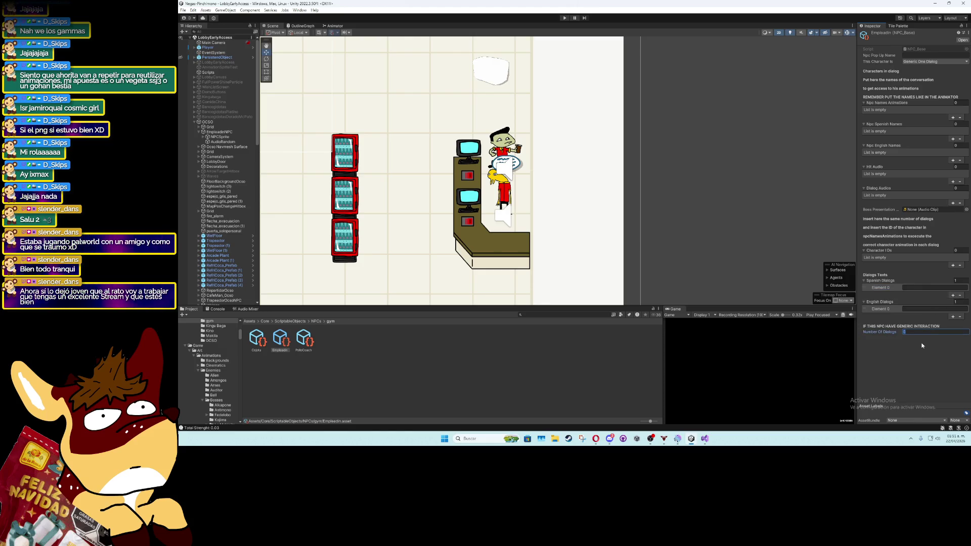
click(920, 345)
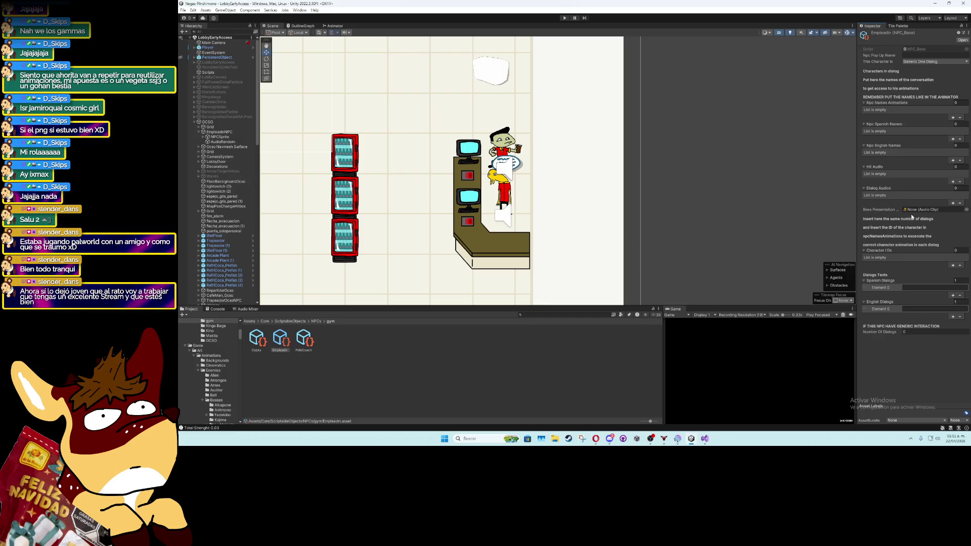
click(928, 288)
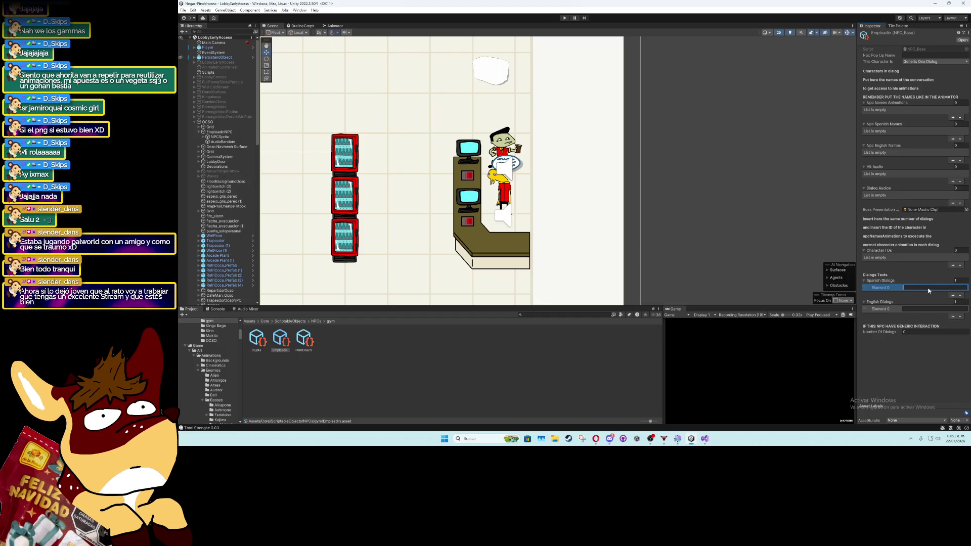
text(Lo quiero mucho gane)
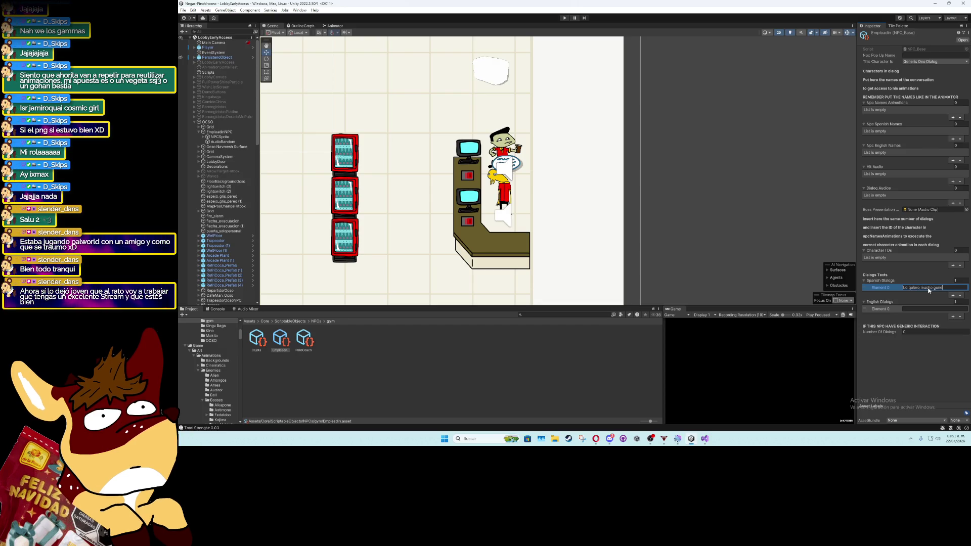
key(BackSpace)
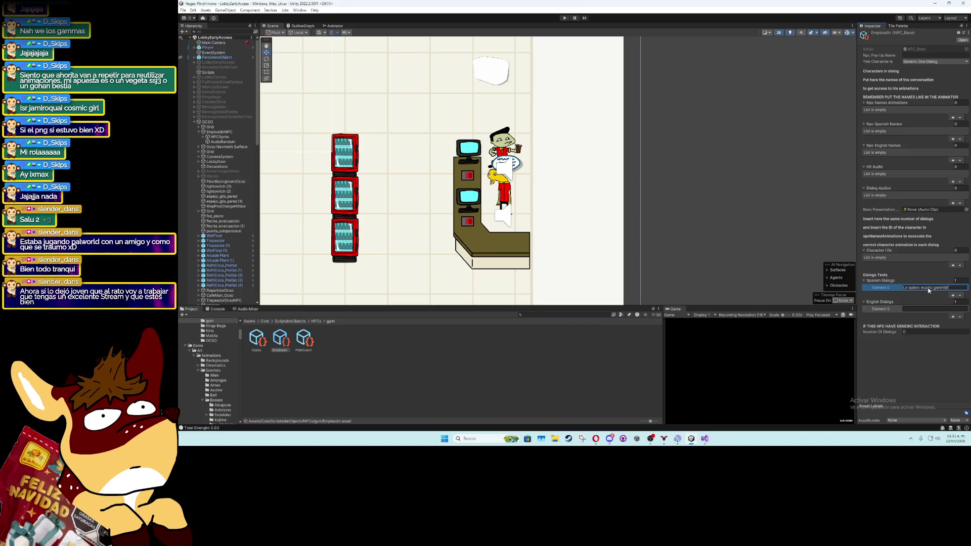
click(903, 375)
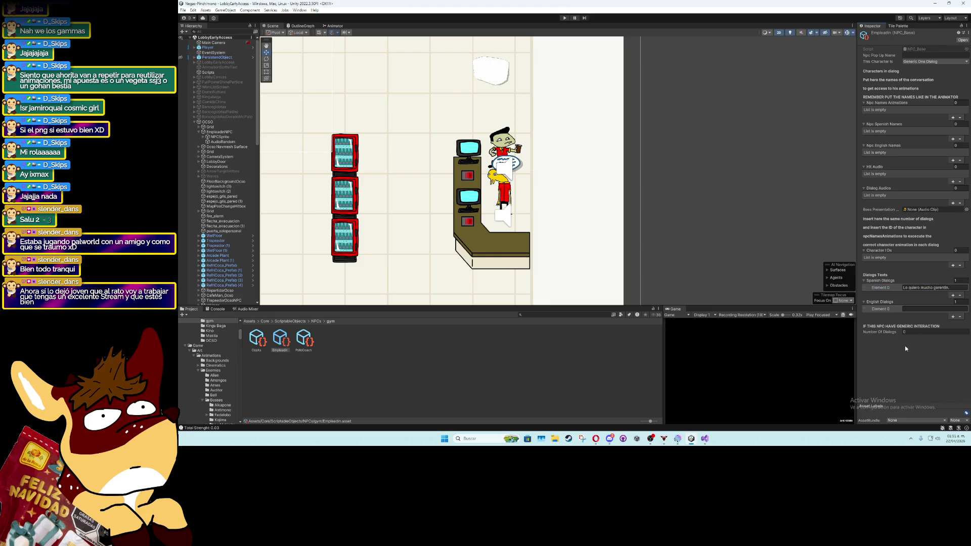
Add one entry each to Character IDs, Npc Names Animations (Empleadin), Spanish/English Names, Hit Audio and Dialog Audios
click(953, 265)
click(952, 117)
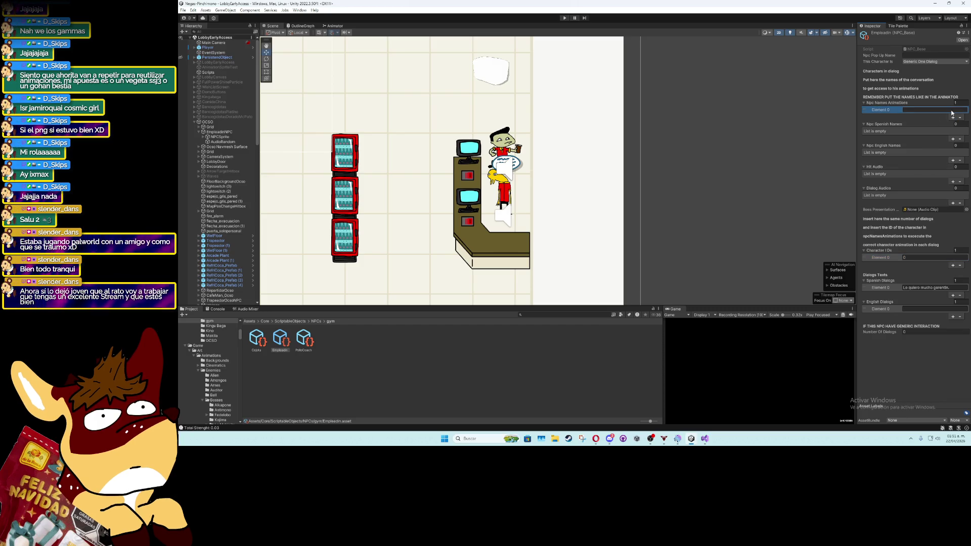
text(Empleadin)
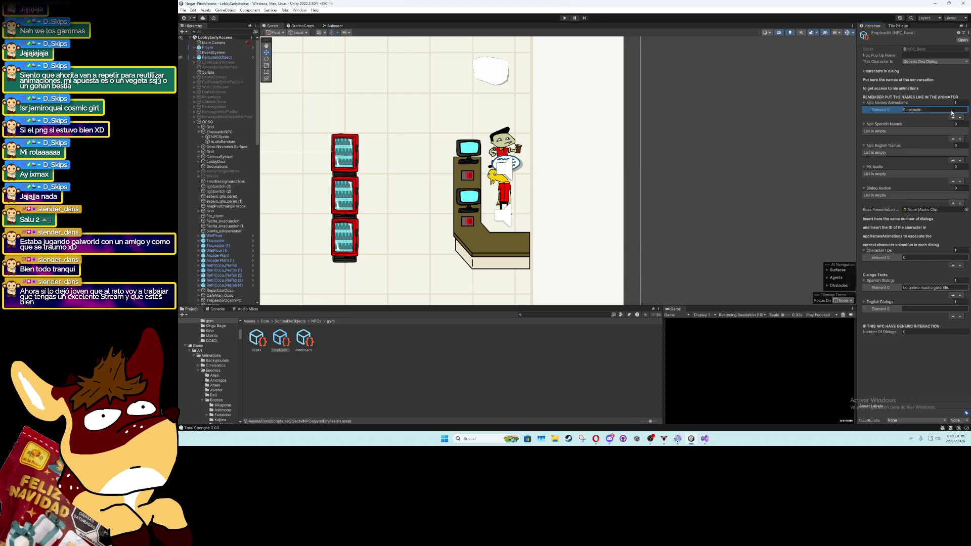
click(952, 138)
click(952, 160)
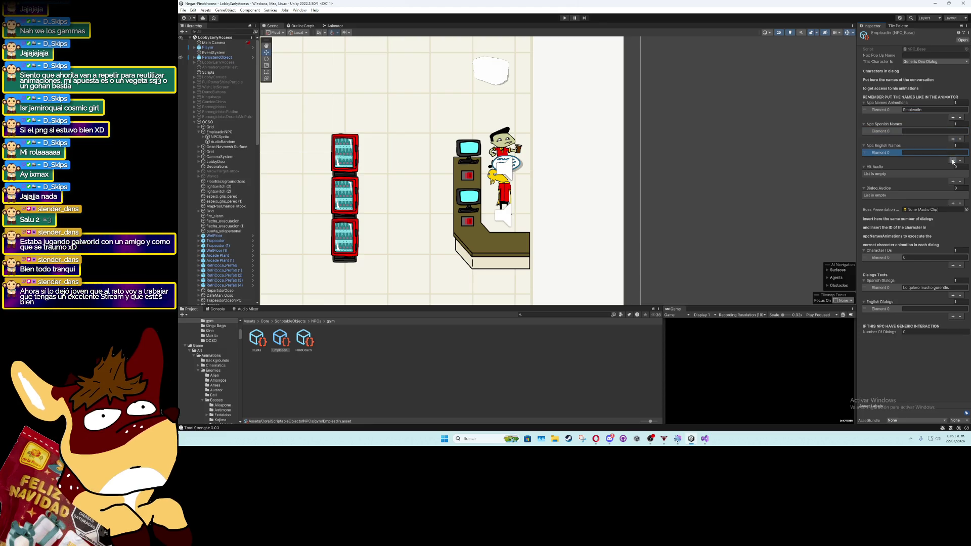
click(952, 181)
click(953, 202)
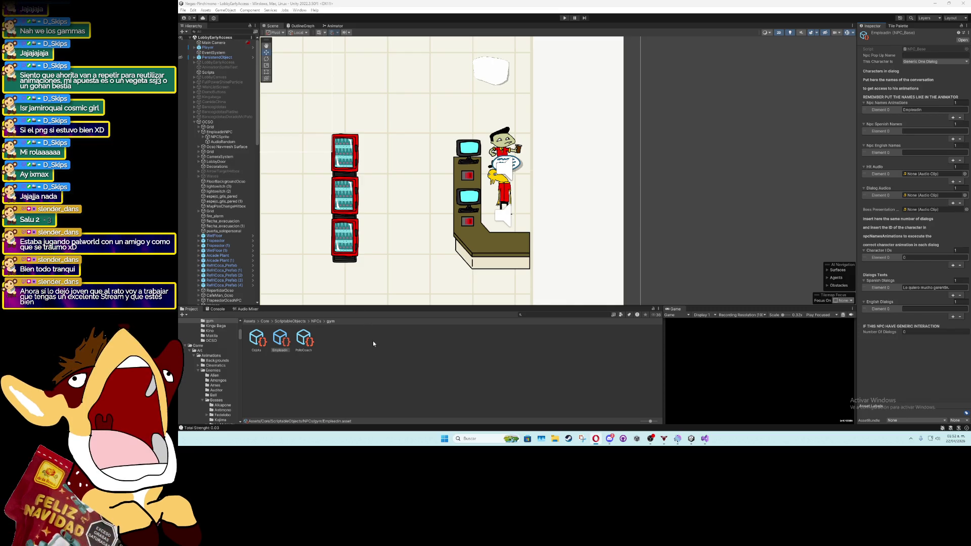
click(921, 309)
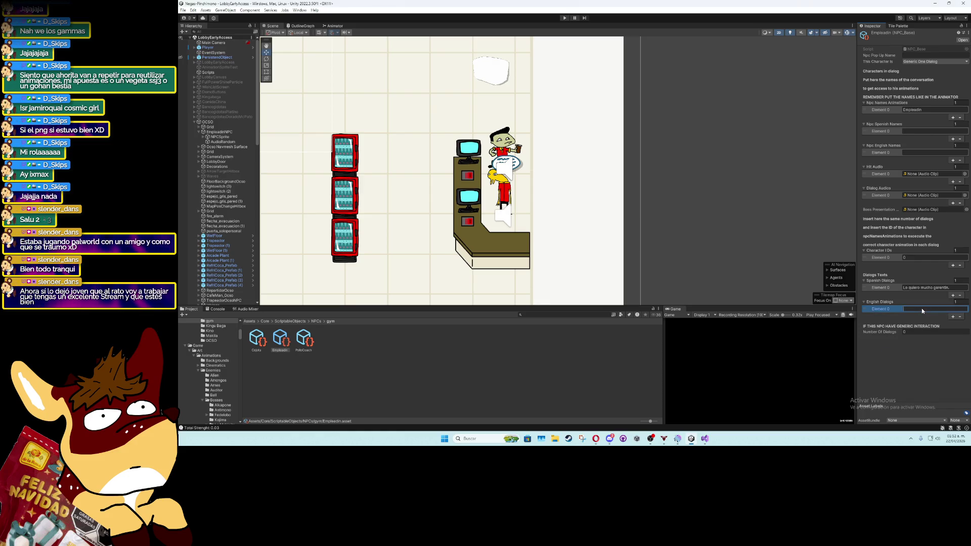
Set the English dialog to NO LANGUAGE and add a second Spanish line 'Se.mam, se mamo.'
text(NO LANGUAGE)
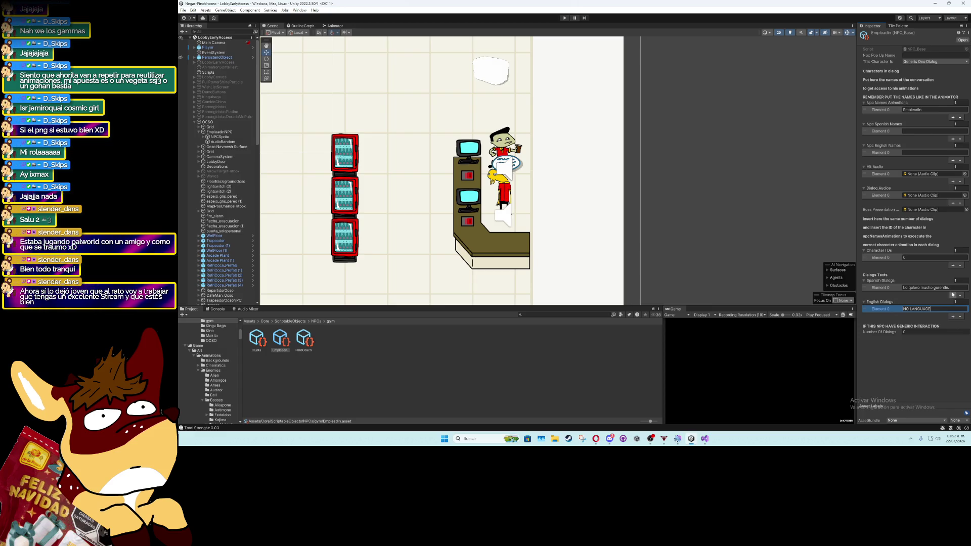
click(952, 295)
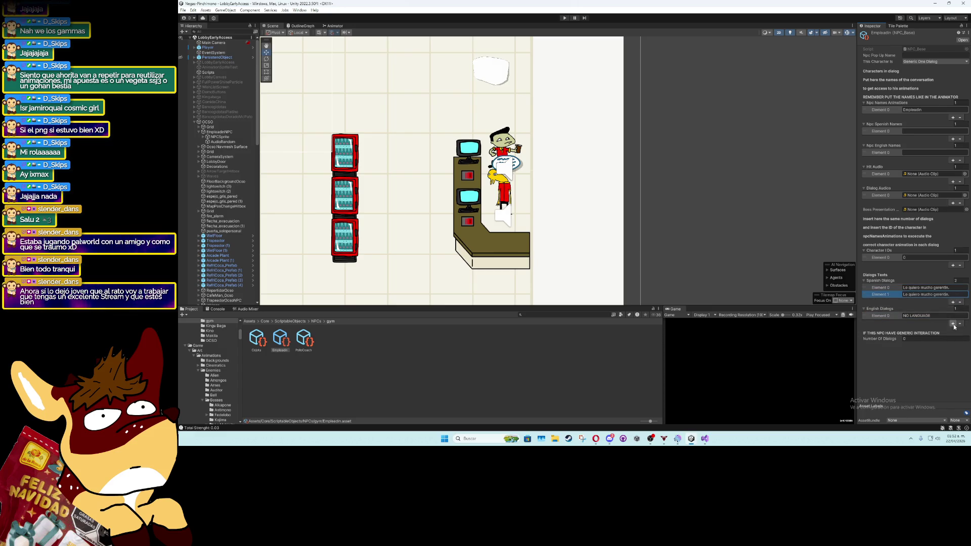
click(939, 294)
text(S)
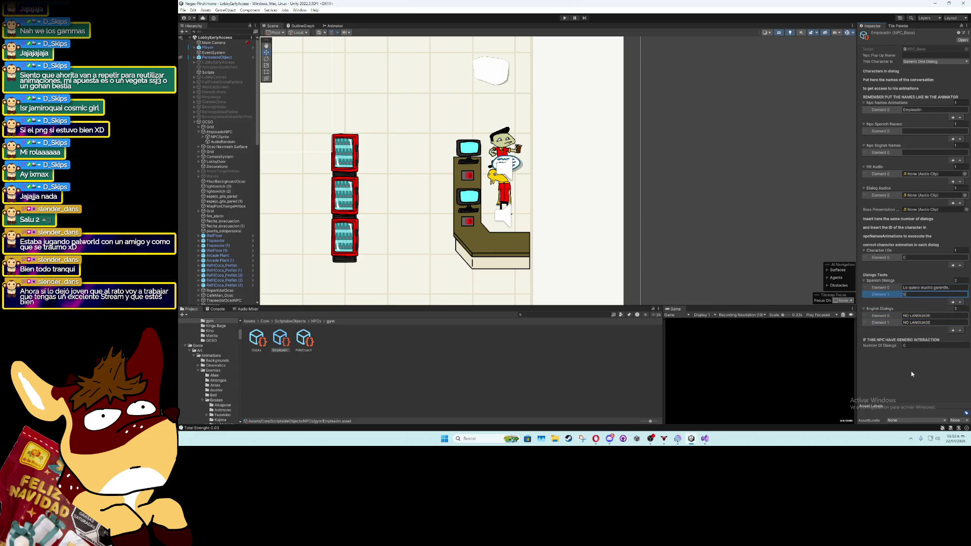
text(e.. se mamo el monito)
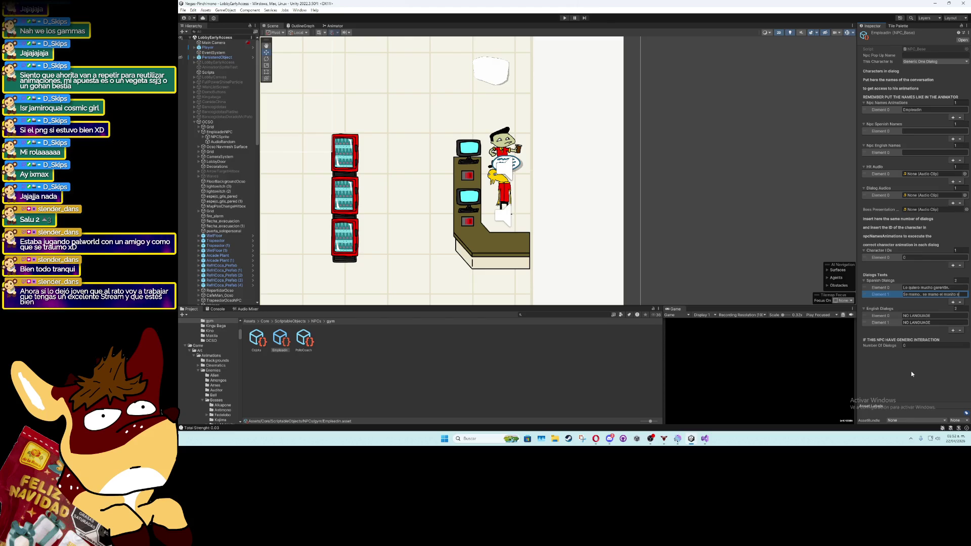
text(, se mamo)
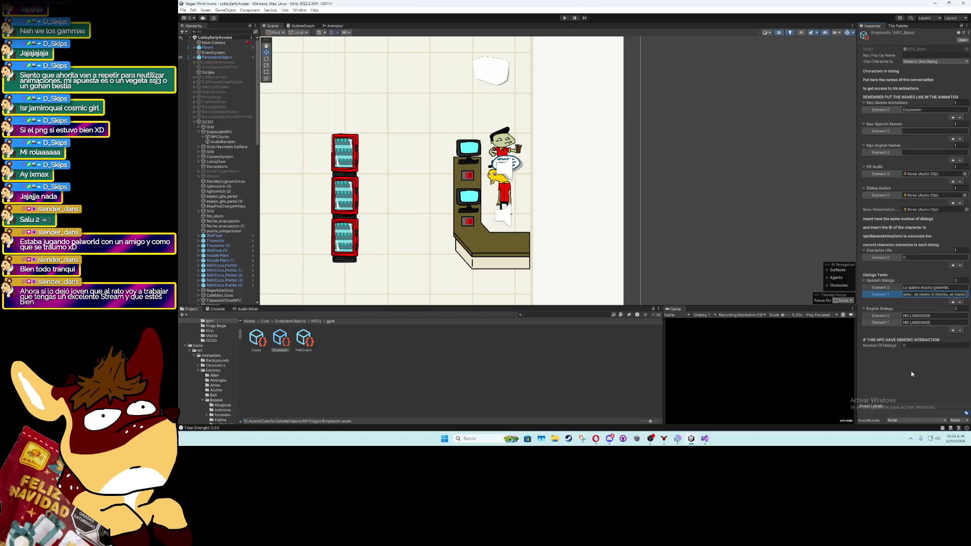
text(.)
key(Return)
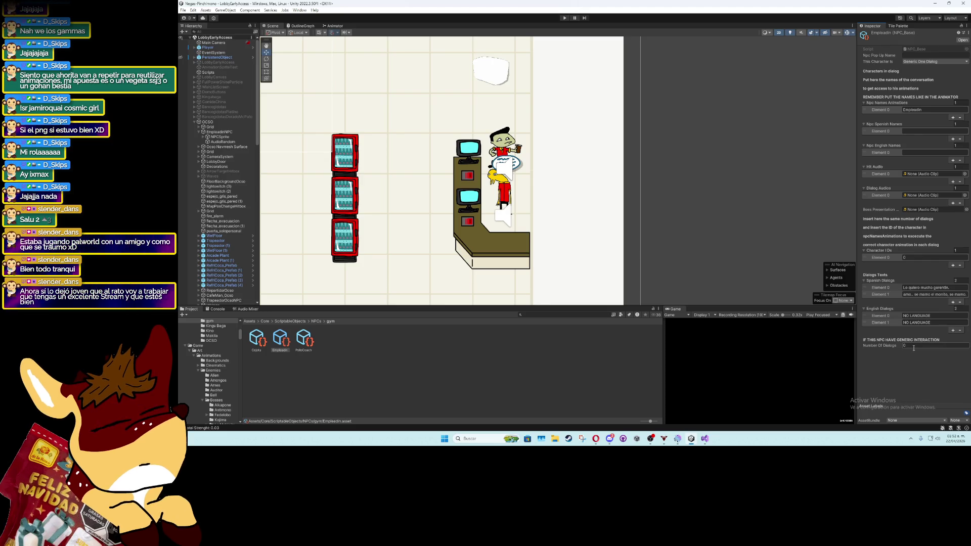
Fill the Npc Pop Up, Spanish and English names with Empleadin
click(924, 56)
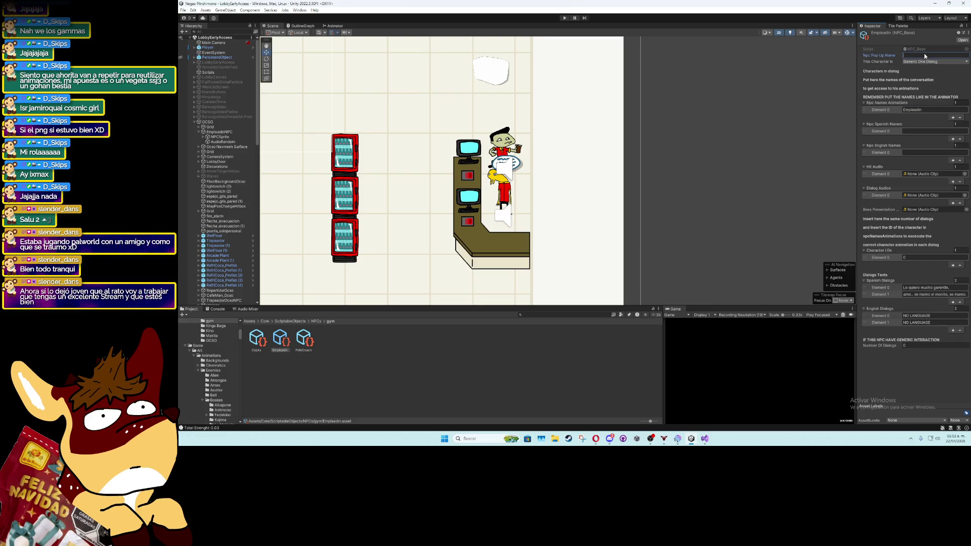
text(Empleadin)
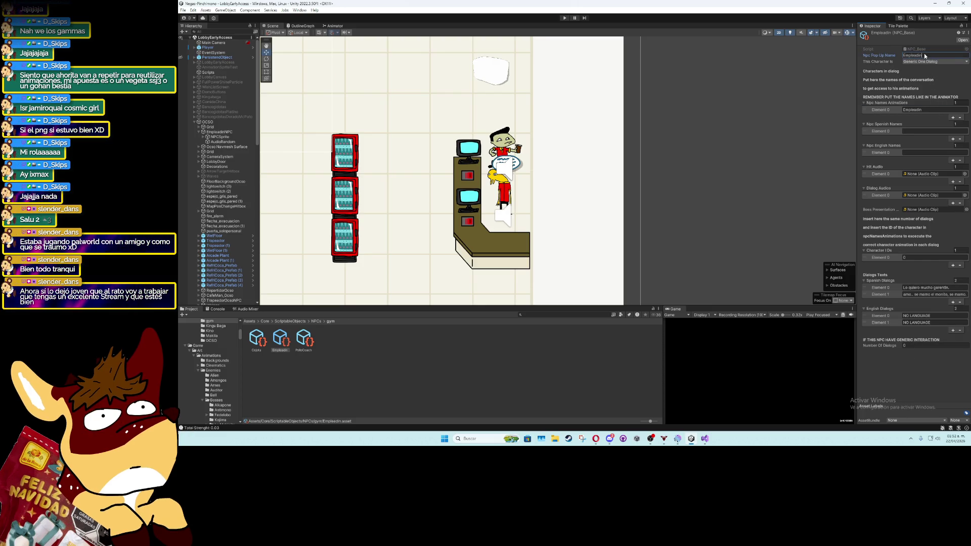
click(942, 131)
text(Empleadin)
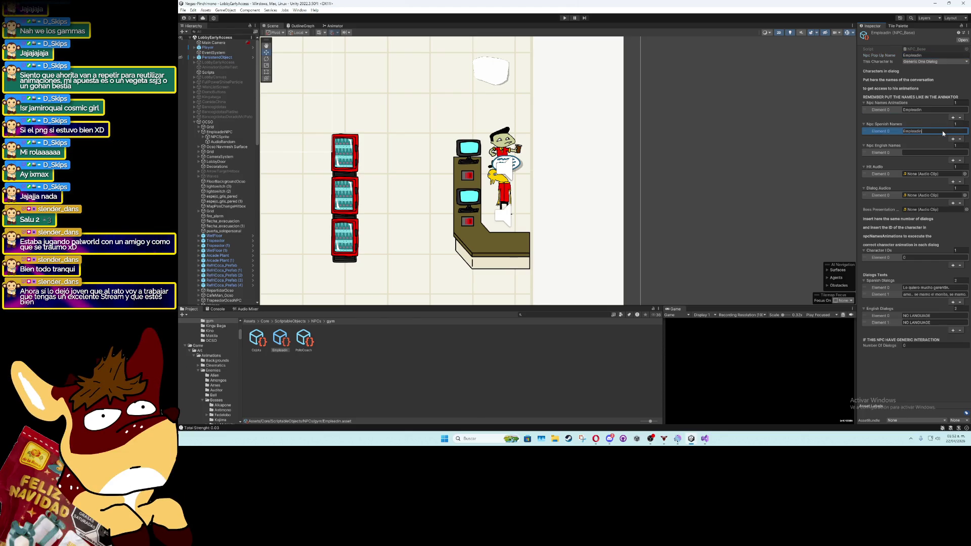
click(921, 151)
text(Empleadin)
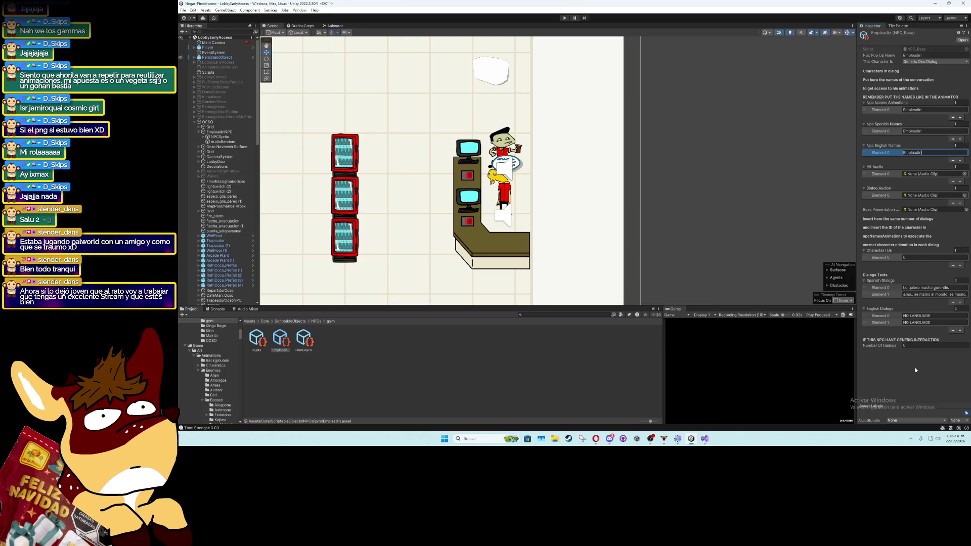
click(964, 174)
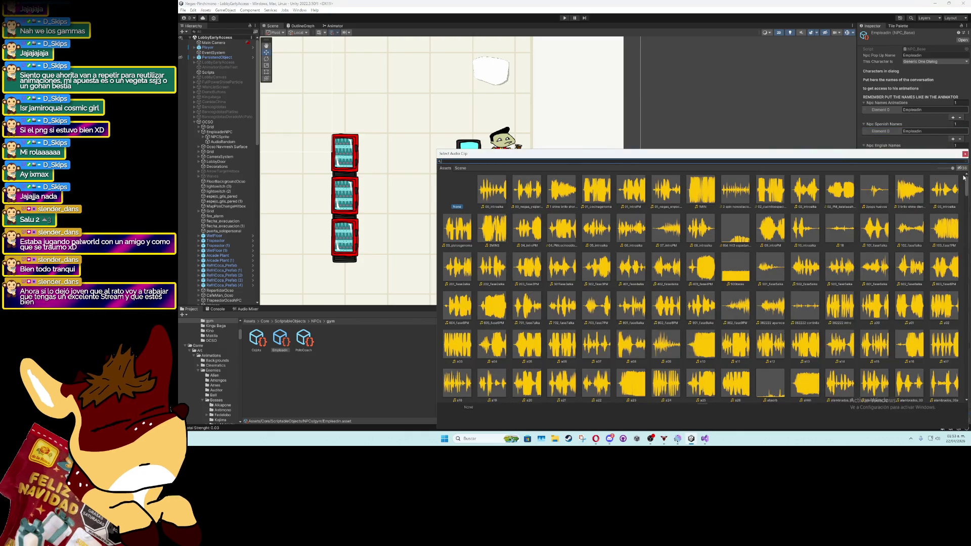
Assign Muted_Sound as the NPC's Hit Audio, leaving the dialog voice clip unassigned
text(muted)
double_click(491, 191)
click(954, 195)
text(empl)
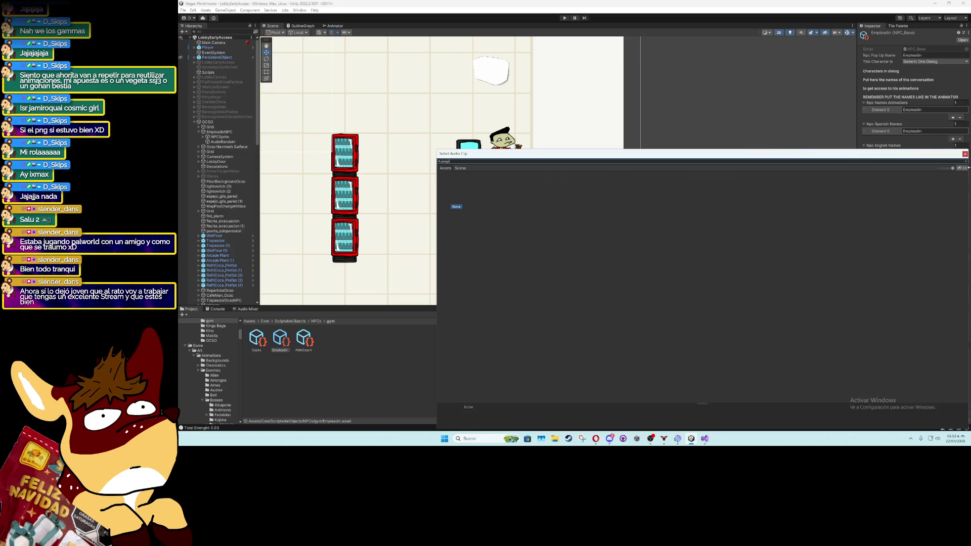
click(964, 154)
Browse the Project window to Assets/Game/Audios/VoiceClips/NPCs
click(255, 323)
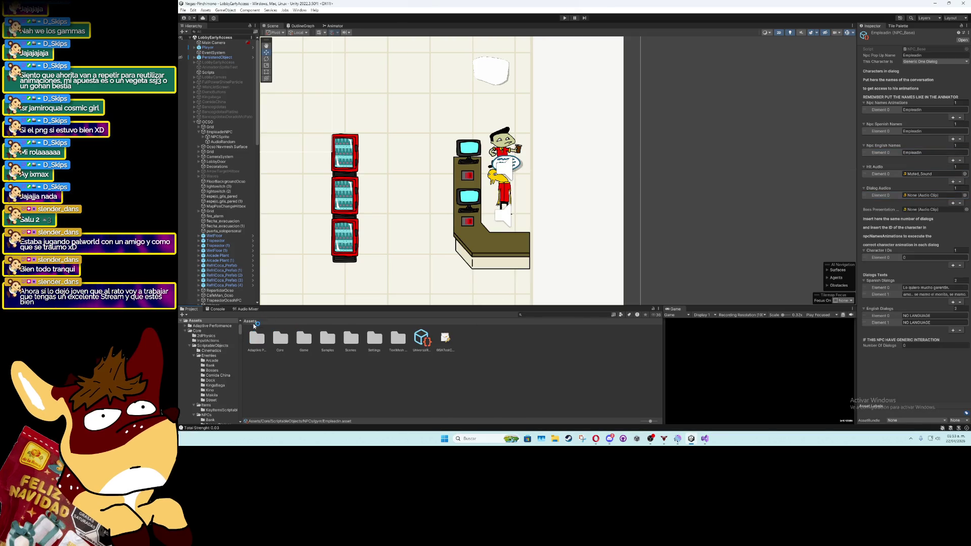
double_click(298, 344)
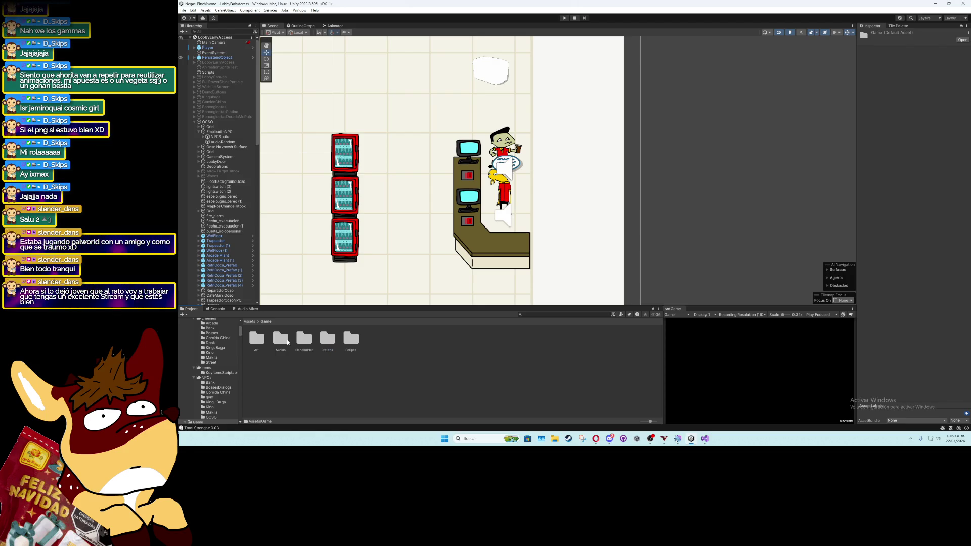
double_click(280, 338)
double_click(350, 338)
double_click(327, 338)
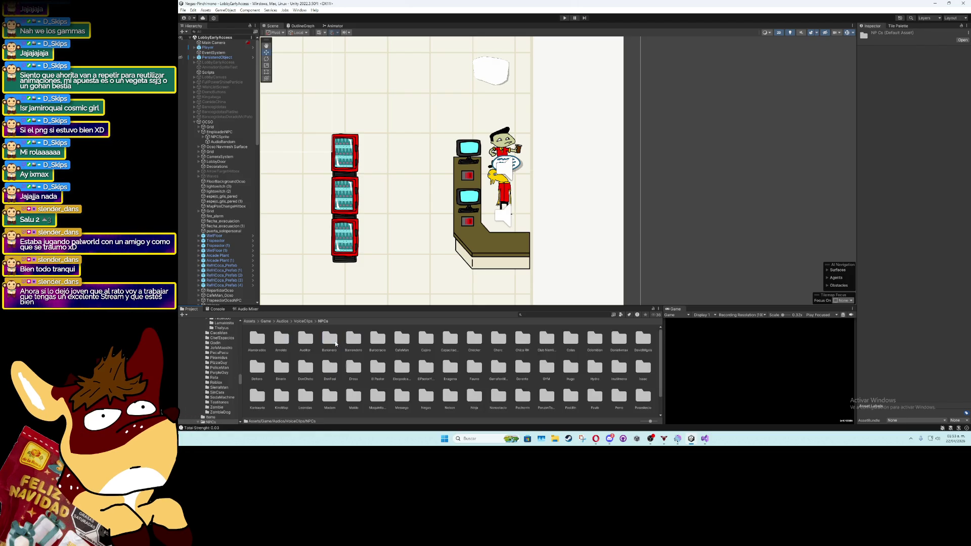
click(431, 374)
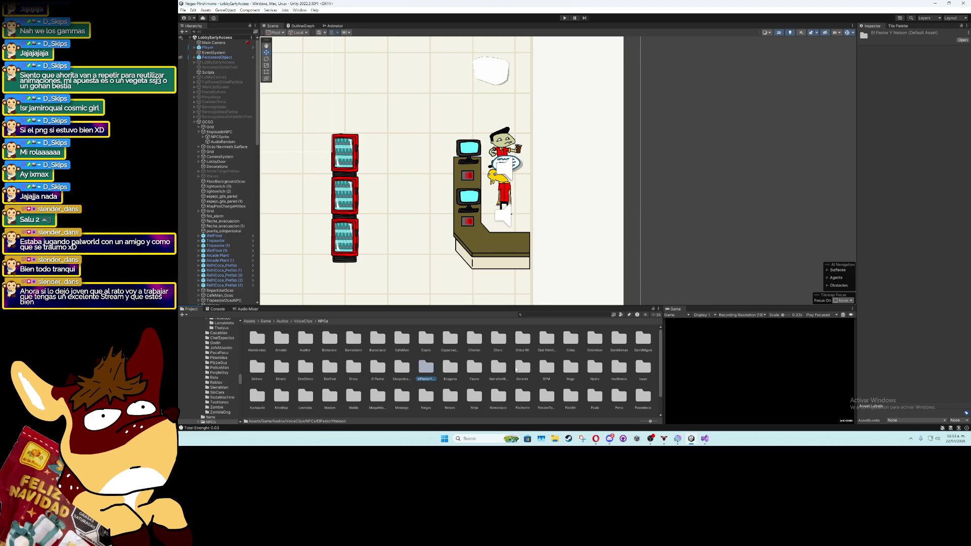
scroll(575, 380, down, 1)
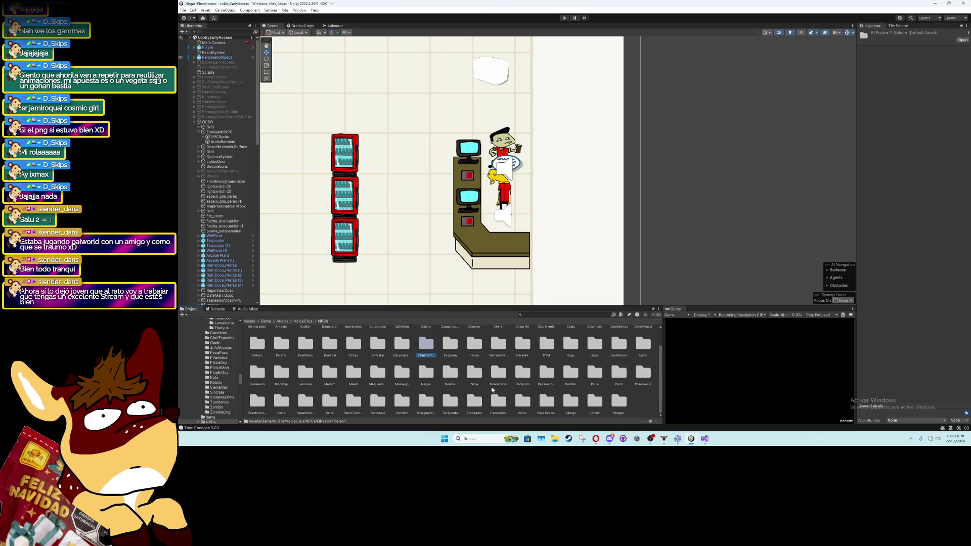
Create a new Empleadin folder there and open a file browser window
right_click(635, 396)
mouse_move(721, 216)
click(760, 108)
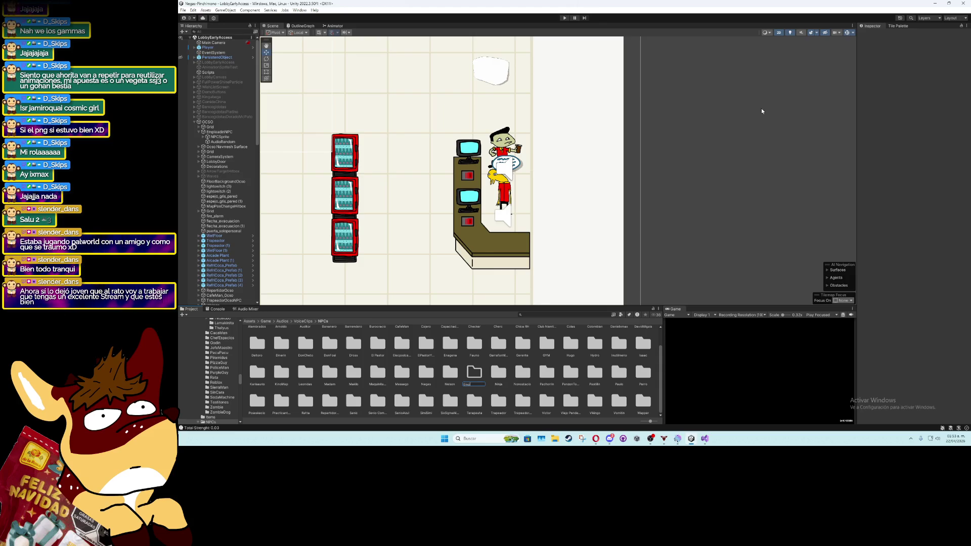
text(leadin)
key(Return)
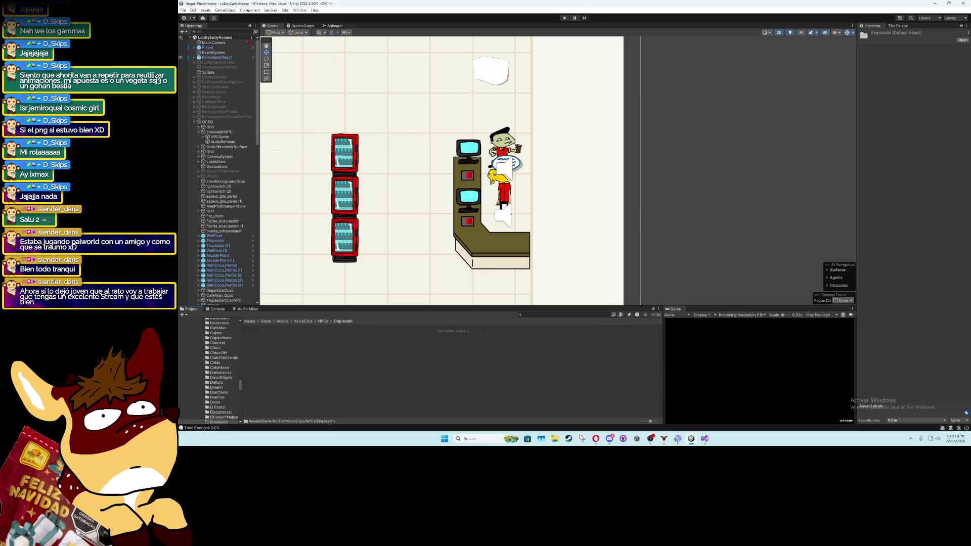
key(super+e)
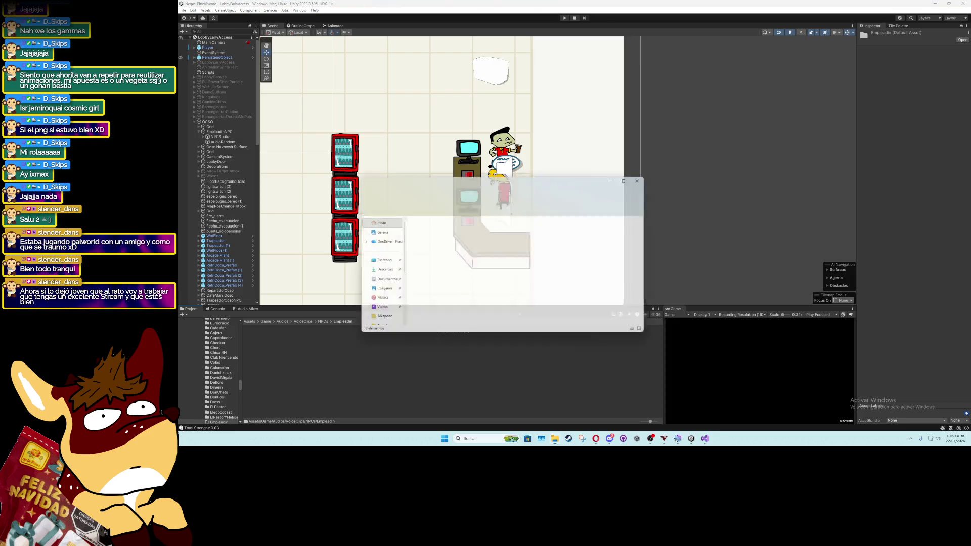
Import the two empleadin voice clips from Downloads into Unity's Empleadin audio folder
click(378, 271)
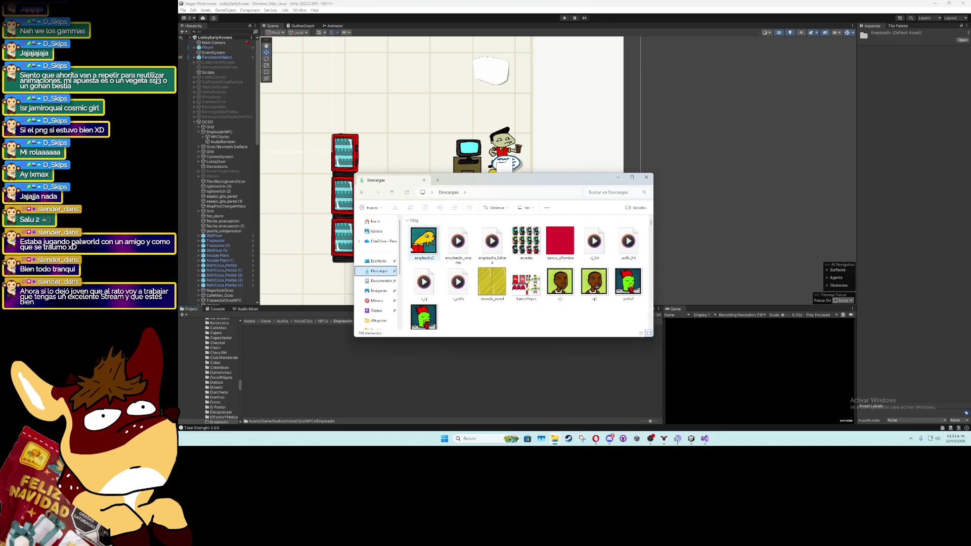
click(458, 243)
ctrl+click(491, 244)
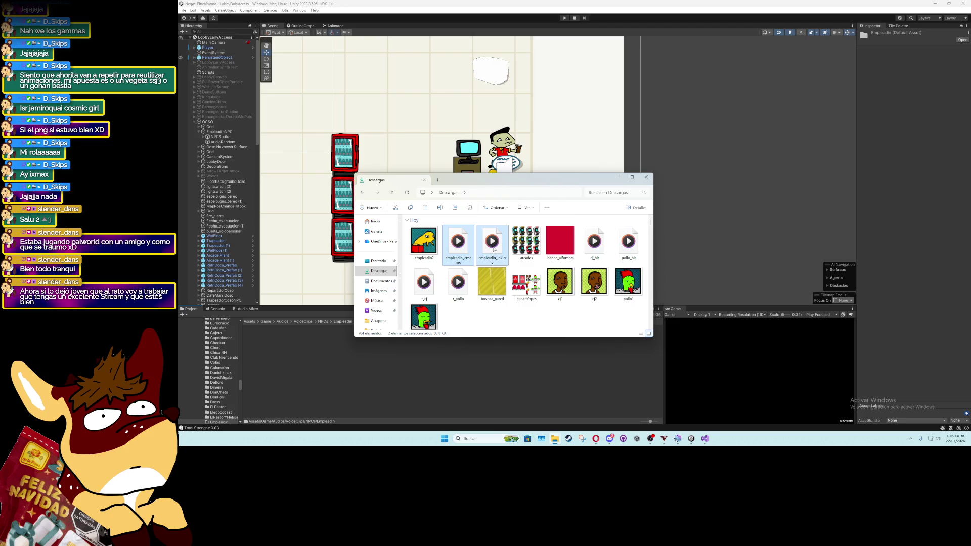
drag(492, 244, 490, 386)
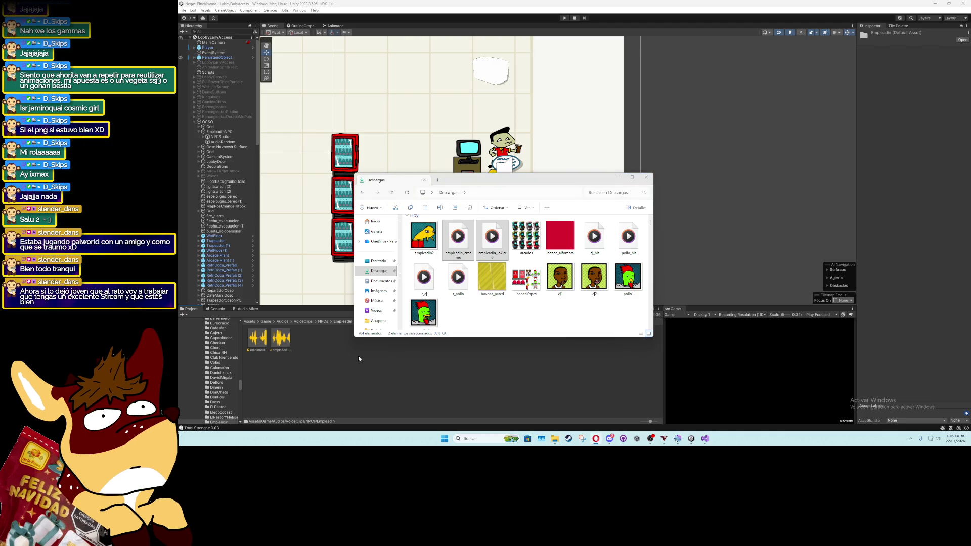
click(646, 178)
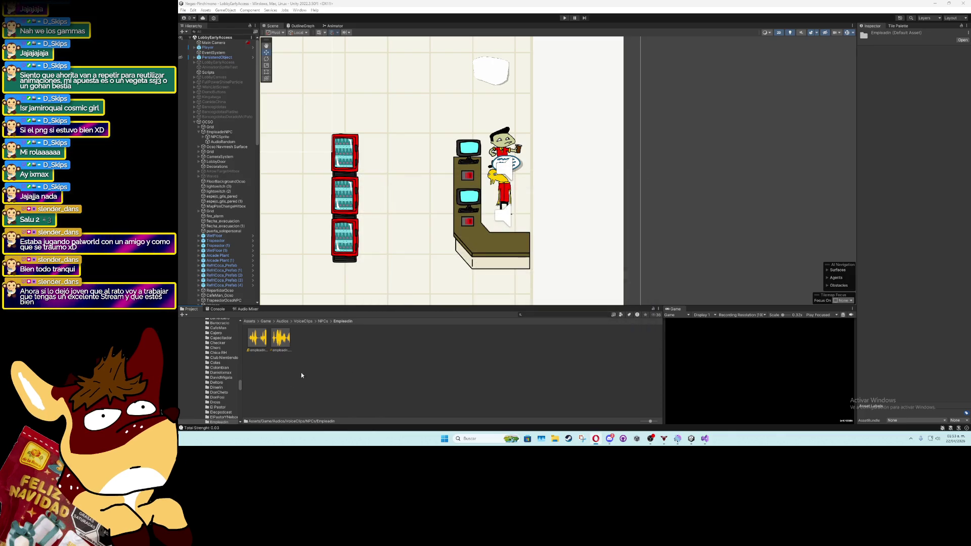
click(220, 132)
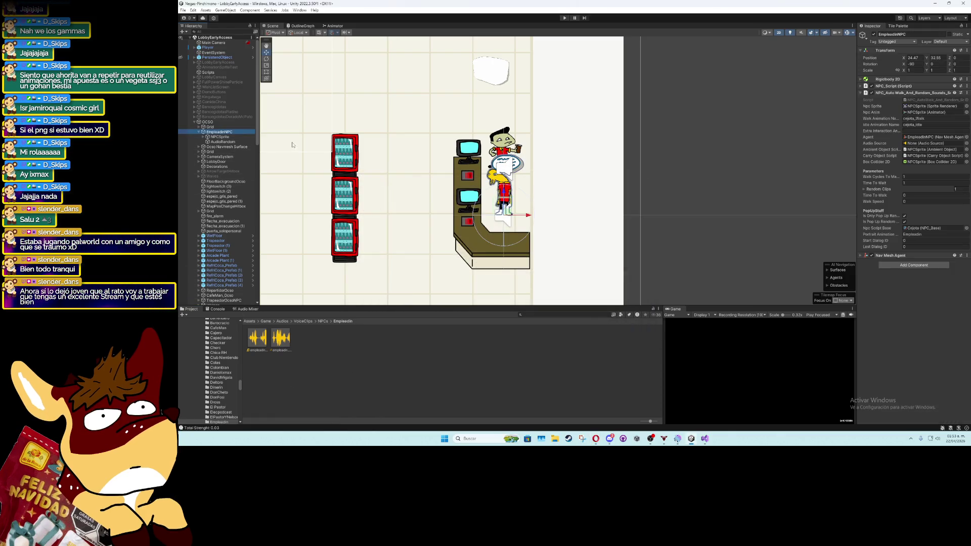
Link the Empleadin data asset, set portrait animation Empleadin and Last Dialog ID 1
click(965, 228)
text(emple)
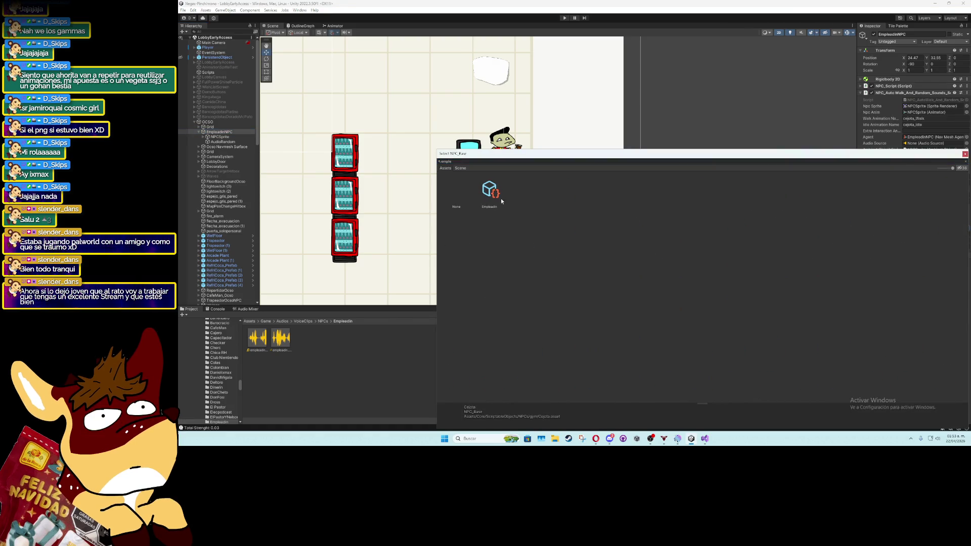
double_click(489, 192)
text(pleadin)
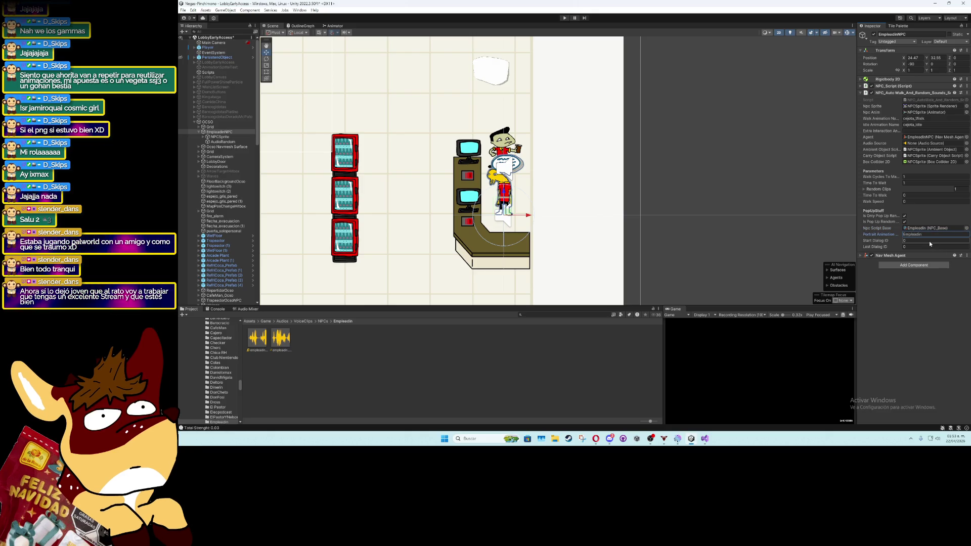
key(Return)
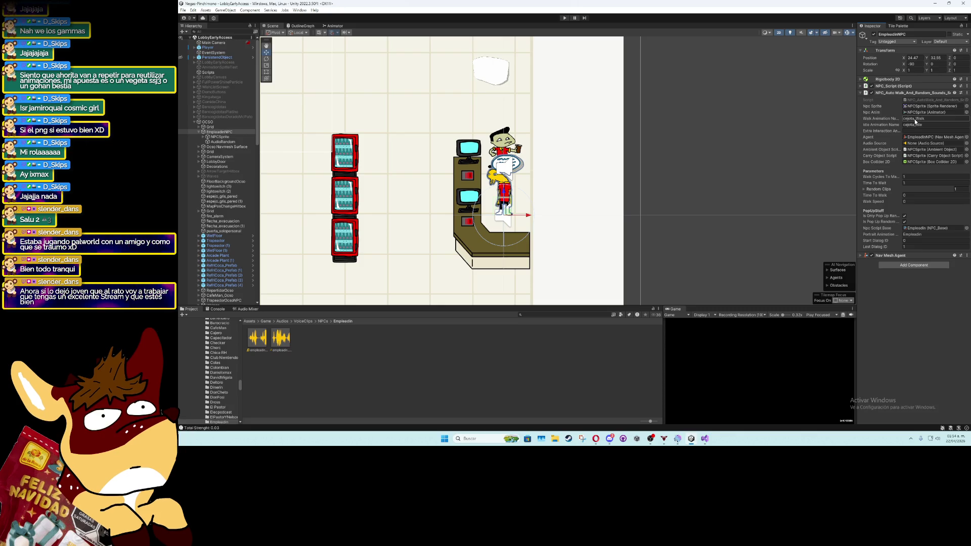
Blank the walk and idle animation names and select the linked Empleadin asset in the Project
key(BackSpace)
key(Tab)
key(BackSpace)
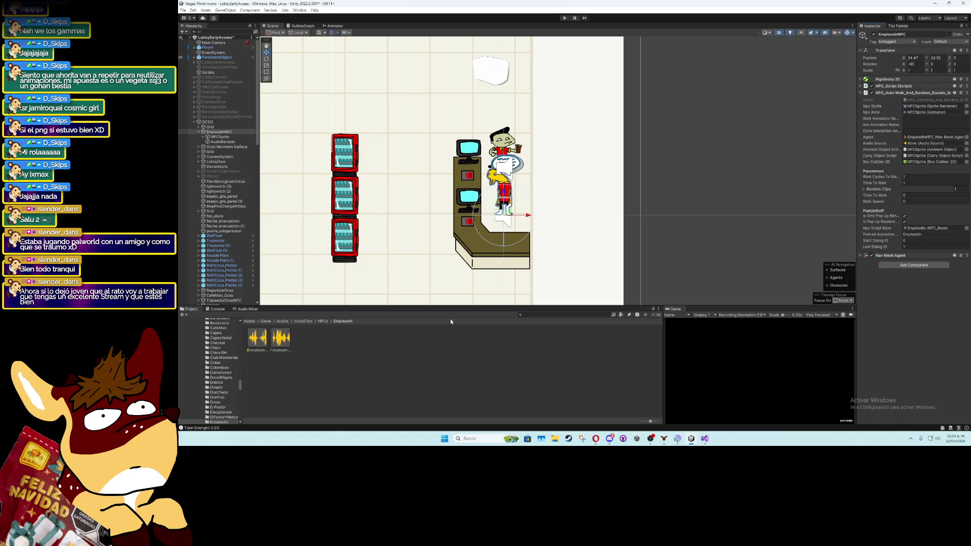
click(917, 228)
click(274, 340)
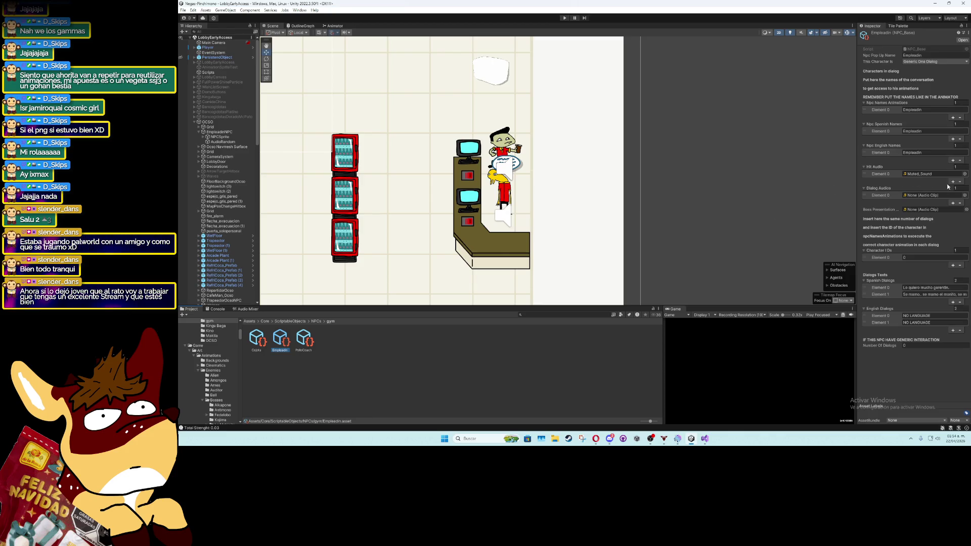
Give Empleadin dialog audios empleadin_lokiero then empleadin_cmamo, and add a second character ID
click(964, 195)
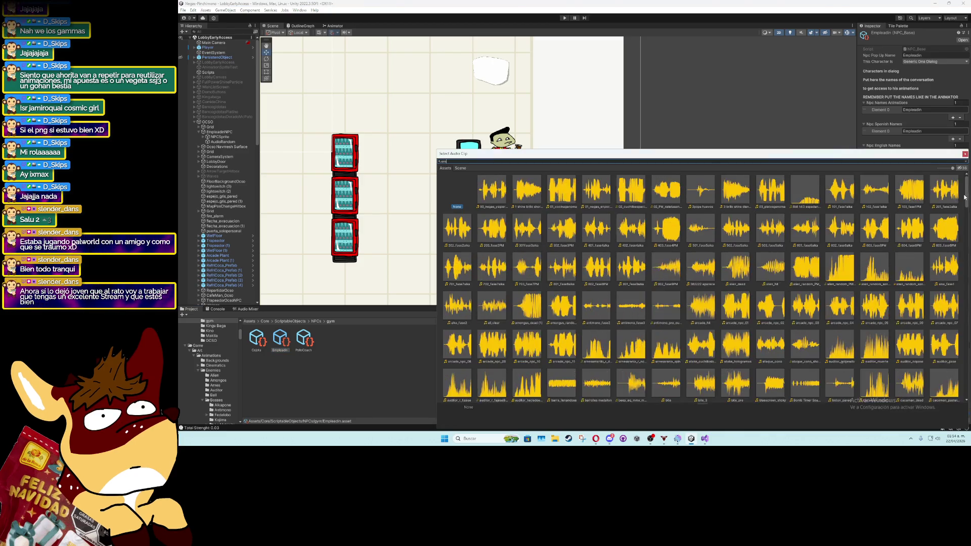
text(pl)
double_click(489, 190)
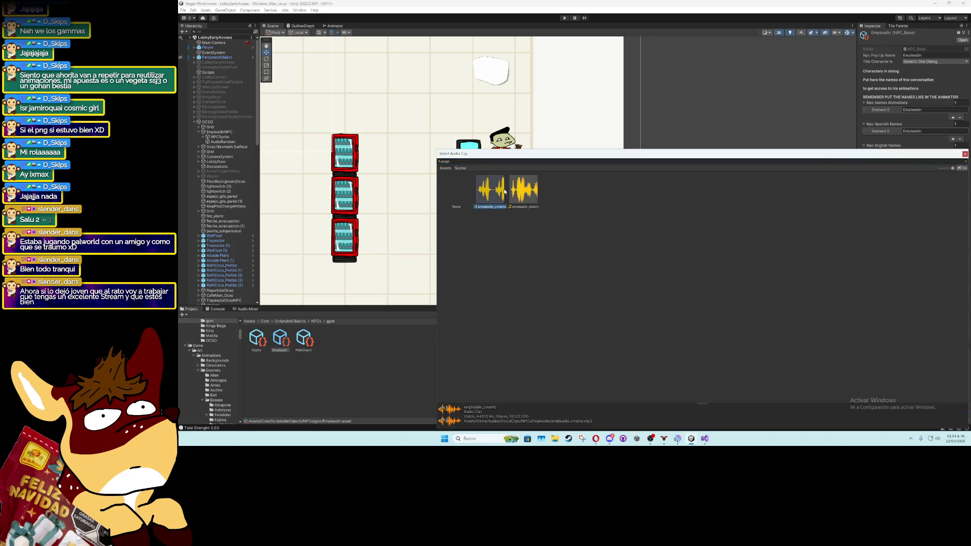
click(954, 203)
click(964, 202)
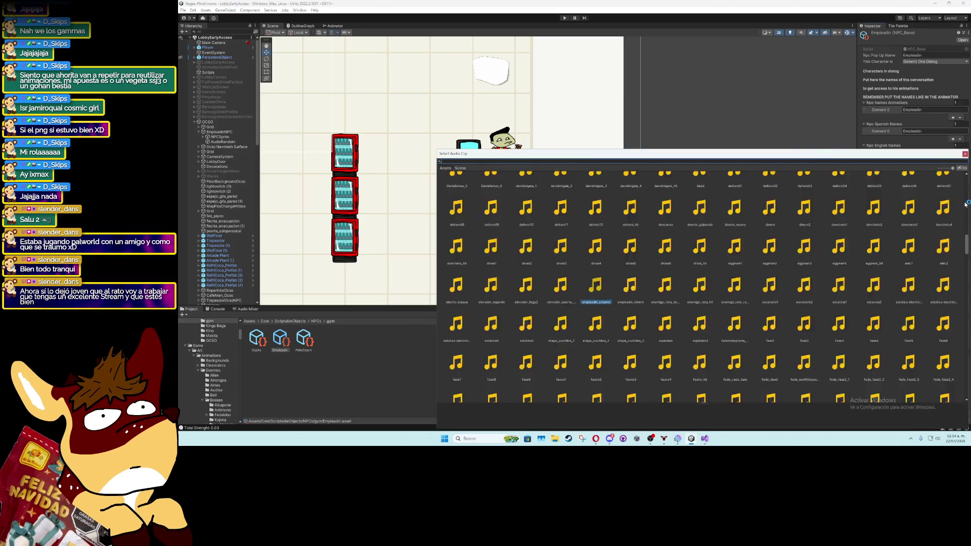
text(empl)
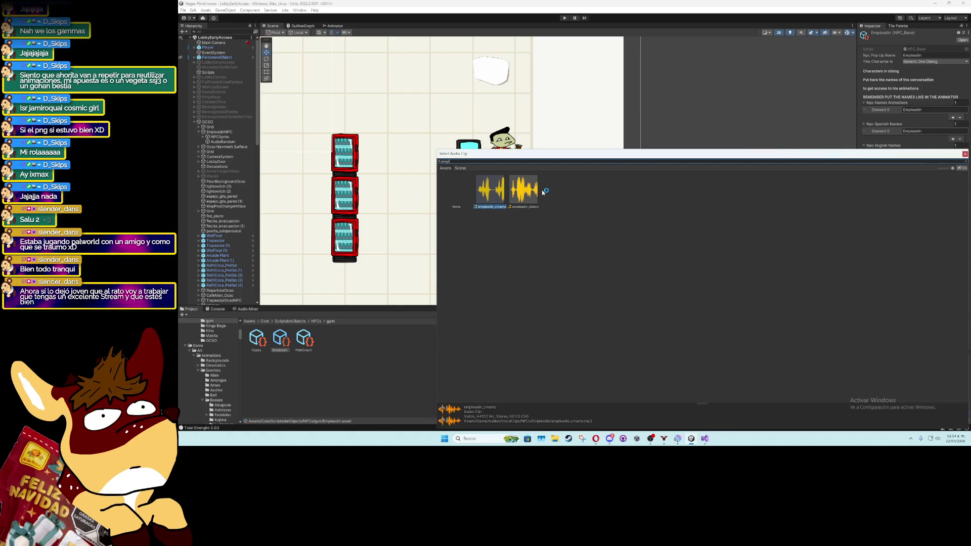
double_click(528, 191)
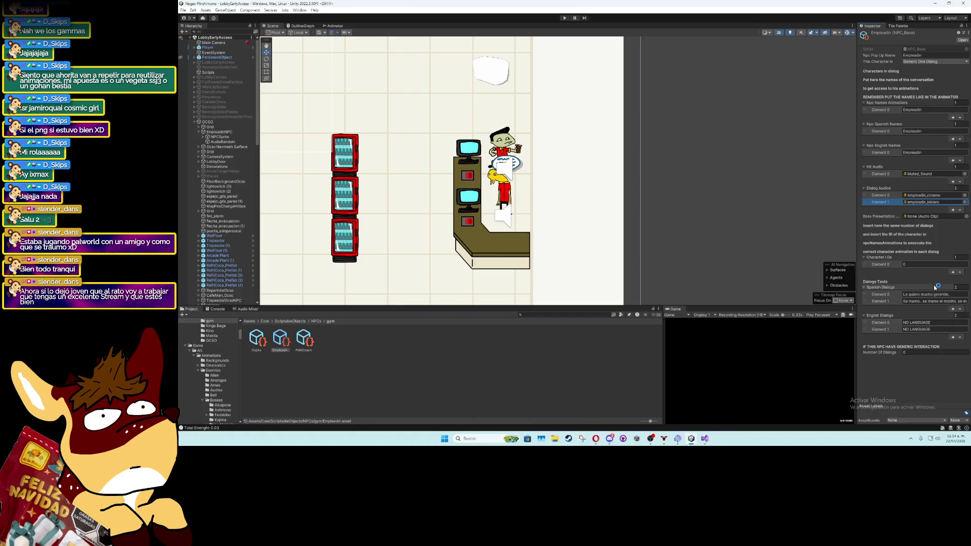
drag(892, 202, 892, 195)
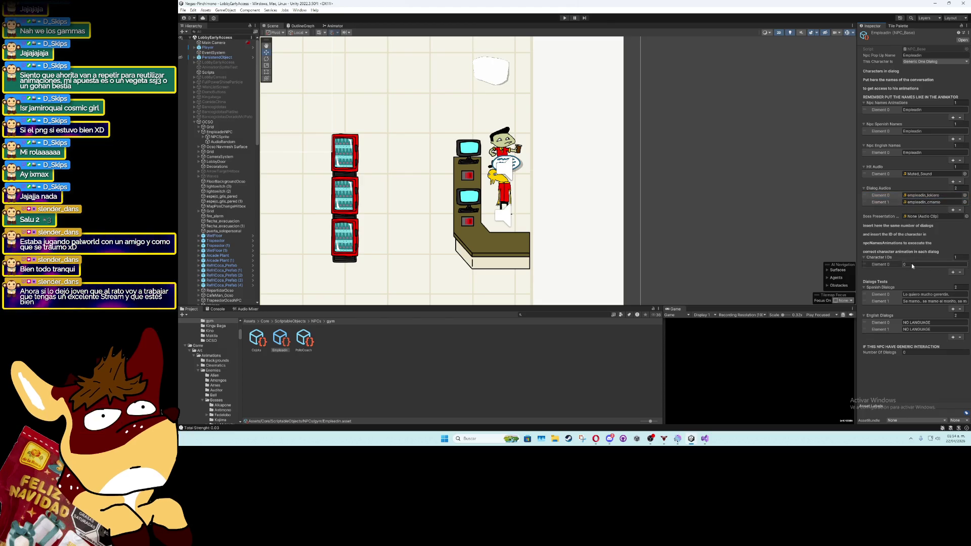
click(953, 272)
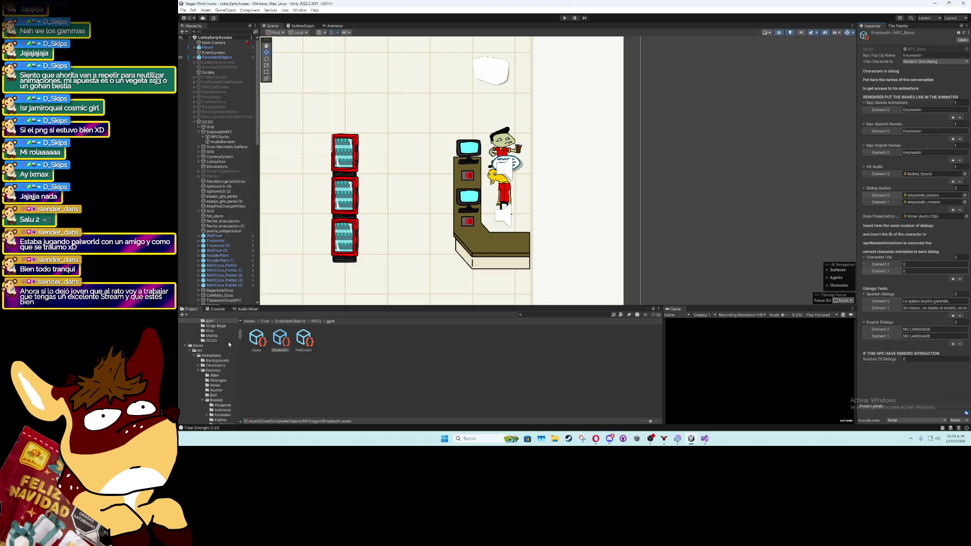
scroll(221, 259, down, 2)
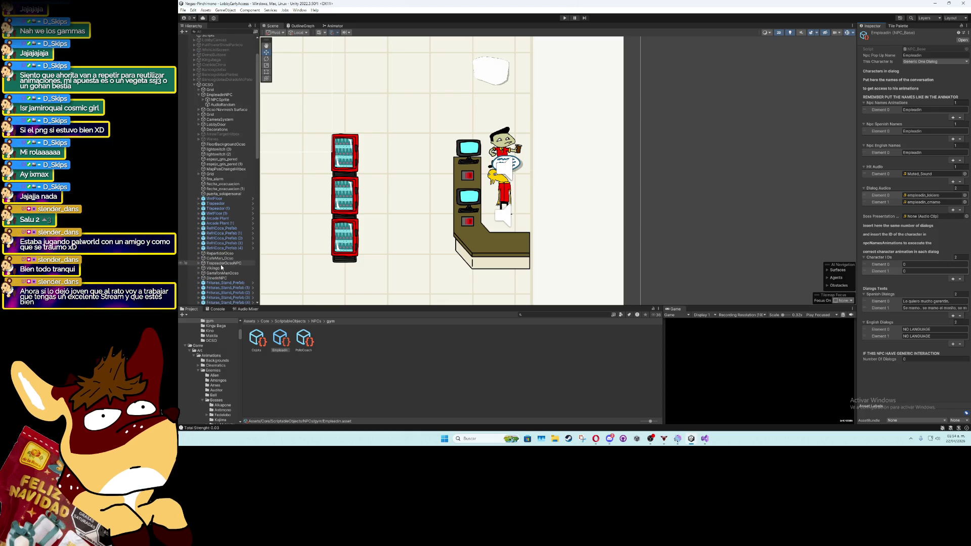
scroll(221, 265, up, 2)
Point EmpleadinNPC's NPC script at the Empleadin asset
click(222, 133)
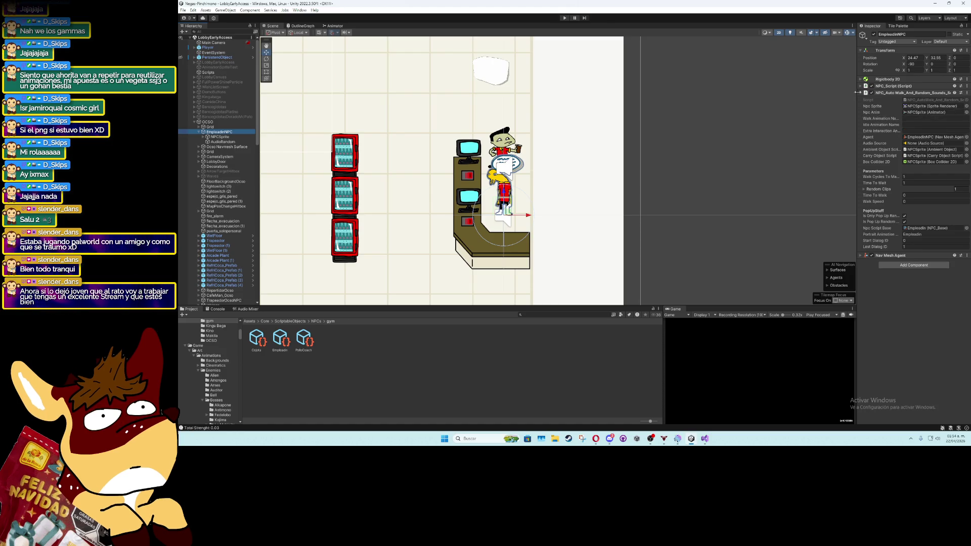
click(900, 93)
click(892, 86)
click(966, 258)
text(emp)
click(489, 190)
double_click(493, 191)
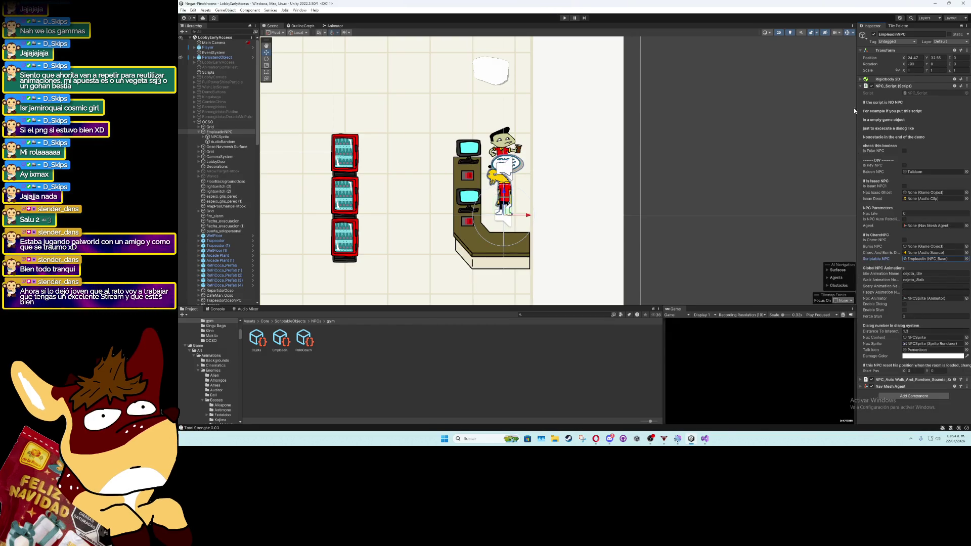
click(862, 86)
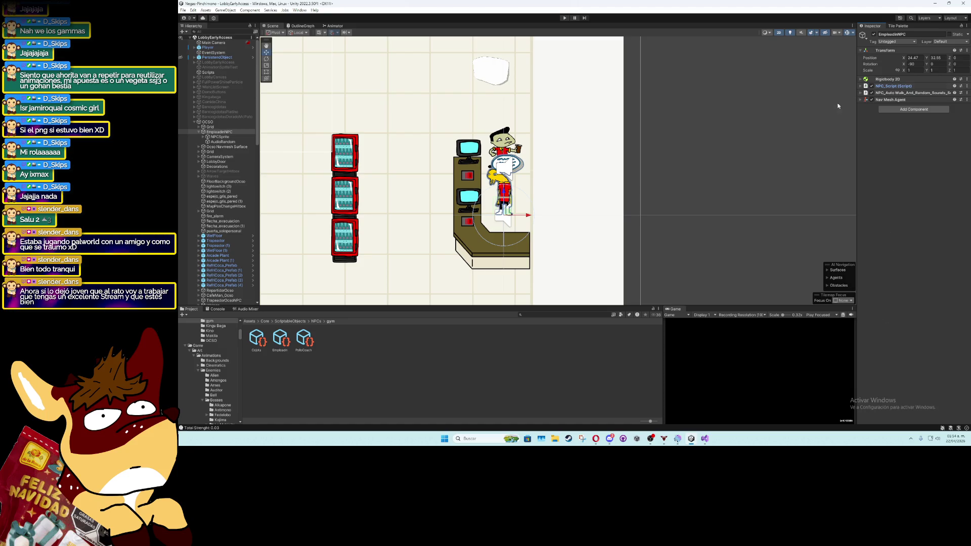
click(217, 57)
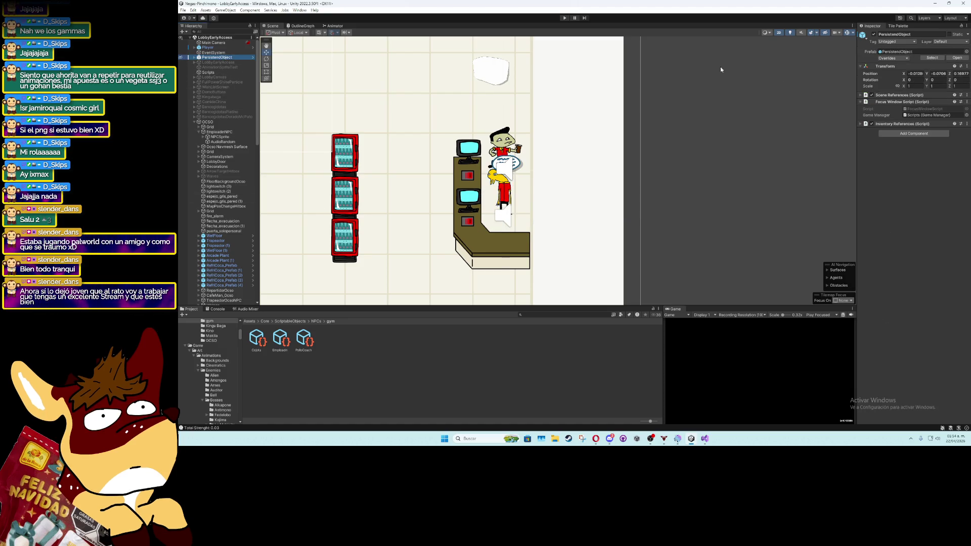
Open the PersistendObject prefab, select its Popup and bring up the Animation window
click(929, 58)
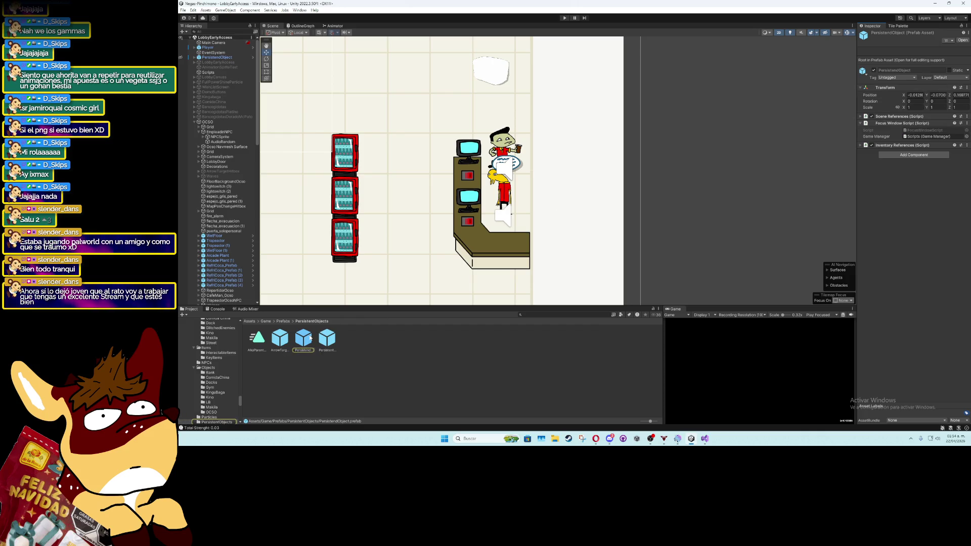
double_click(309, 338)
click(230, 154)
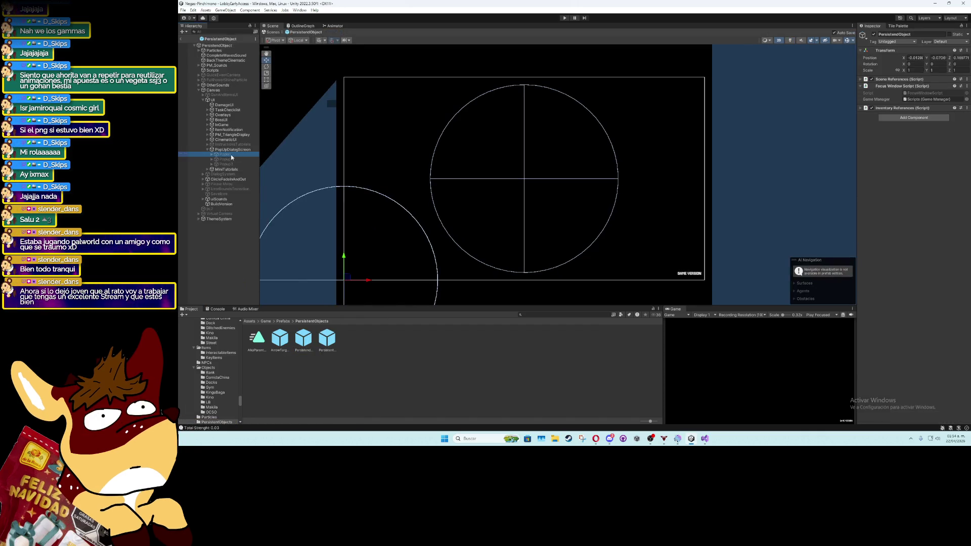
click(300, 10)
mouse_move(344, 120)
click(414, 120)
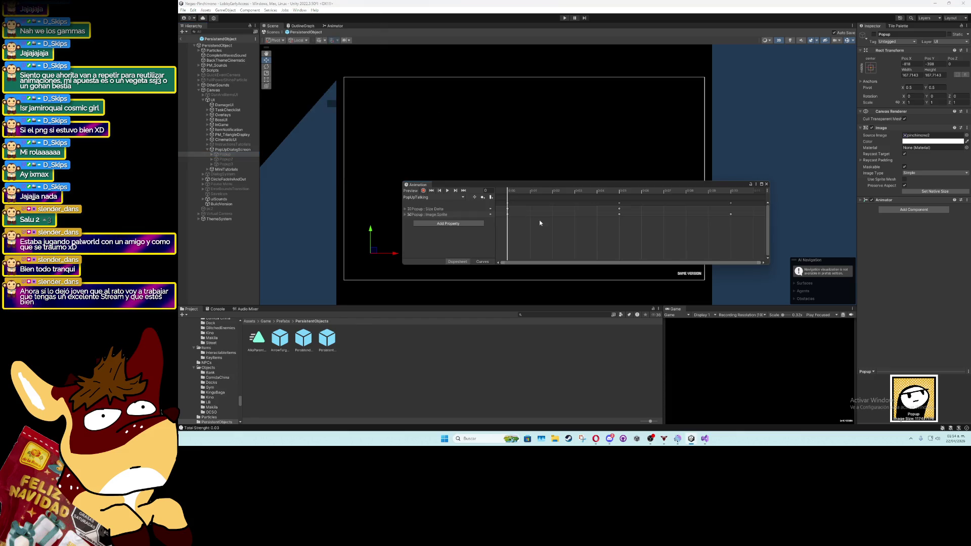
Create a new Empleadin_PopUpTalking clip saved in Animations/UI/PopUp/Ocso
drag(722, 234, 554, 197)
click(457, 196)
click(451, 249)
click(462, 198)
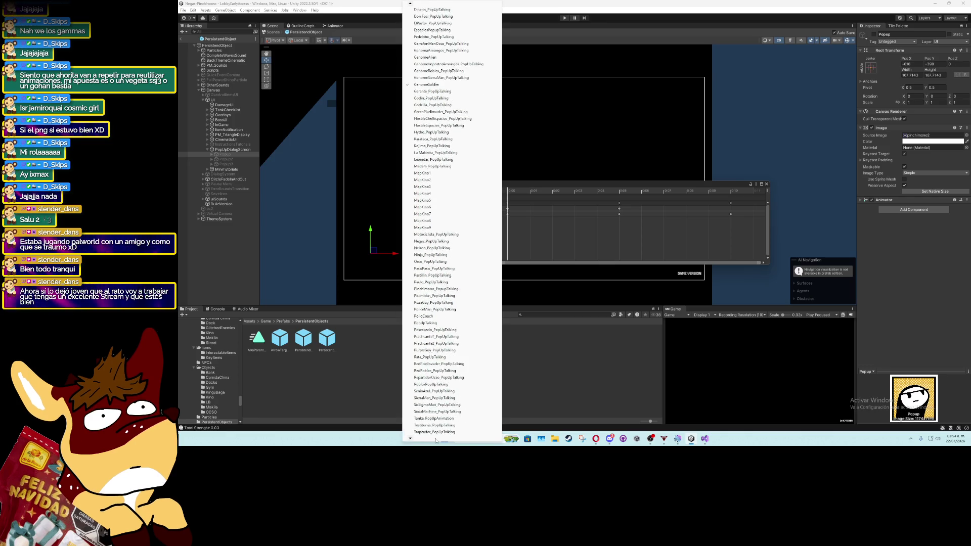
click(429, 428)
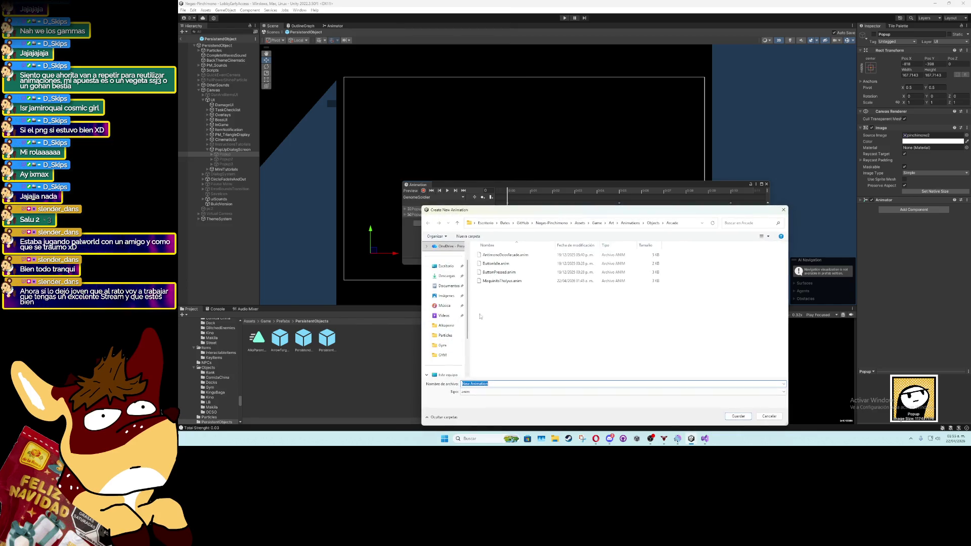
click(629, 223)
double_click(493, 359)
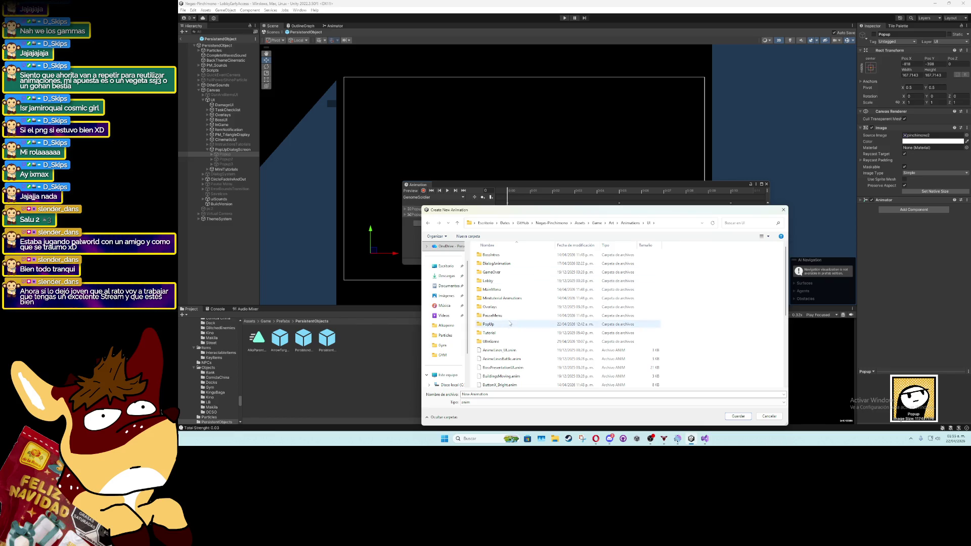
double_click(488, 324)
double_click(487, 298)
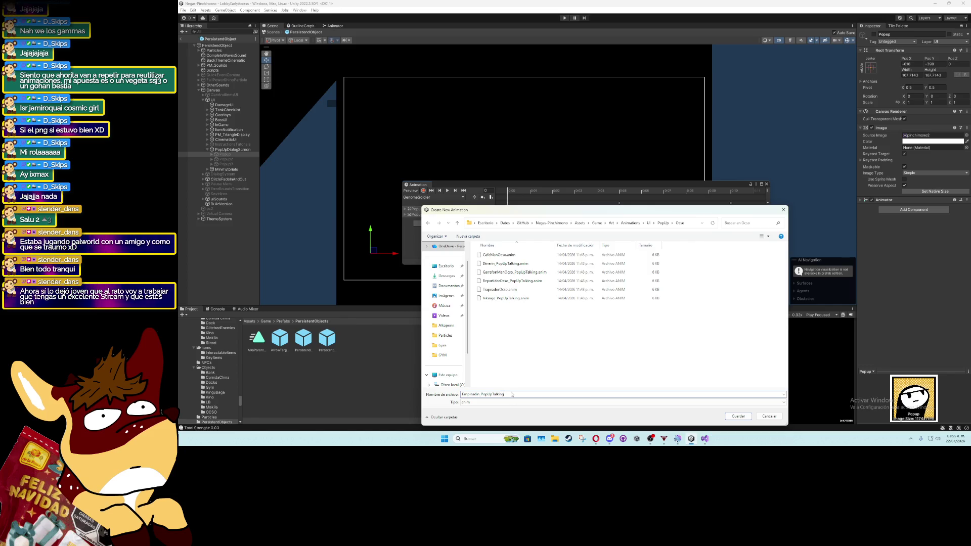
key(Return)
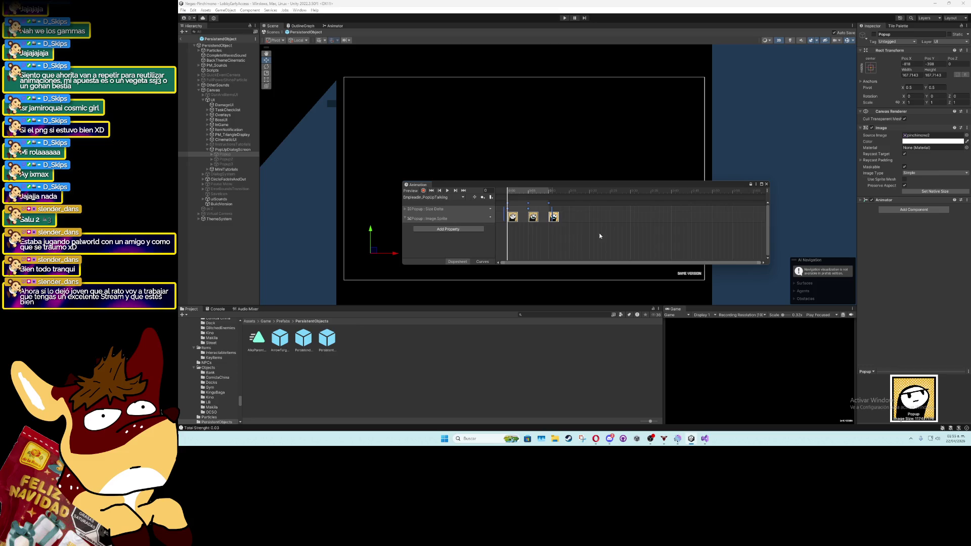
click(265, 321)
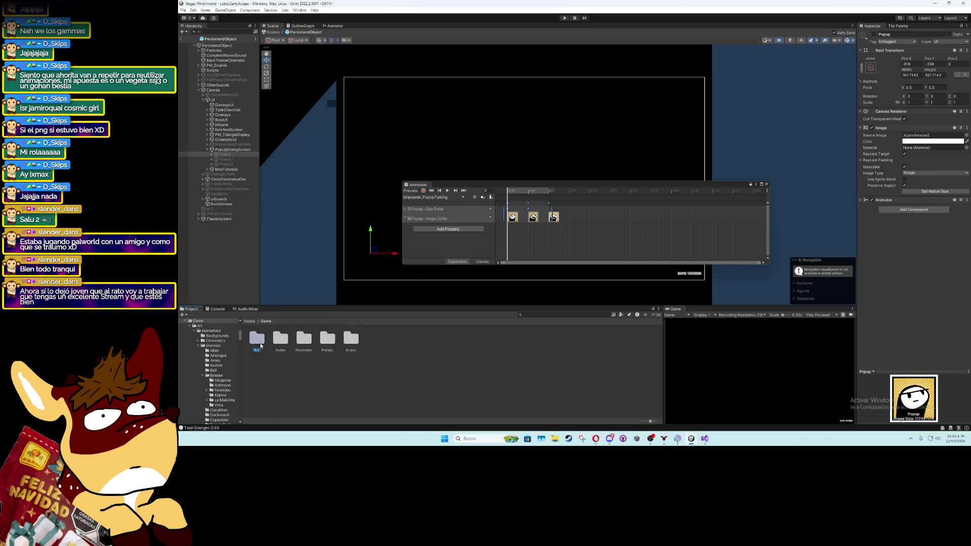
Browse to the Art/Sprites/Levels/OCSO sprites folder
double_click(257, 338)
double_click(374, 339)
double_click(397, 339)
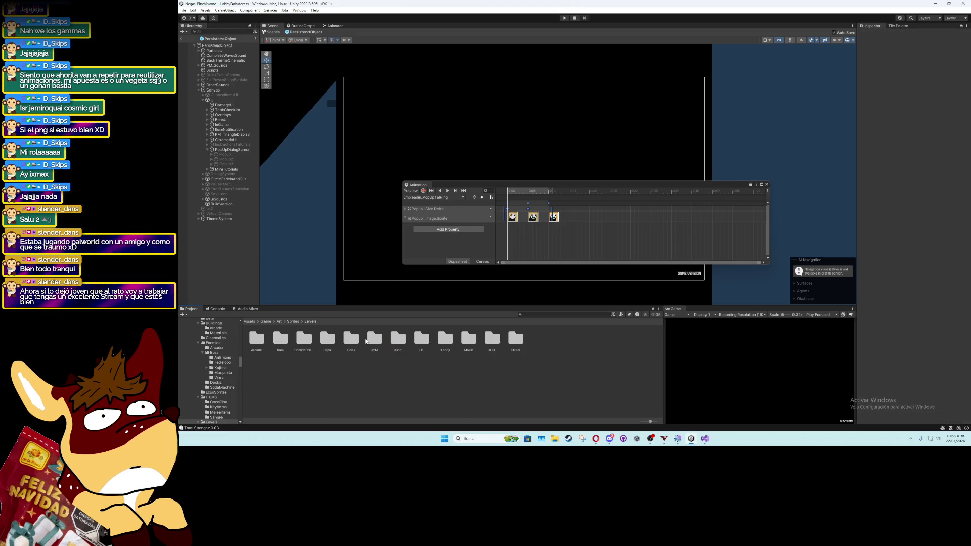
double_click(367, 340)
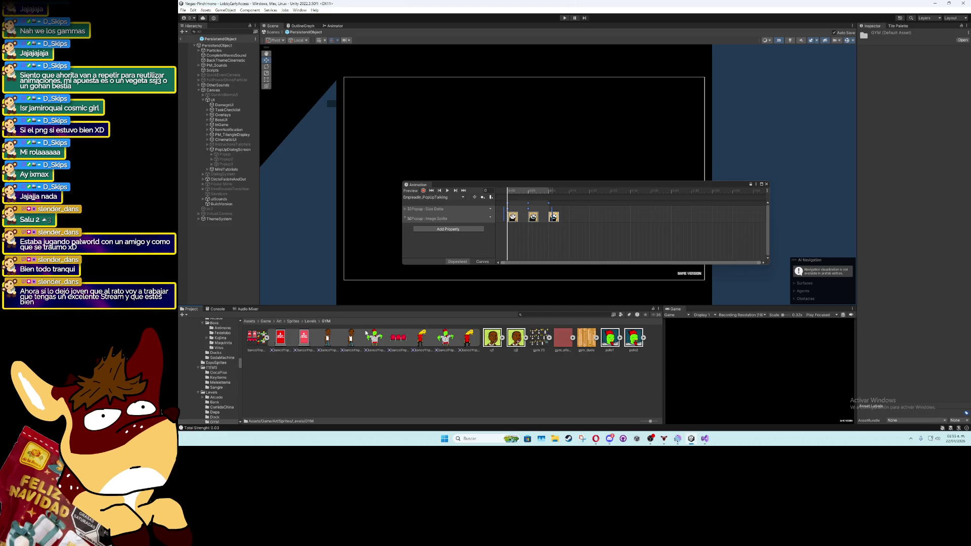
click(305, 322)
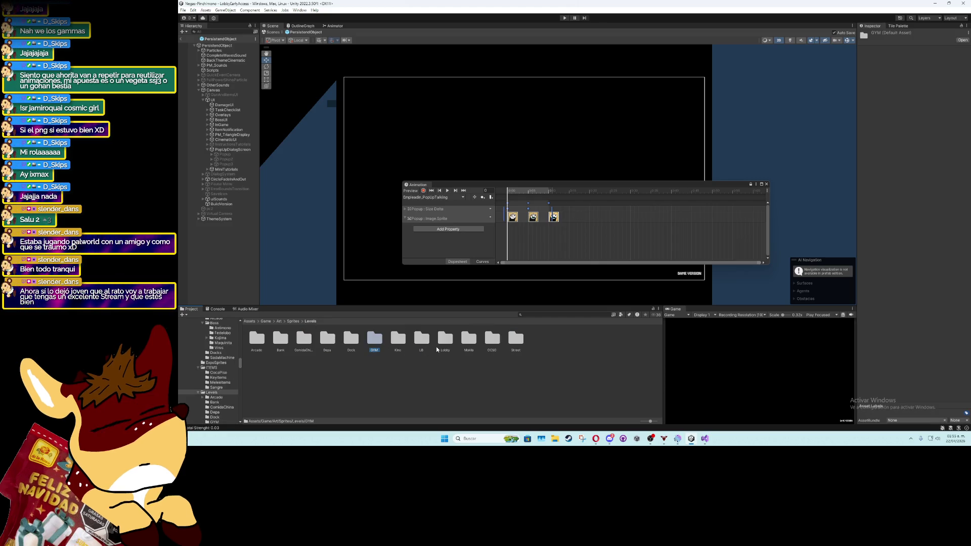
double_click(491, 337)
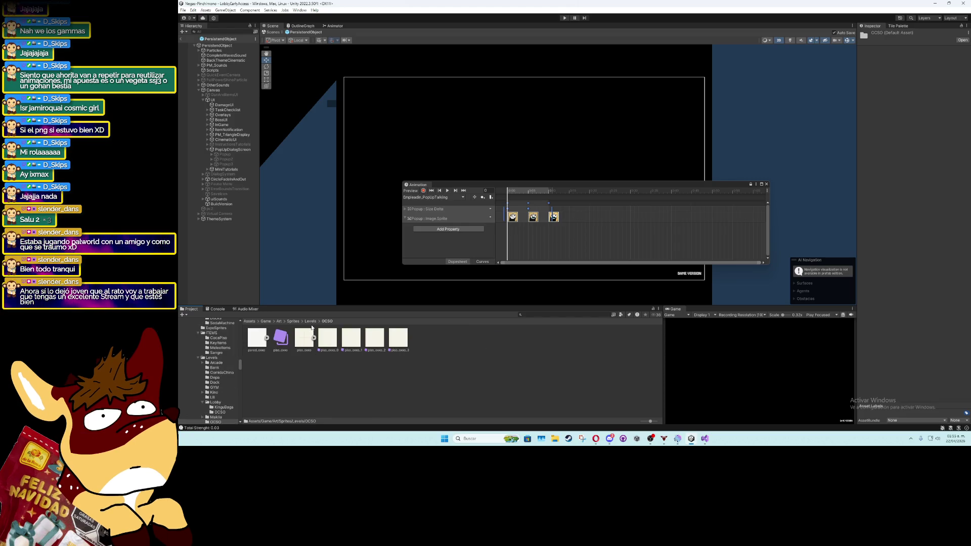
Import empleadin1 and empleadin2 from Downloads and put the portrait on the PopUpTalking keyframes
click(562, 443)
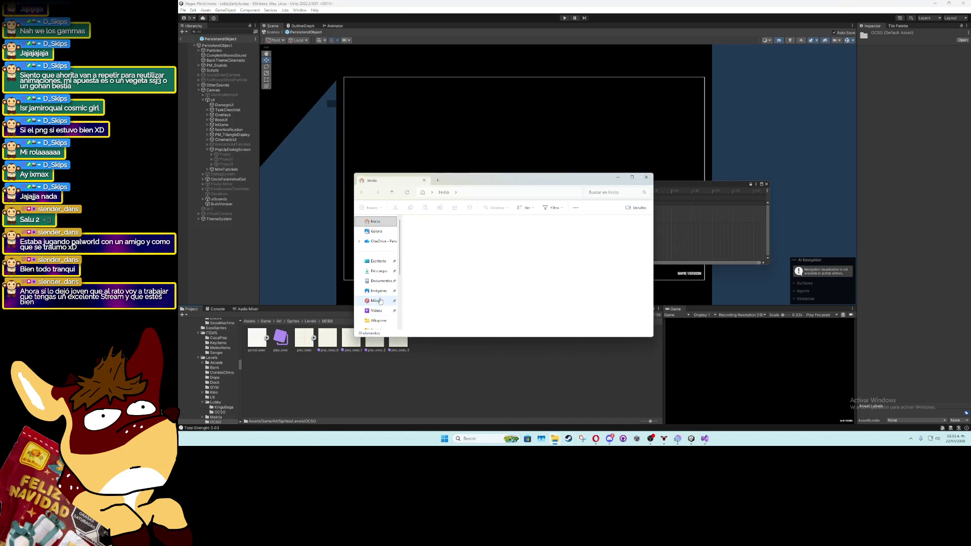
click(378, 271)
click(423, 241)
ctrl+click(457, 241)
drag(455, 246, 499, 354)
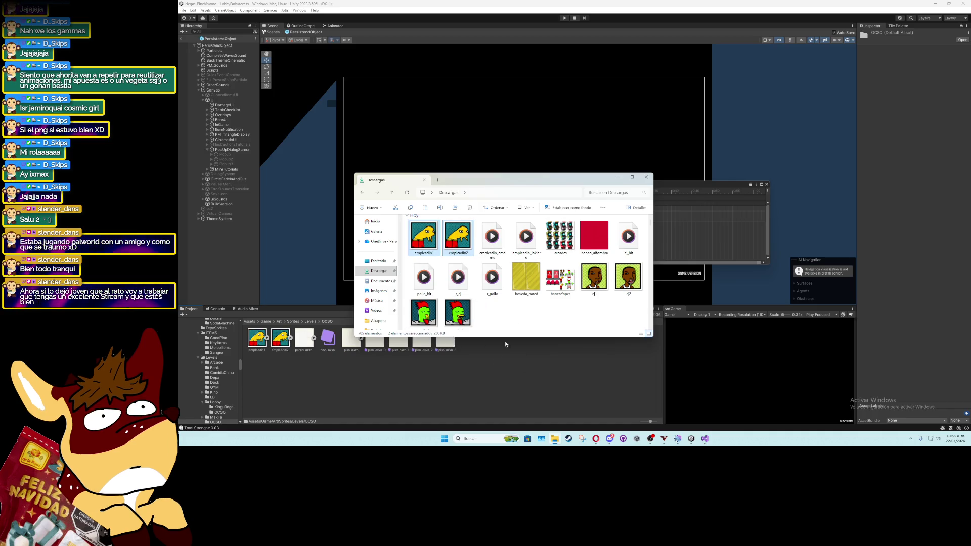
click(646, 178)
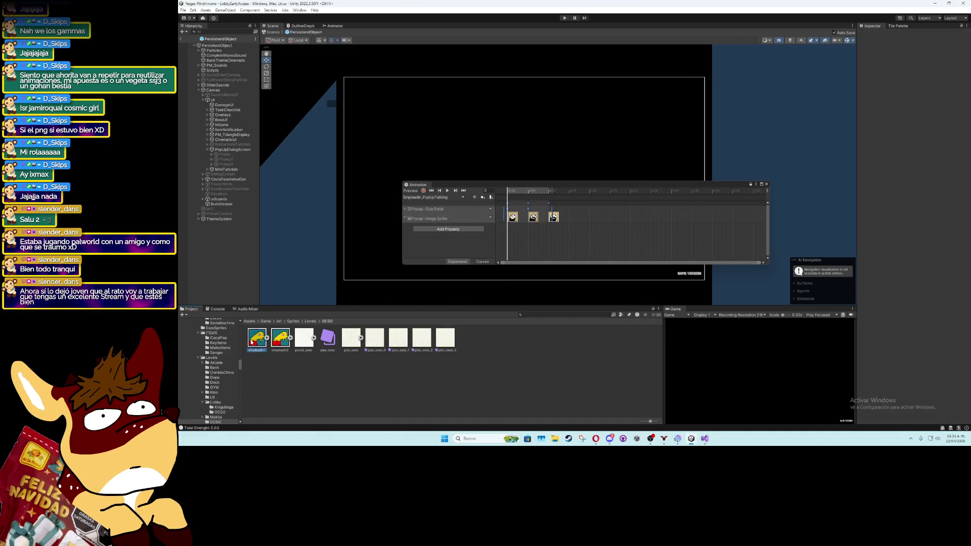
drag(508, 216, 551, 218)
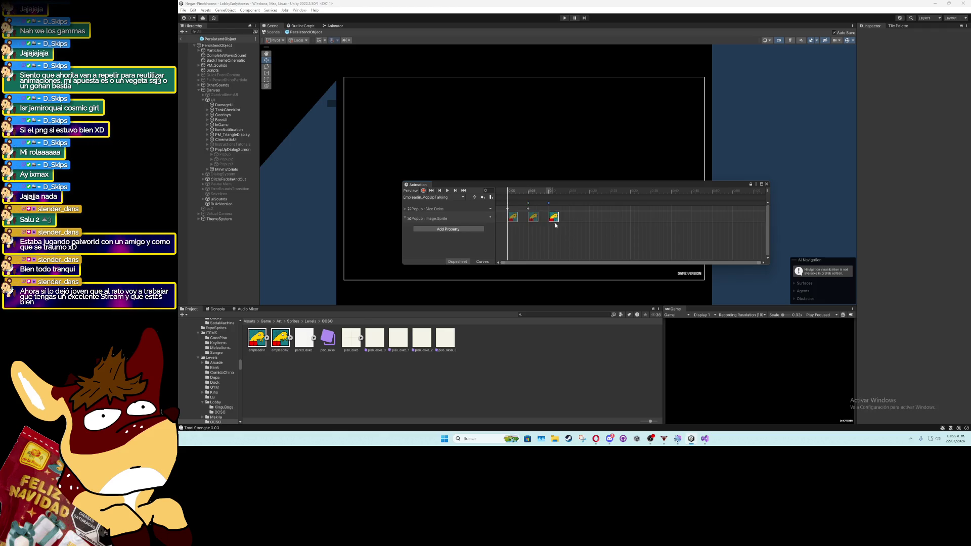
click(766, 185)
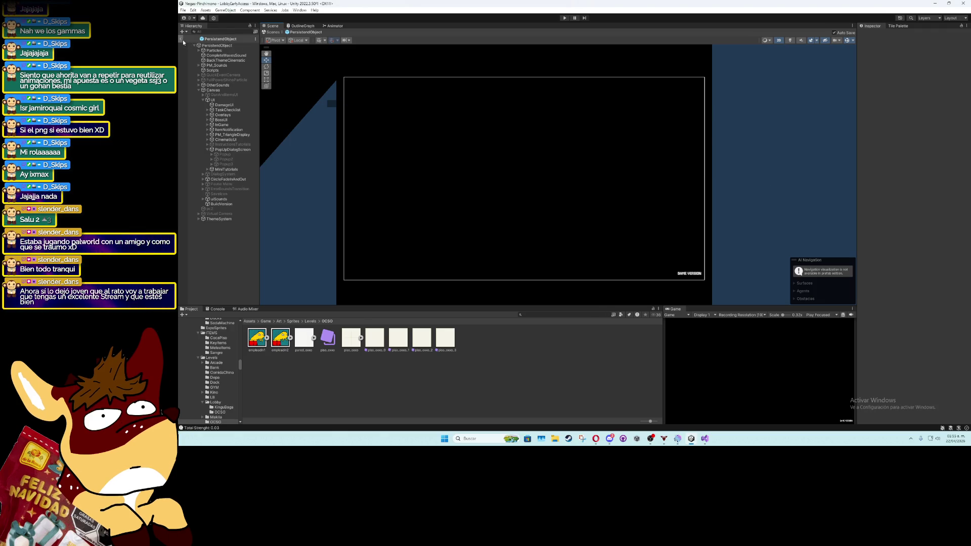
Return from the prefab to the LobbyEarlyAccess scene and run a brief play test
click(182, 39)
scroll(413, 211, down, 4)
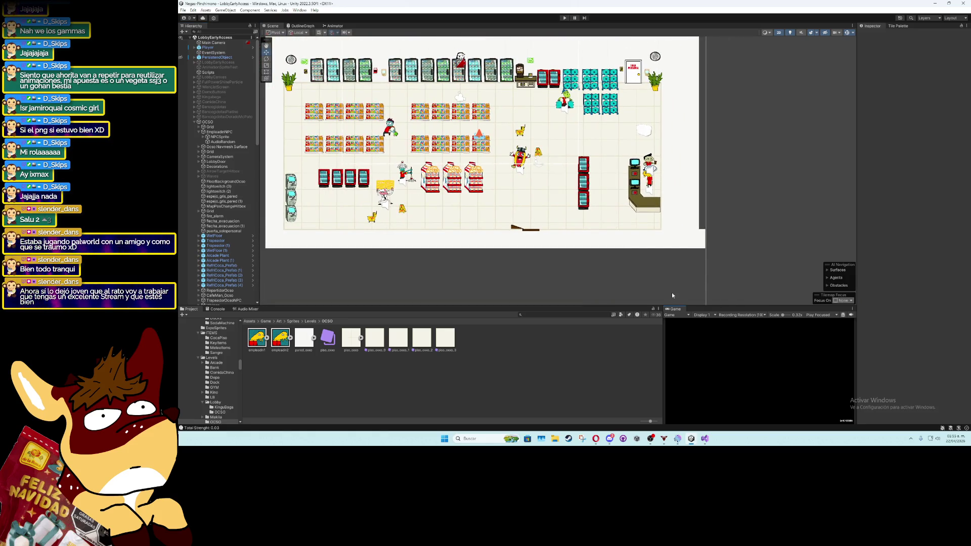
click(565, 18)
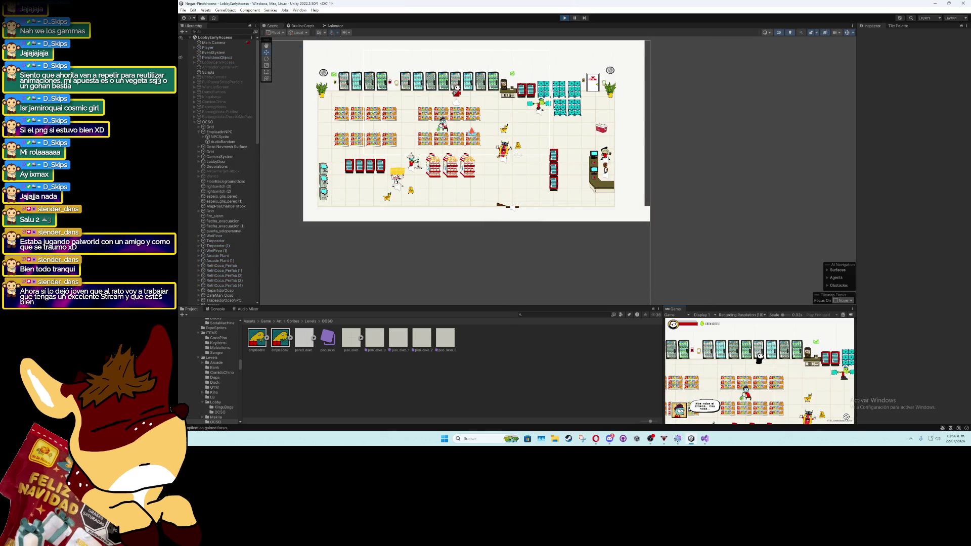
click(564, 18)
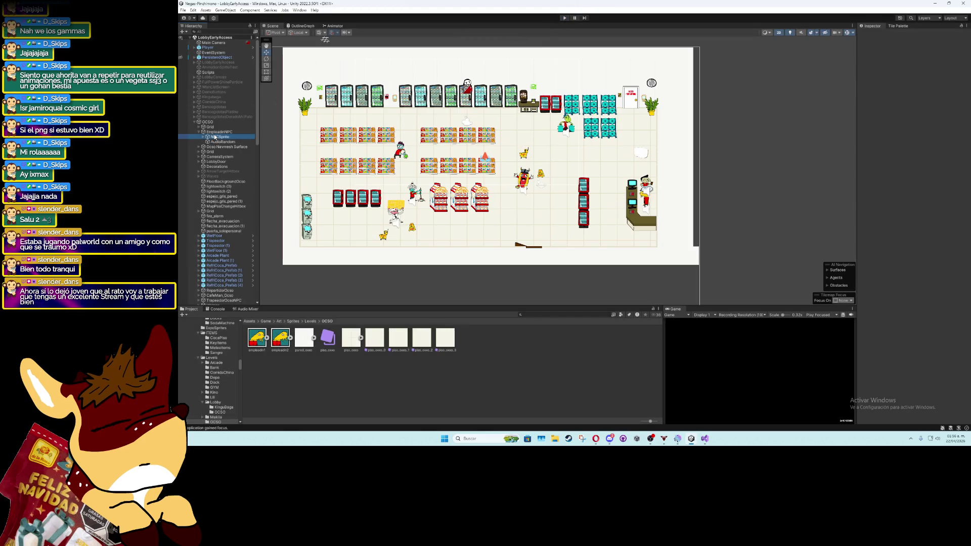
click(966, 178)
Remove NPCSprite's Animator and start a new animation clip in the Animations/NPCs folder
click(936, 194)
click(300, 10)
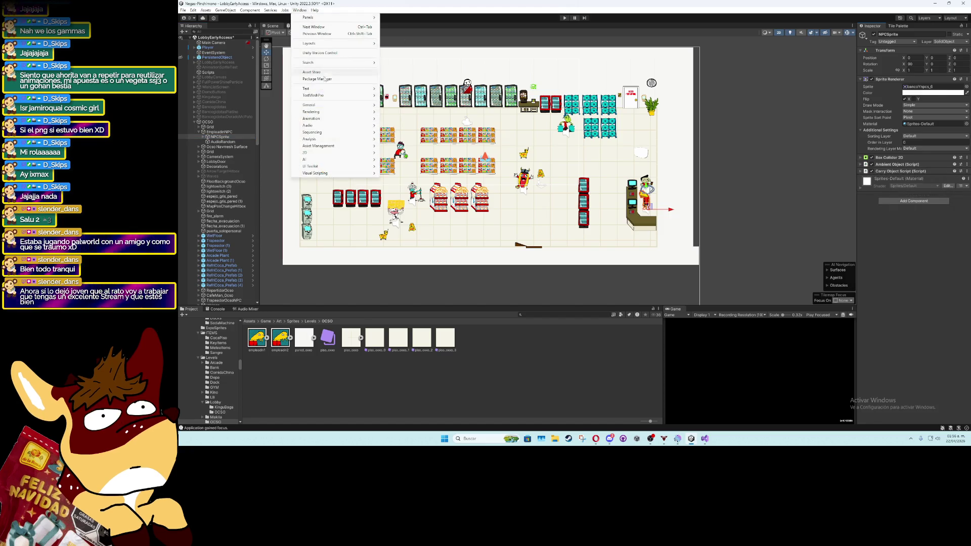
mouse_move(354, 120)
click(412, 118)
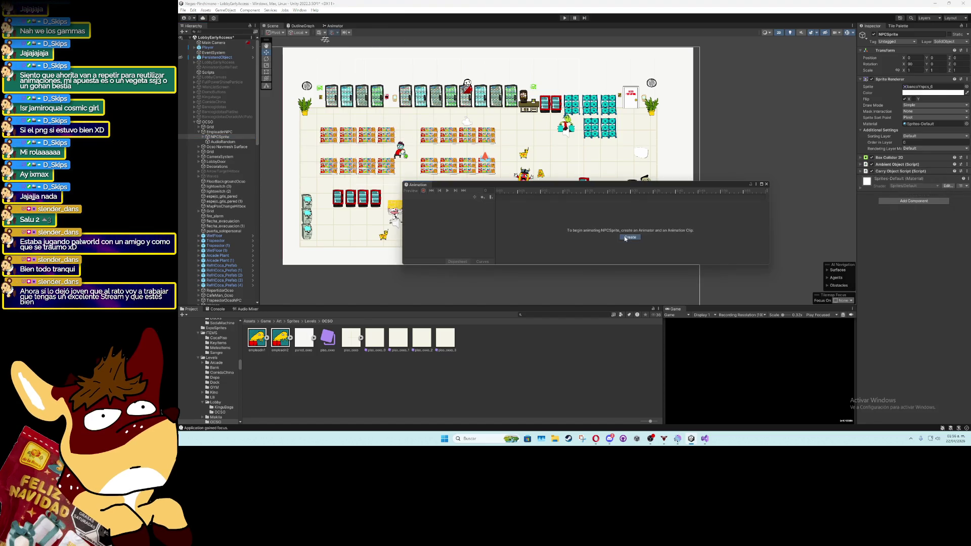
click(630, 237)
click(617, 223)
click(632, 232)
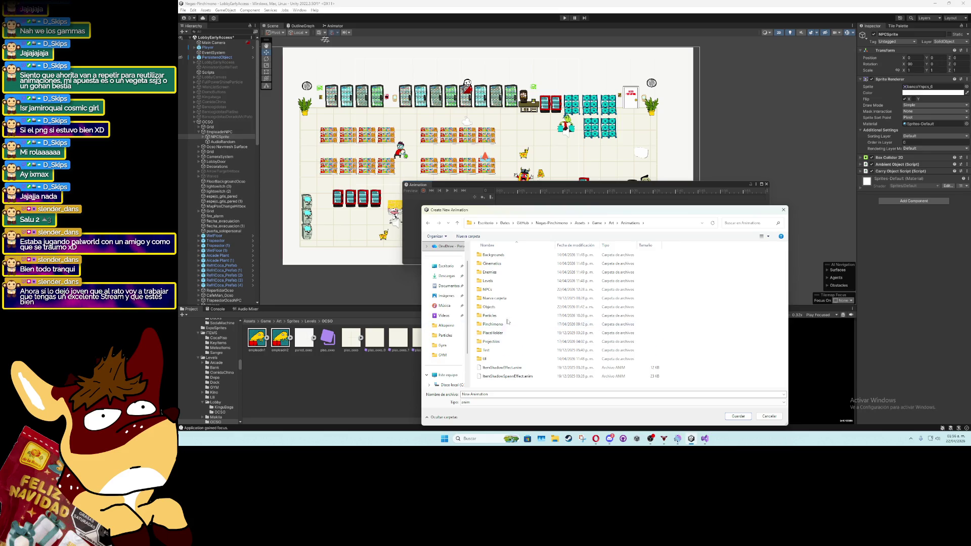
double_click(511, 290)
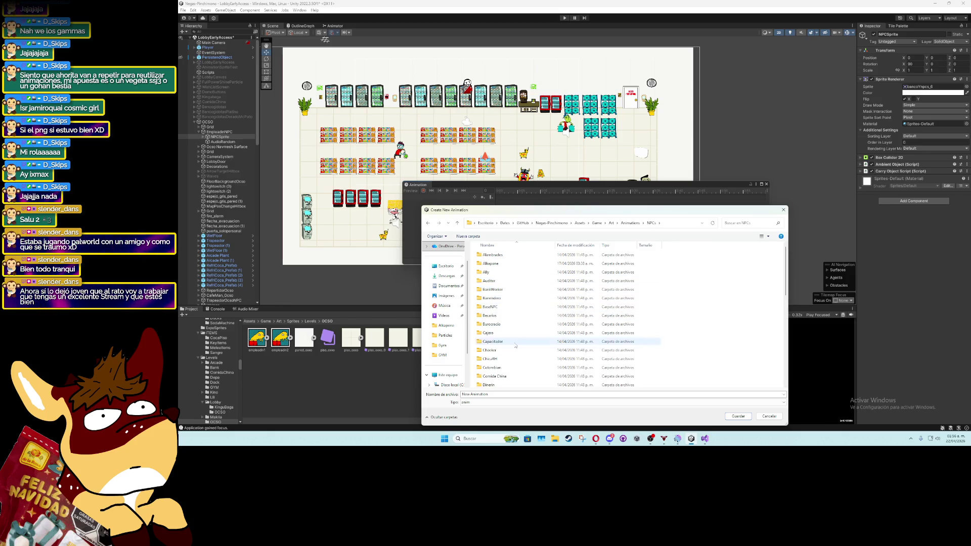
Make a new Empleadin folder there and save the EmpleadinIdle clip in it
scroll(516, 348, down, 5)
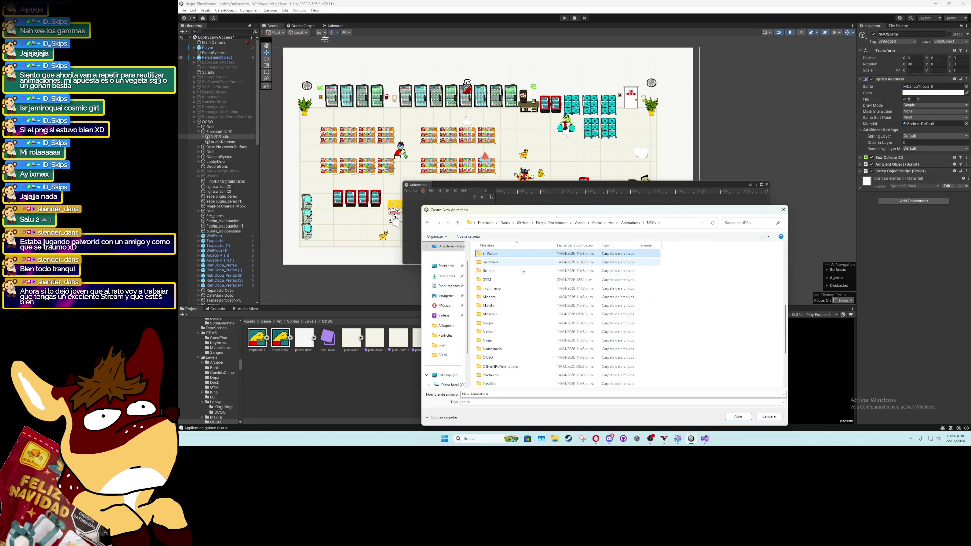
right_click(720, 328)
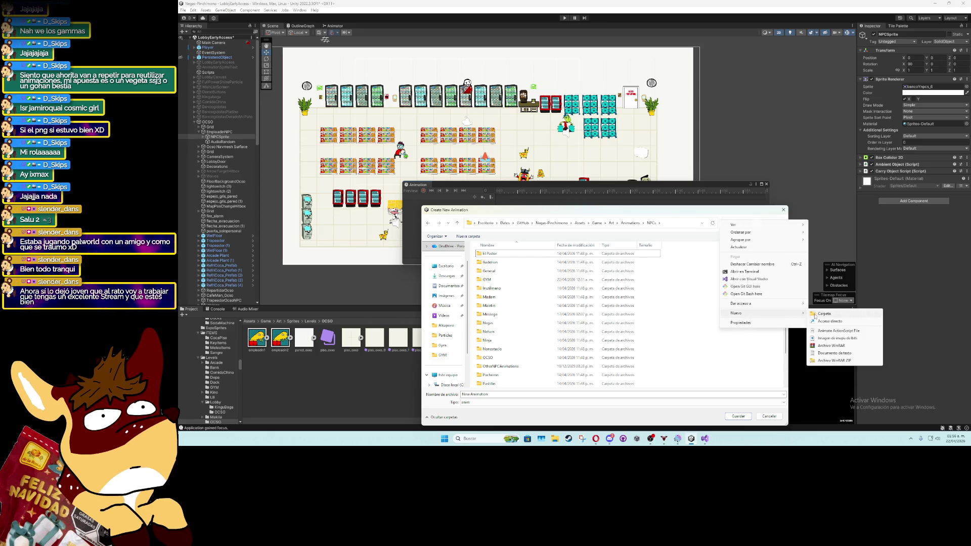
click(815, 314)
text(Emp)
text(leadin)
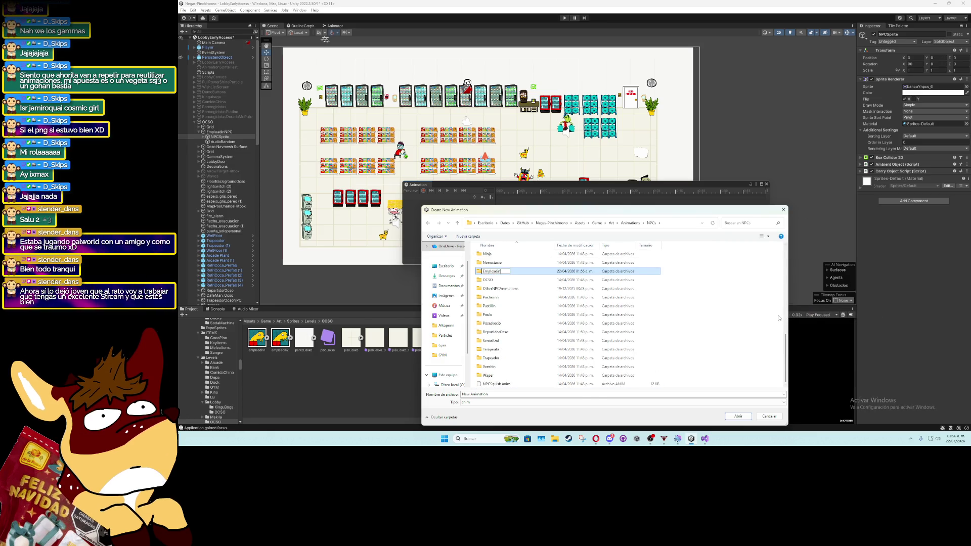
key(Return)
key(Return)
text(Emp)
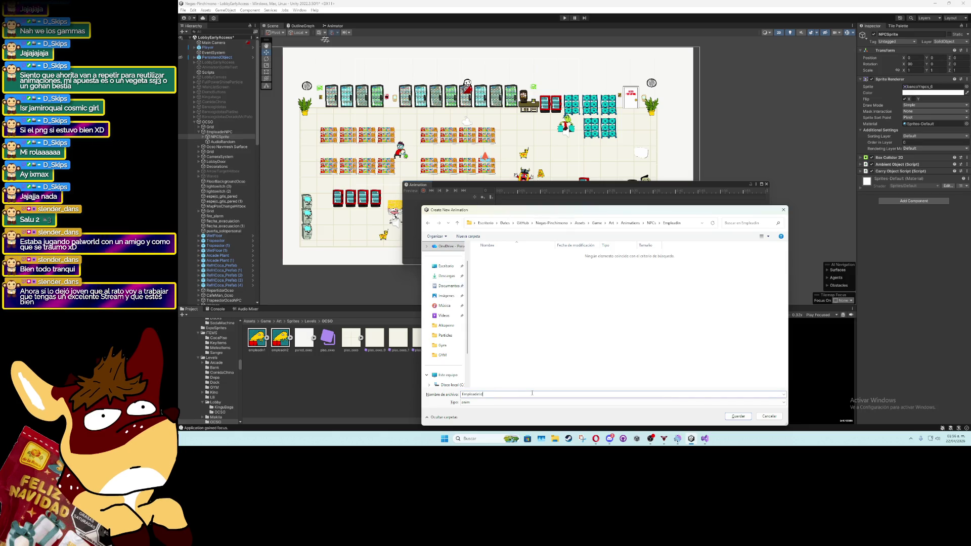
text(le)
key(Return)
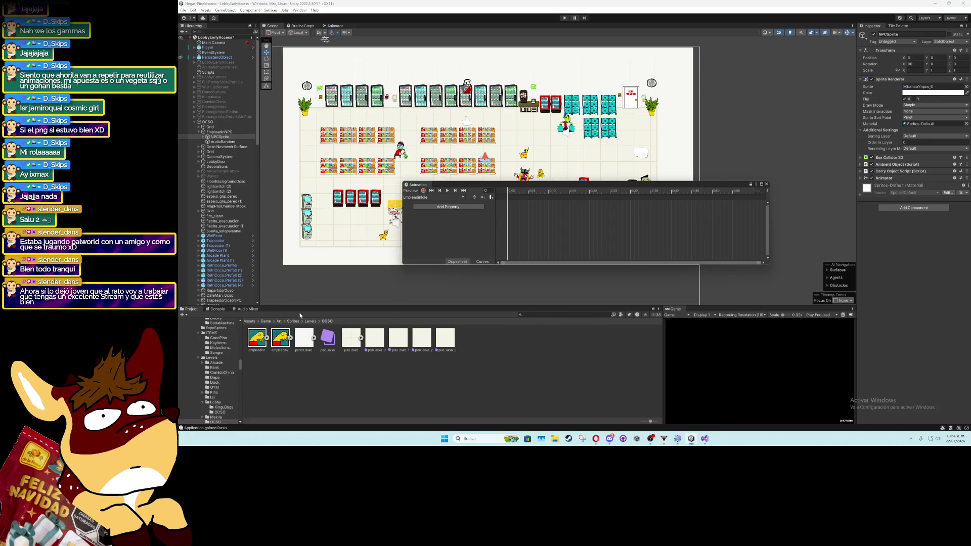
click(293, 321)
Add three GYM sprite keyframes to EmpleadinIdle and preview the idle loop
double_click(394, 338)
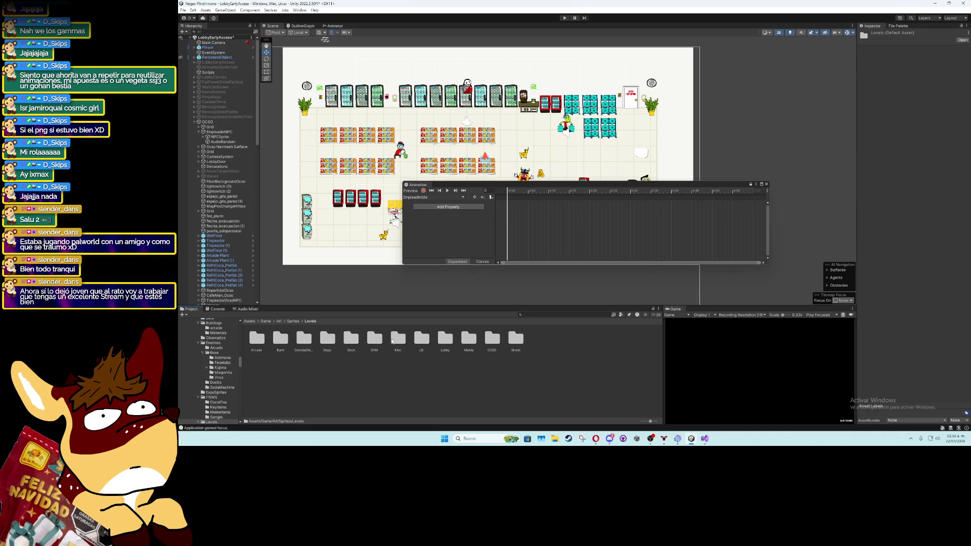
double_click(377, 339)
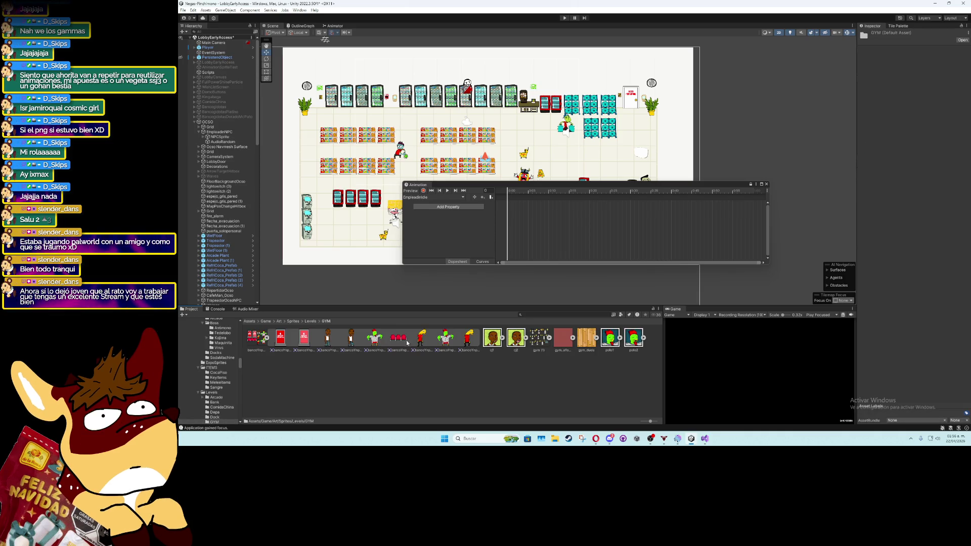
drag(421, 342, 531, 230)
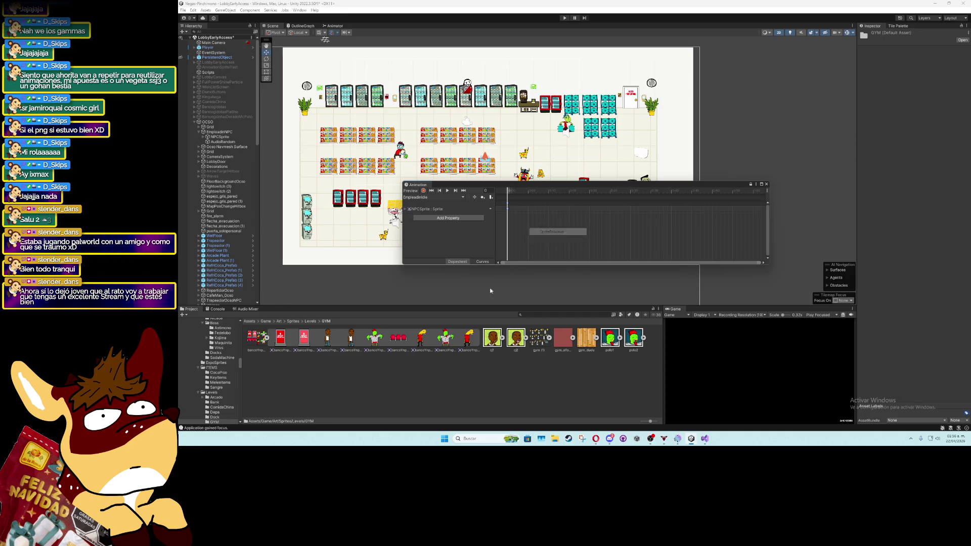
drag(617, 211, 631, 213)
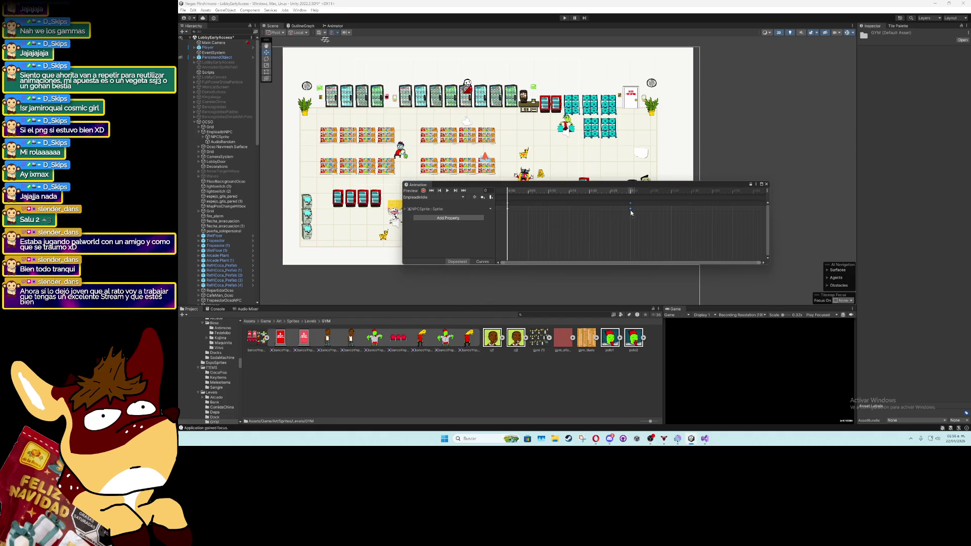
mouse_move(470, 345)
mouse_down()
mouse_move(657, 227)
mouse_move(753, 211)
mouse_move(722, 272)
mouse_up()
click(446, 191)
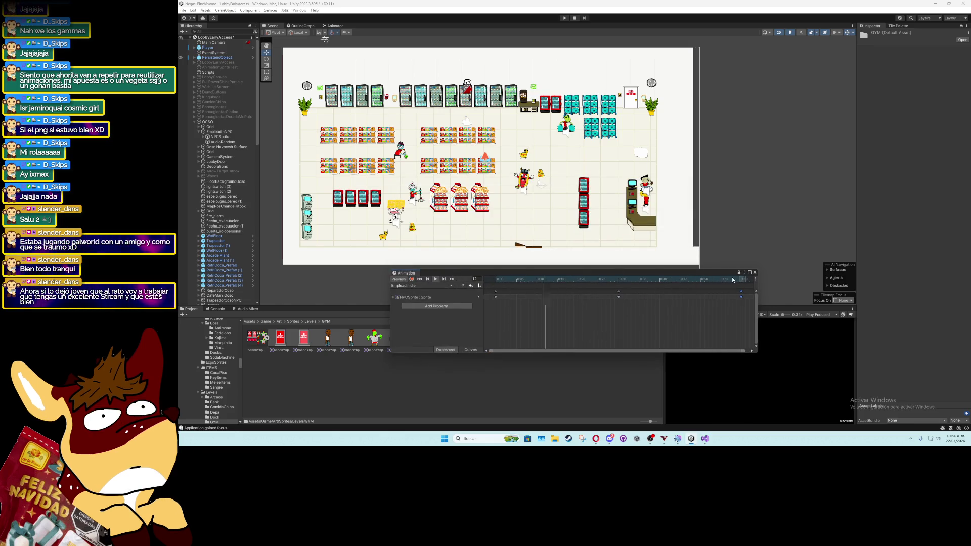
Close the Animation window, collapse the OCSO group and start Play to test
click(754, 271)
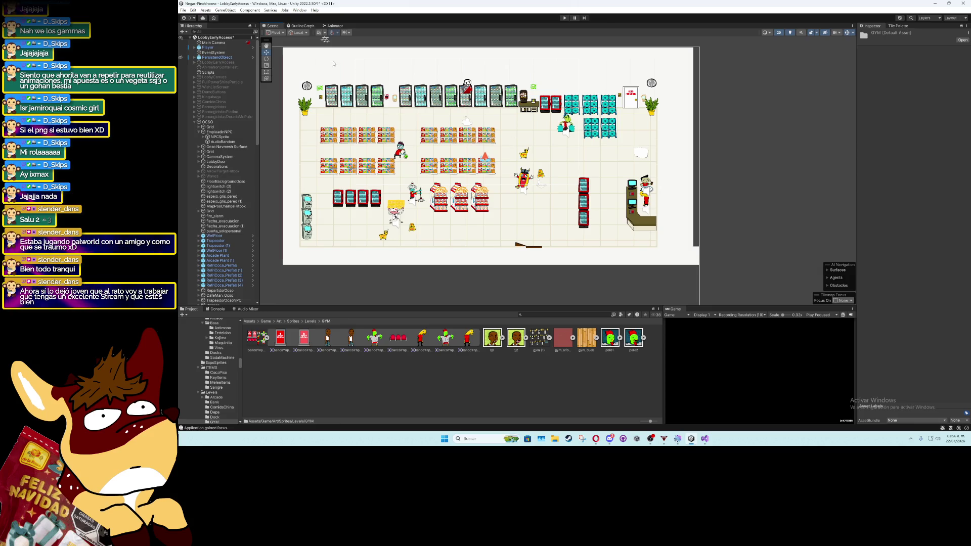
click(194, 122)
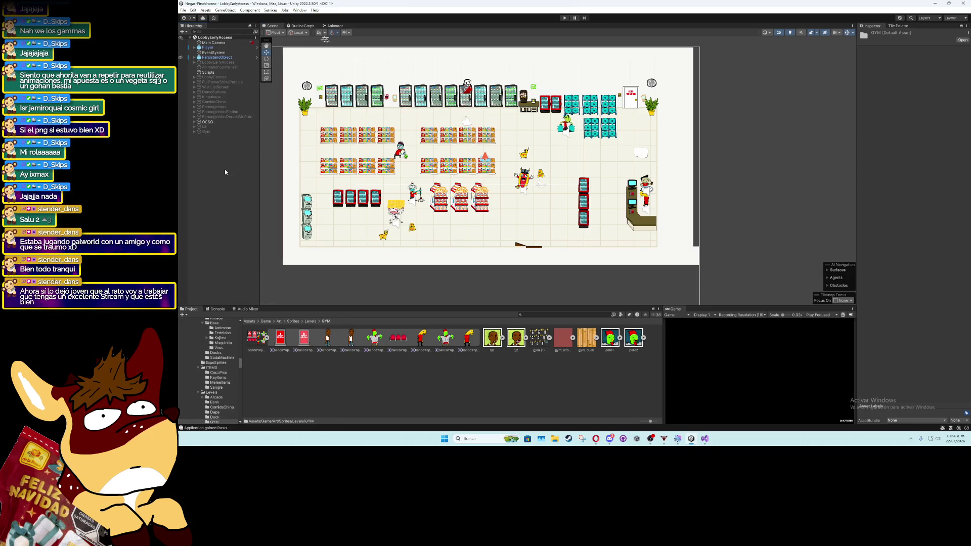
click(564, 19)
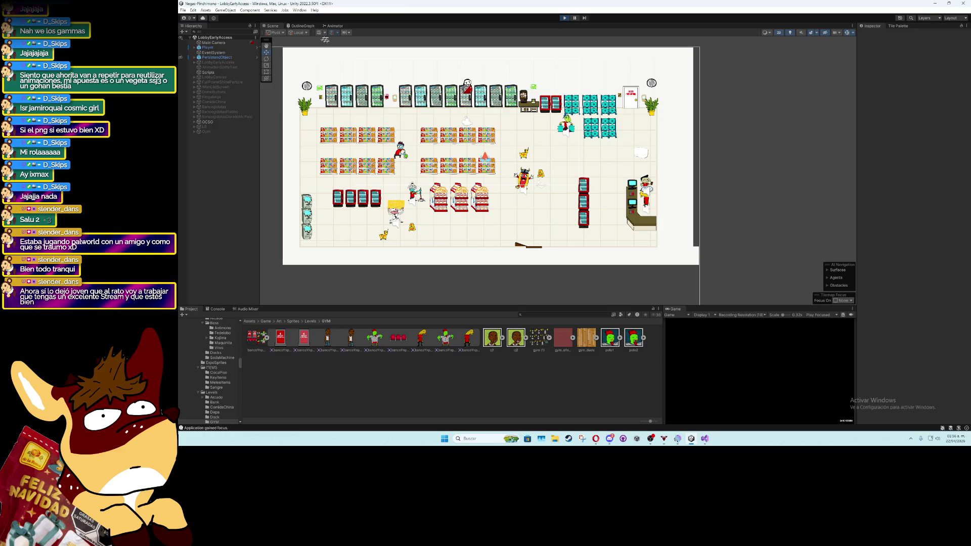
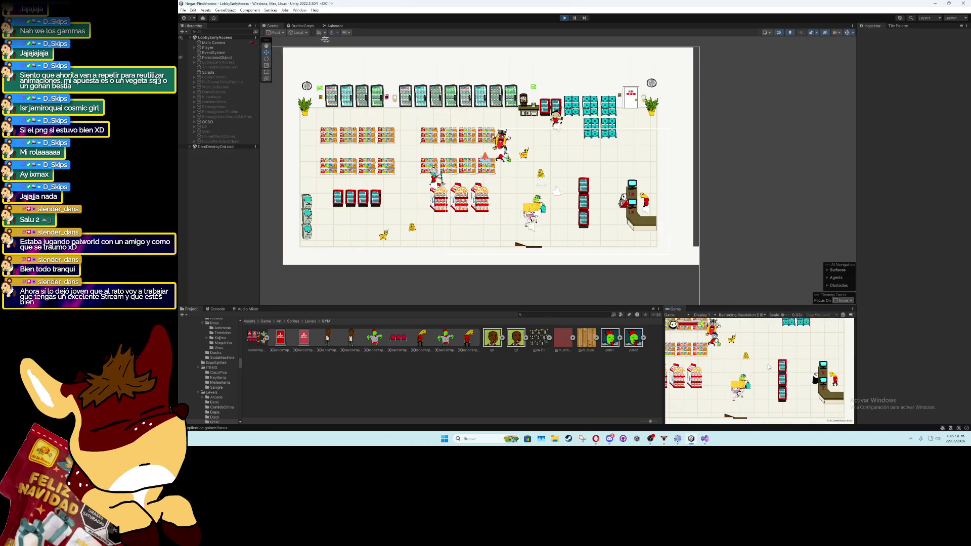
Watch the store interior playtest in a maximized Game view, then stop play mode
double_click(679, 309)
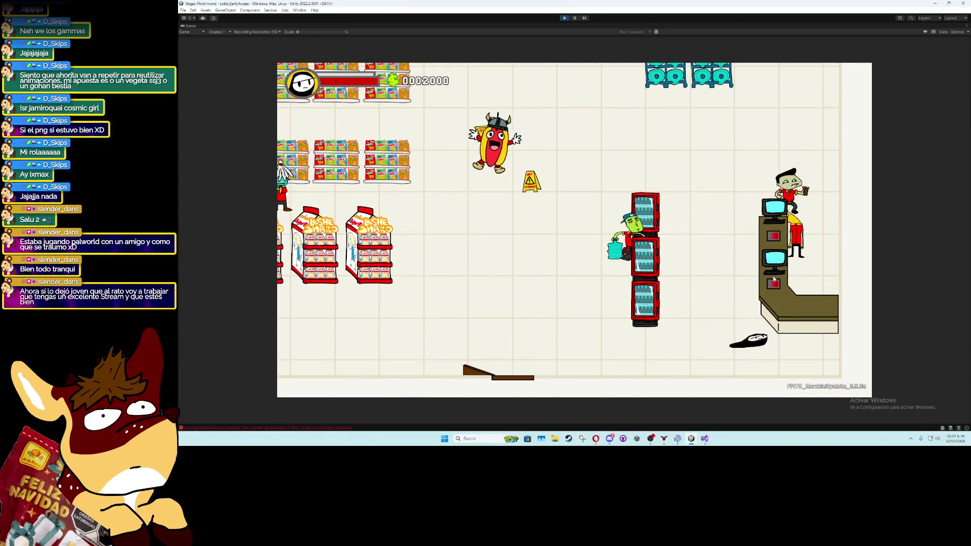
click(564, 21)
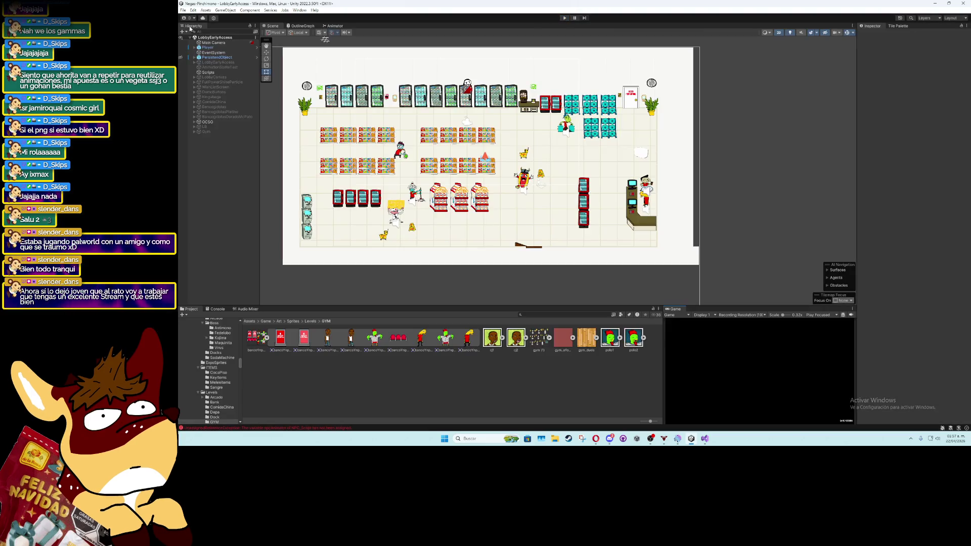
Select EmpleadoNPC under OCSO in the Hierarchy and look over its NPC_Script component
click(221, 122)
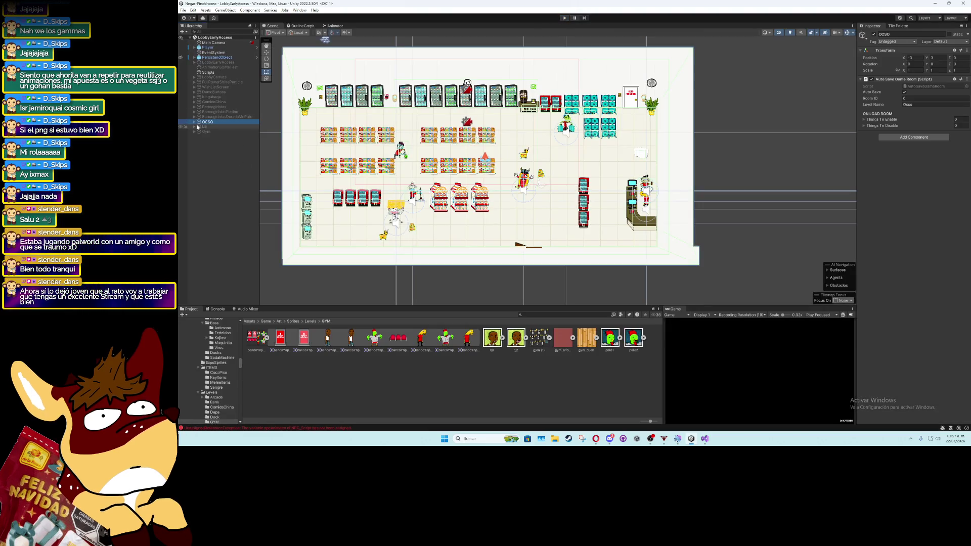
key(Right)
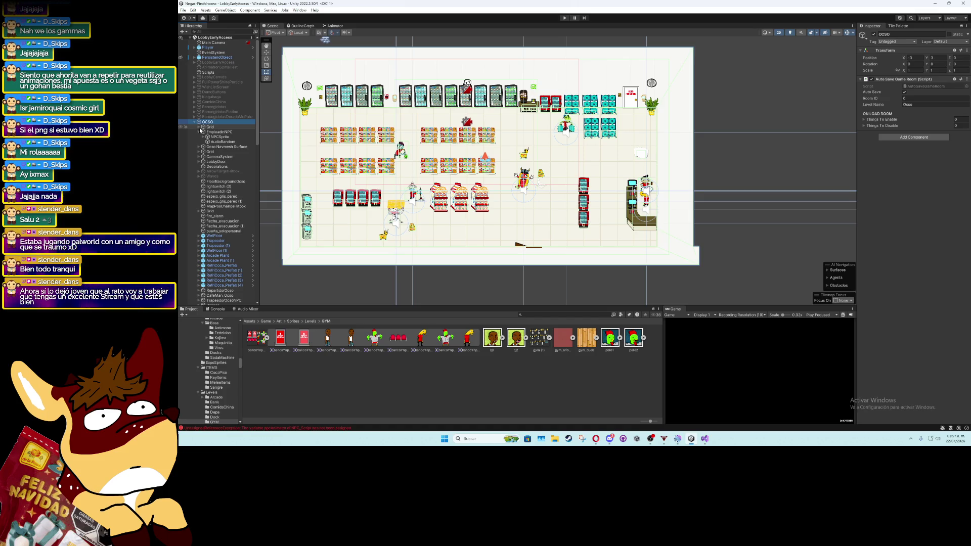
click(214, 133)
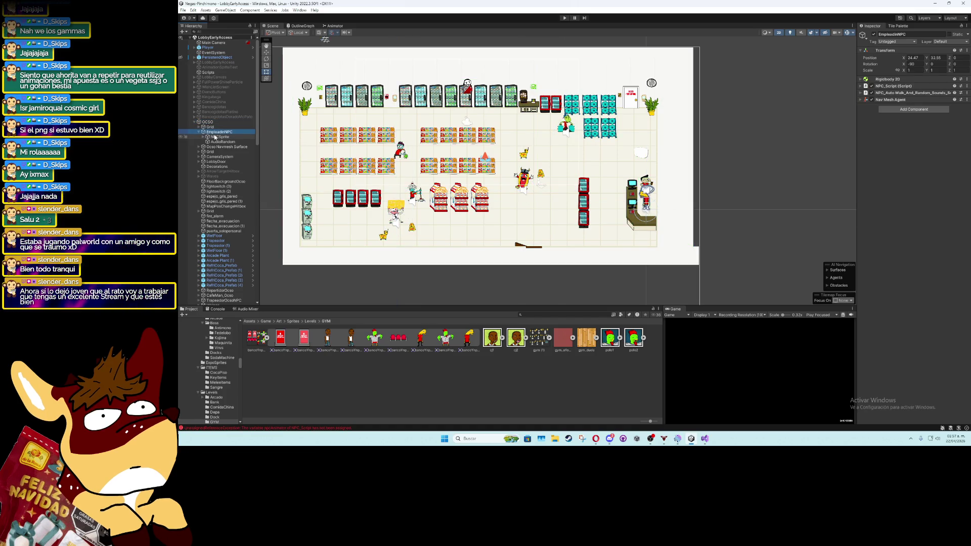
click(860, 86)
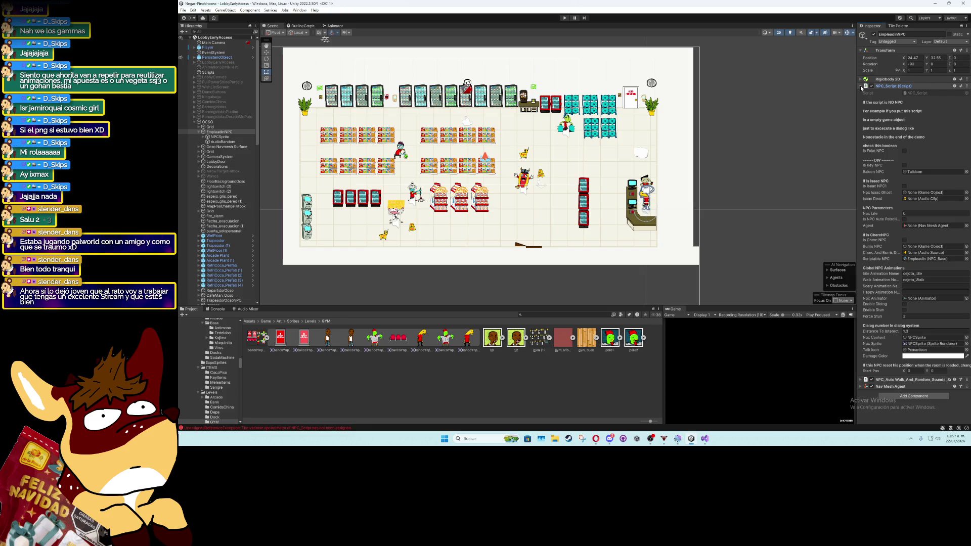
click(861, 87)
Show the UnassignedReferenceException for npcAnimator in the Console and recheck NPC_Script's settings
click(225, 309)
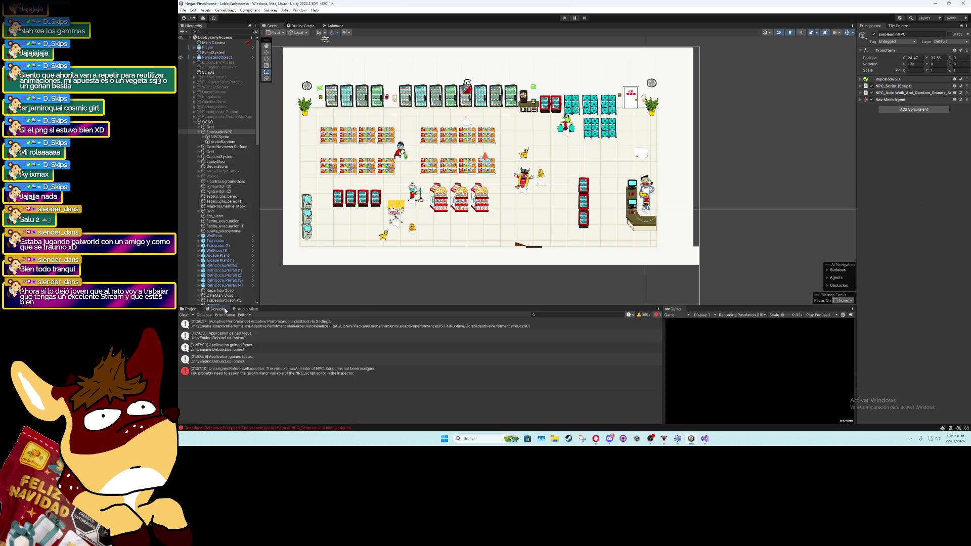
click(318, 367)
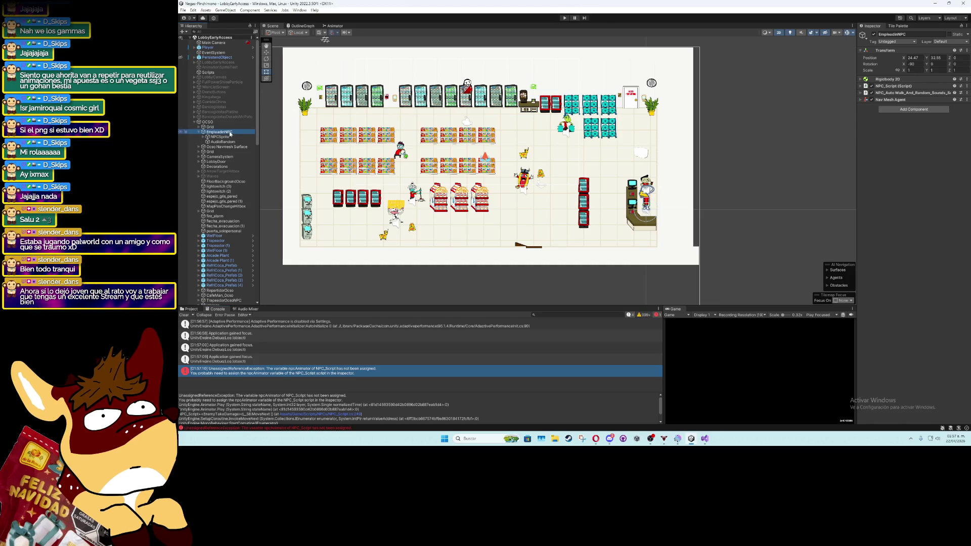
click(861, 87)
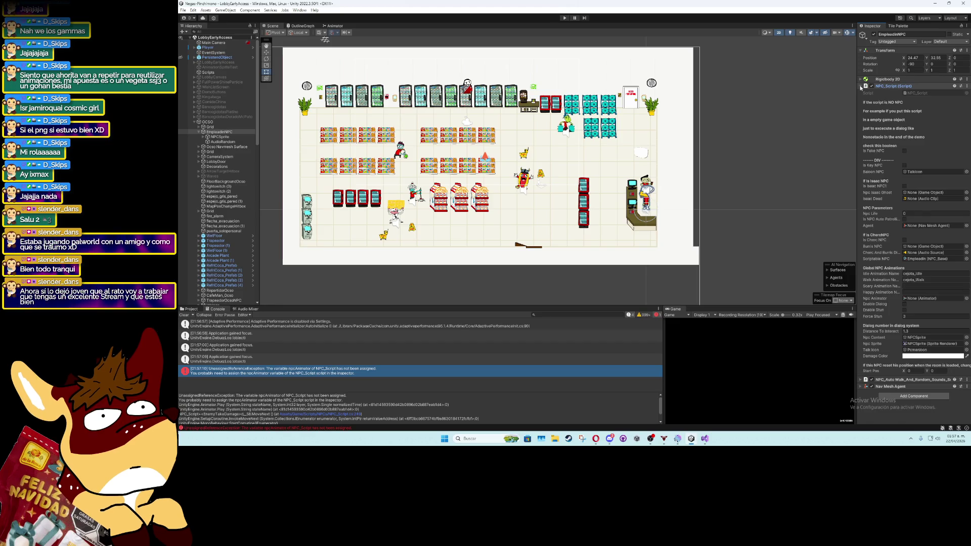
click(861, 87)
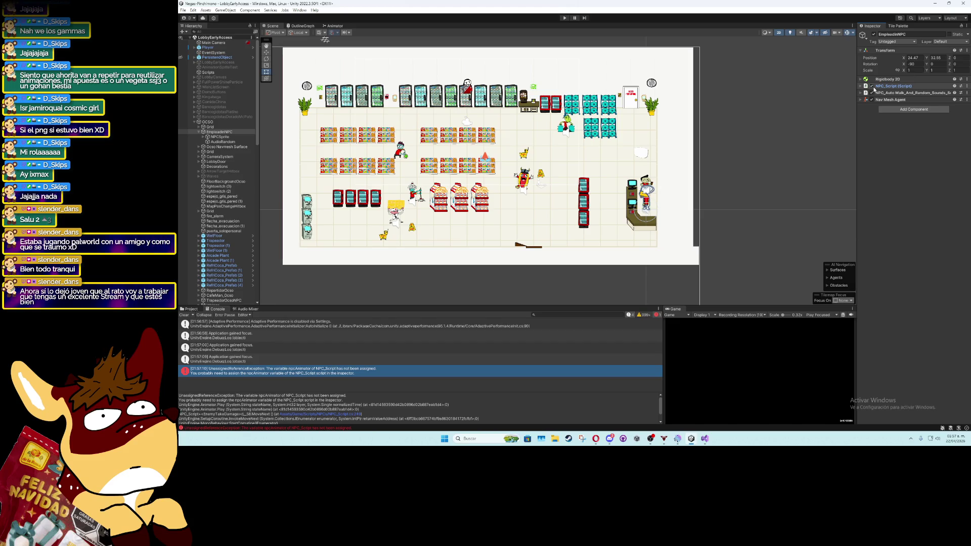
Remove NPC_Script from EmpleadoNPC and assign NPCSprite's Animator to the auto-walk script's Npc Anim field
right_click(905, 87)
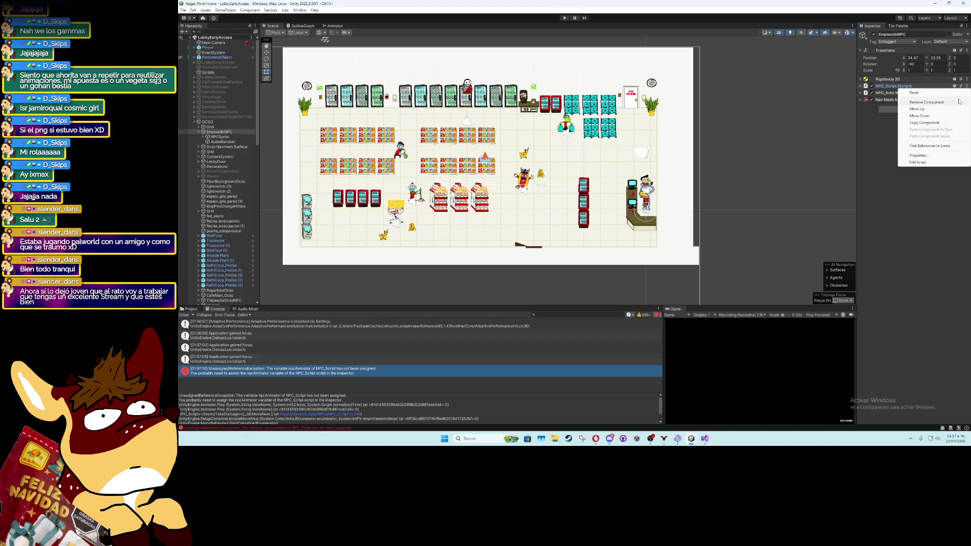
click(926, 102)
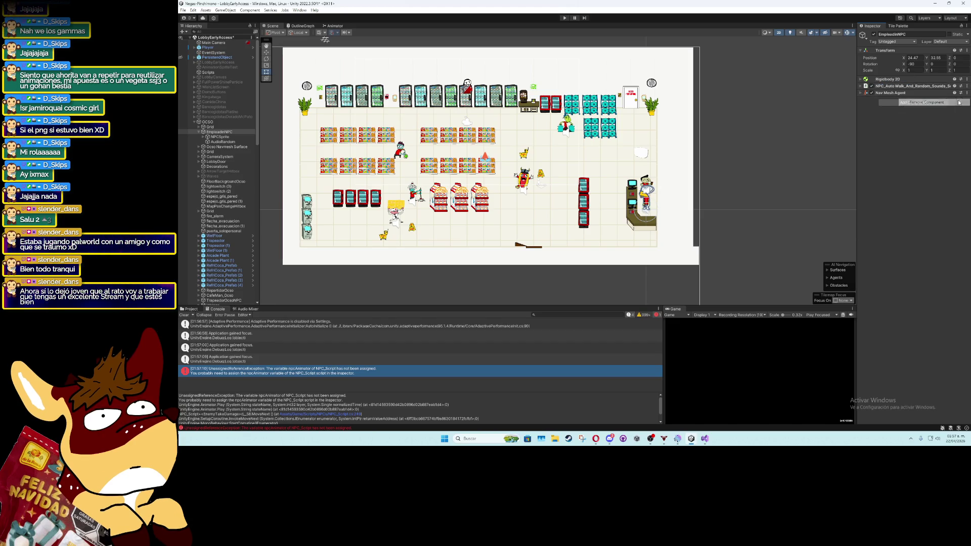
click(865, 87)
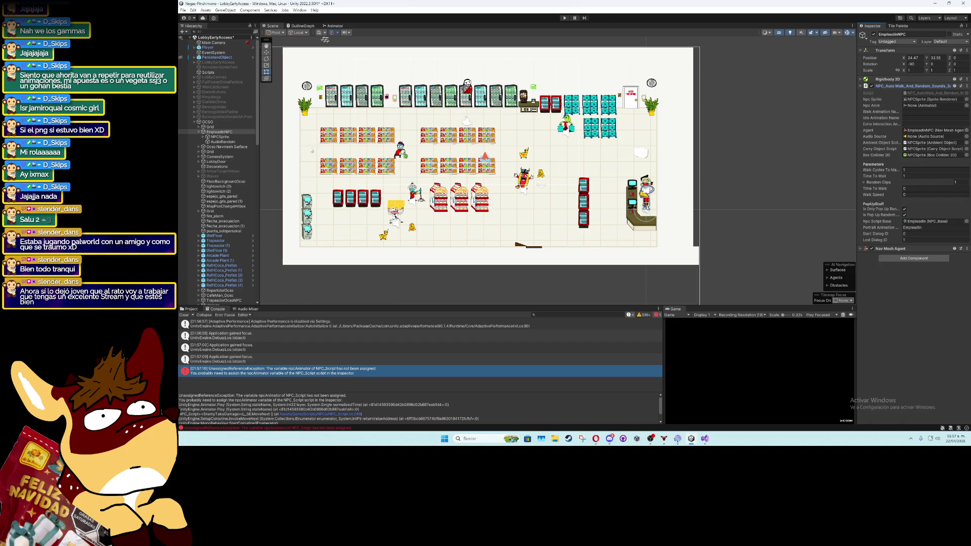
drag(220, 137, 908, 106)
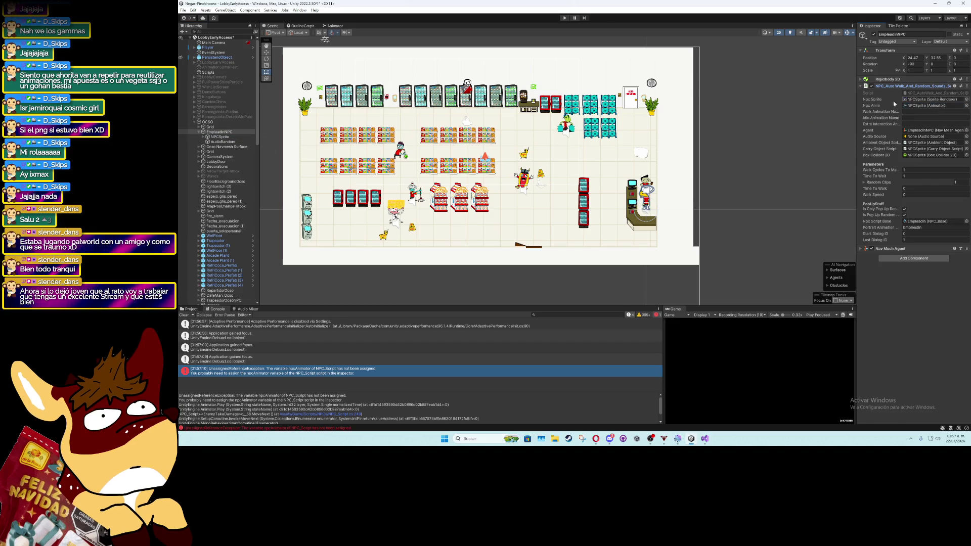
click(860, 86)
click(217, 137)
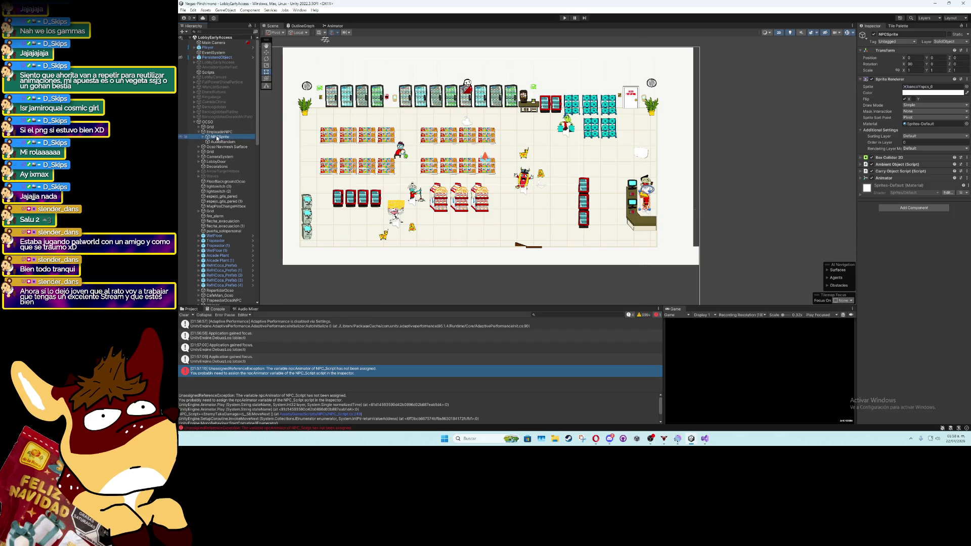
Check NPCSprite's Box Collider 2D and run a quick playtest of the store scene
click(861, 158)
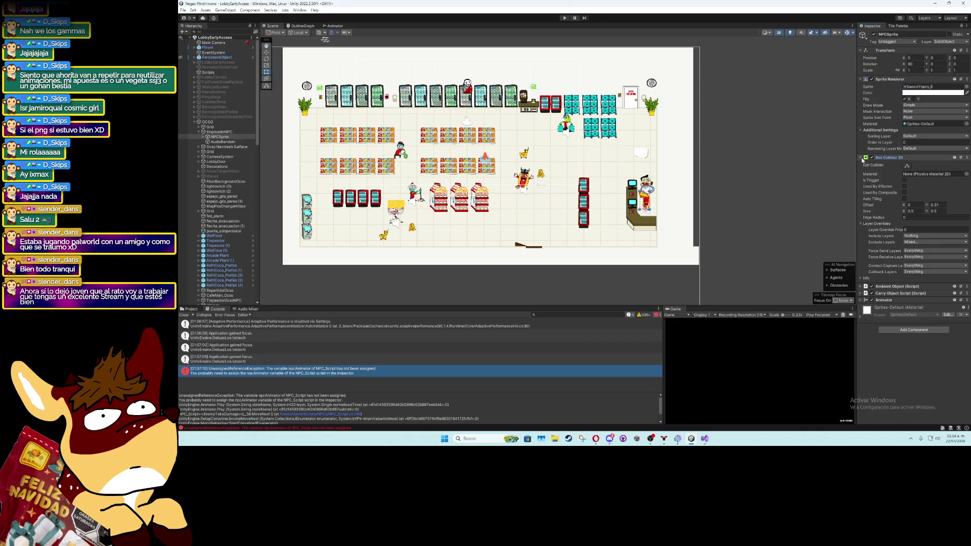
click(564, 18)
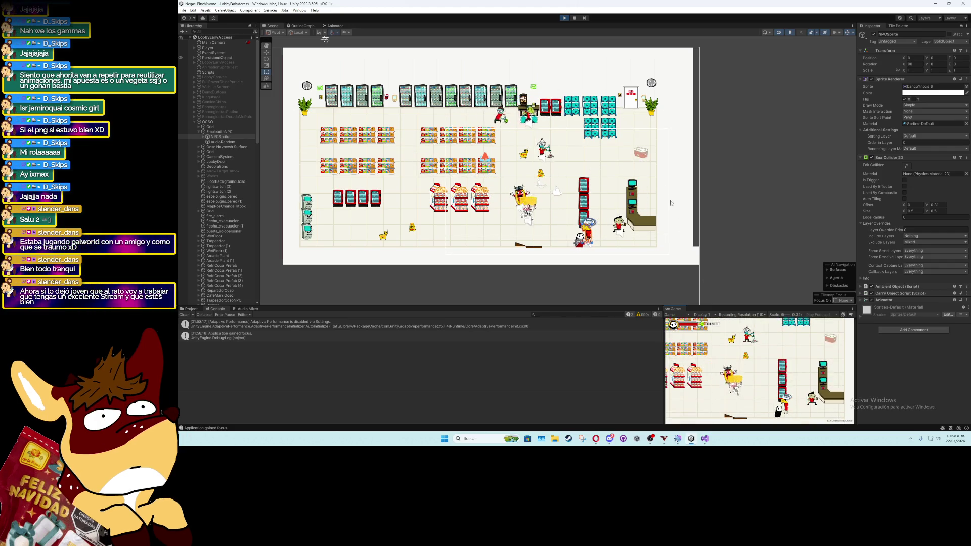
click(566, 19)
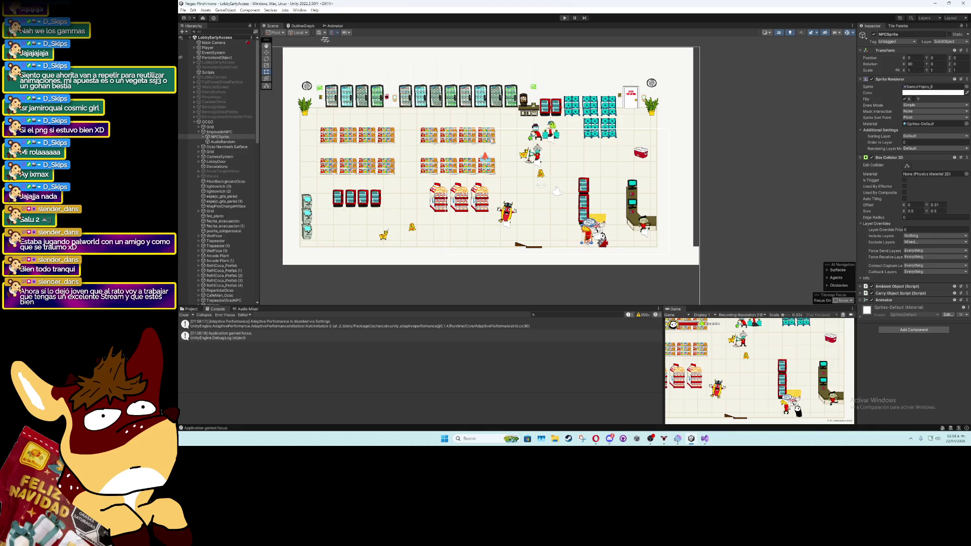
Inspect EmpleadoNPC, its AudioRandom and NPCSprite children, and the CafeMan_Ocso counter NPC
click(213, 132)
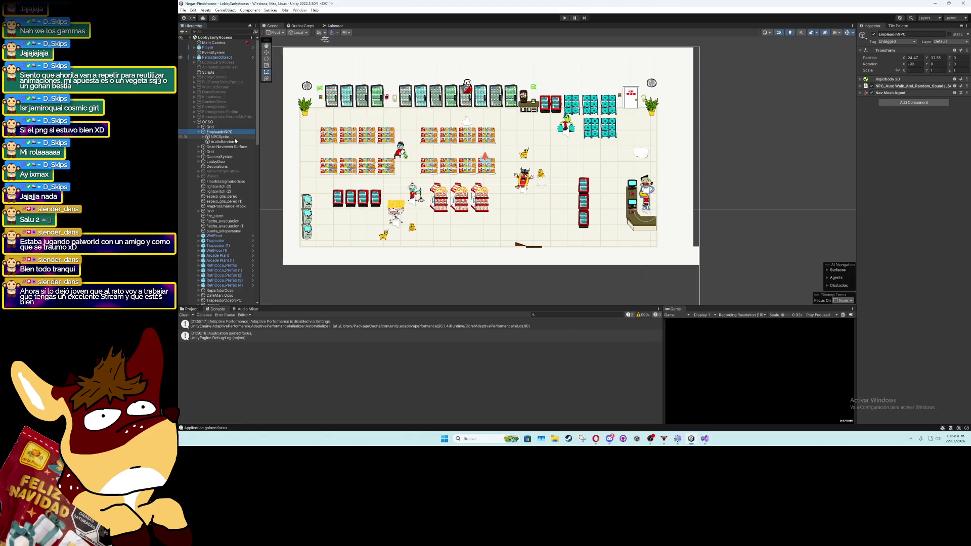
click(233, 141)
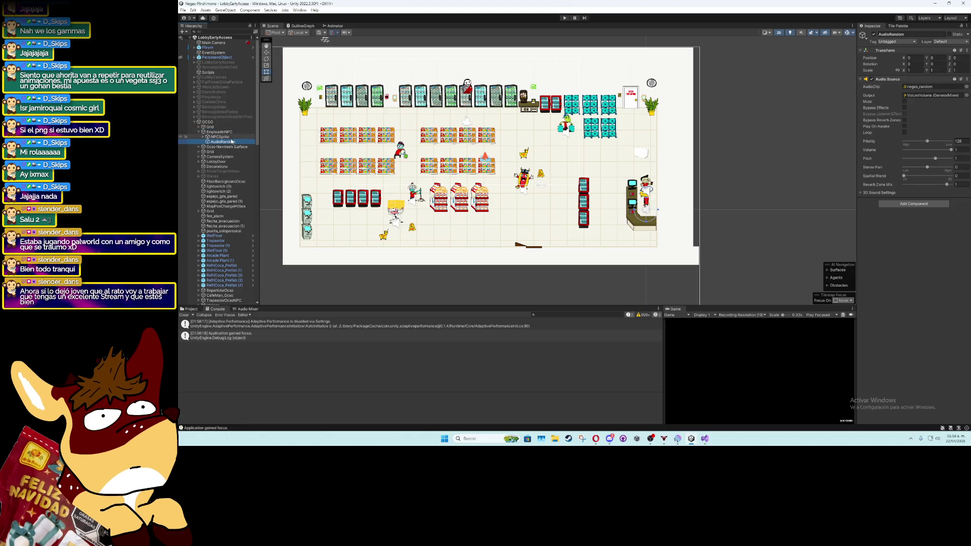
click(230, 137)
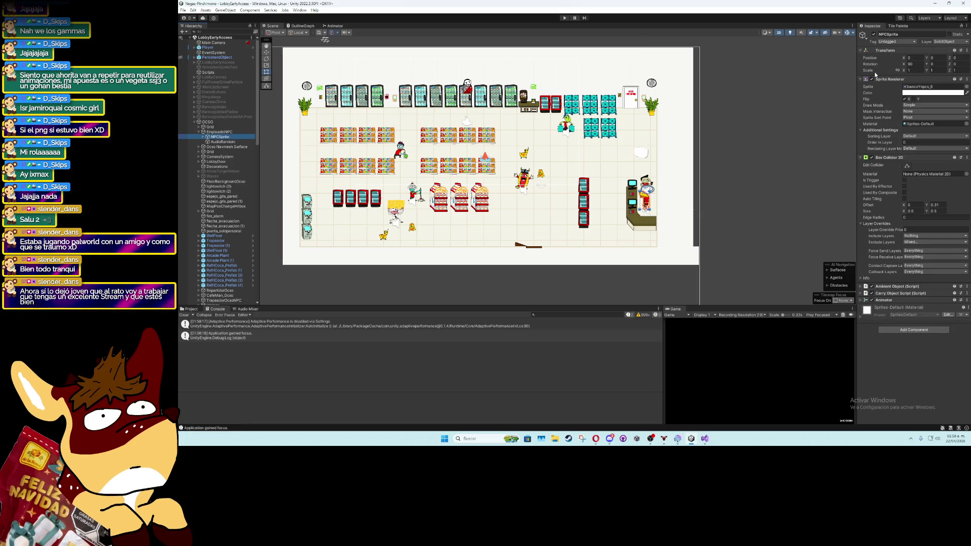
click(647, 192)
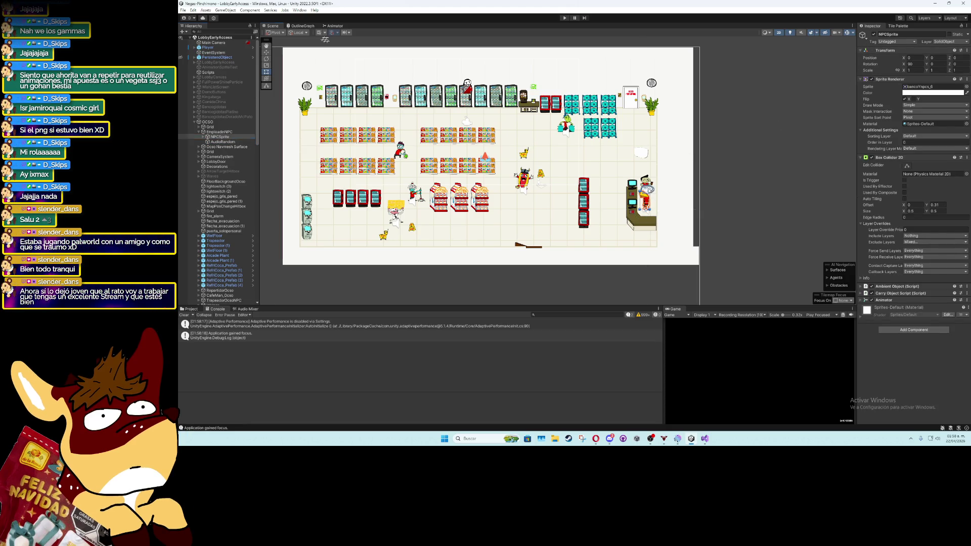
Deactivate the counter NPC's TalkIcon speech balloon and save the scene
scroll(647, 191, up, 5)
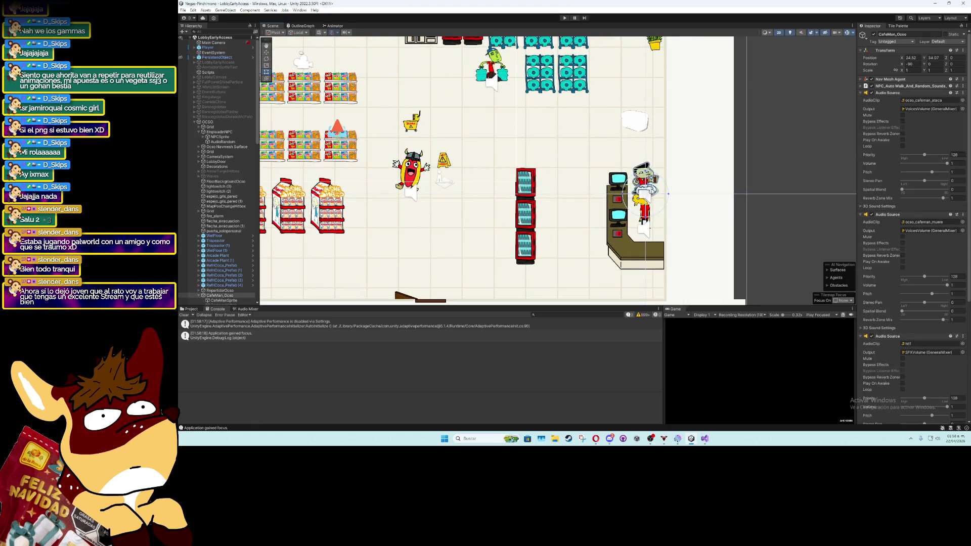
click(649, 191)
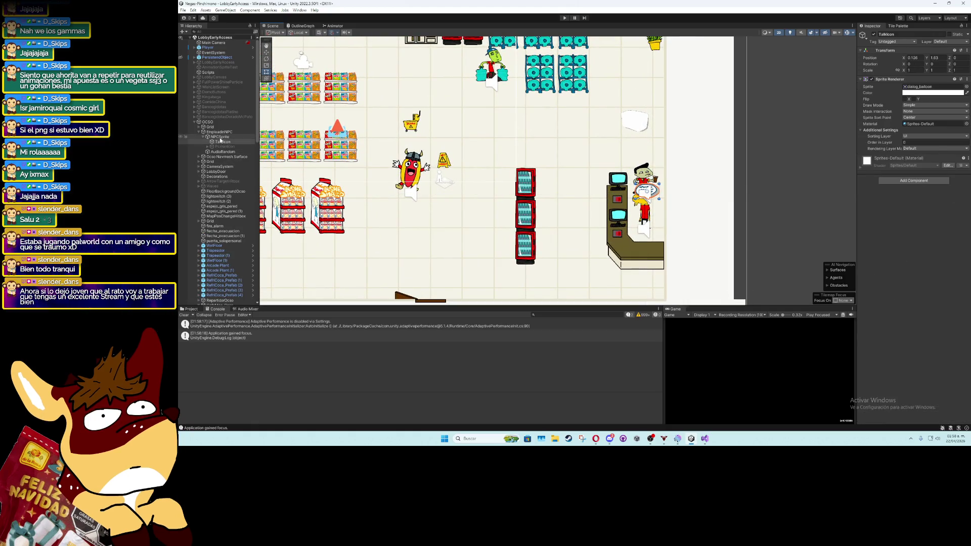
click(874, 35)
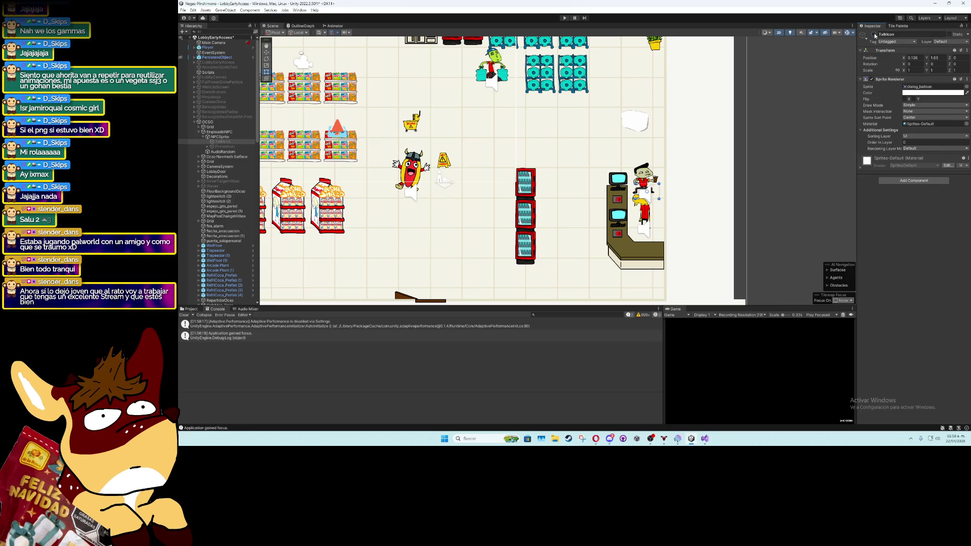
key(ctrl+s)
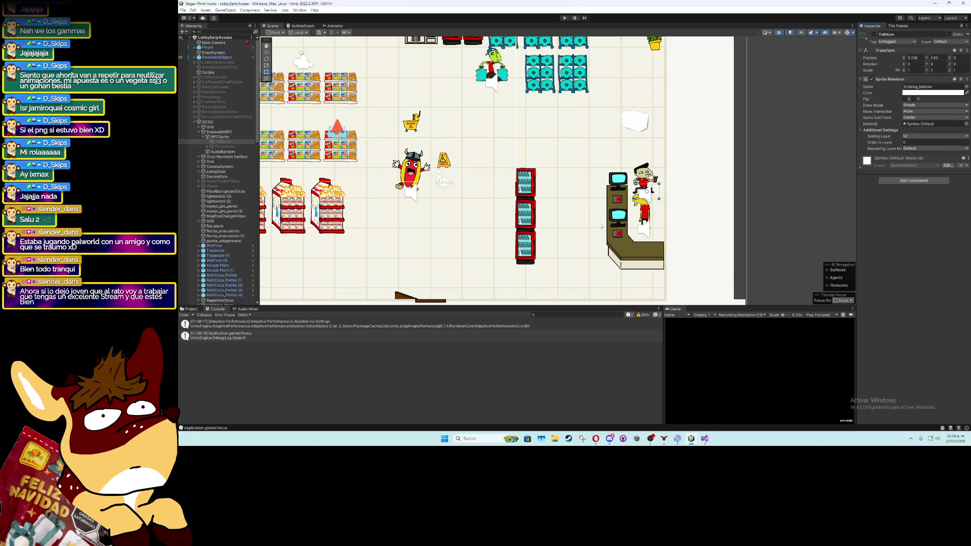
Recentre the Scene view on the store and collapse EmpleadinNPC and OCSO in the Hierarchy
scroll(601, 226, down, 10)
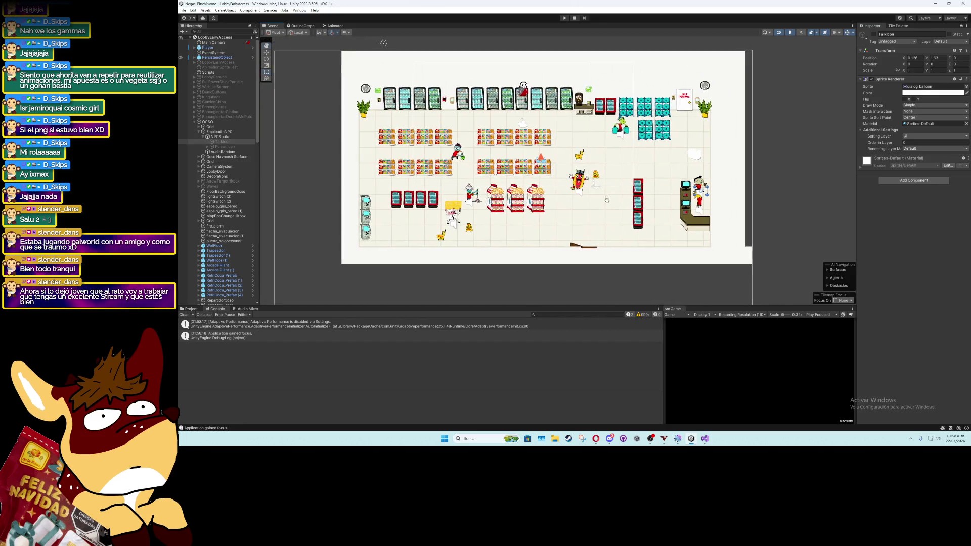
drag(608, 201, 566, 200)
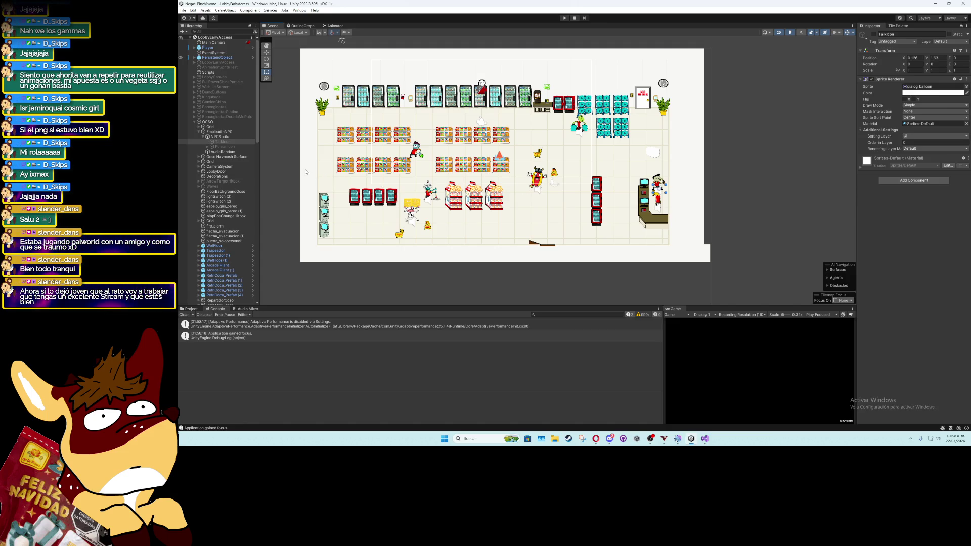
click(199, 132)
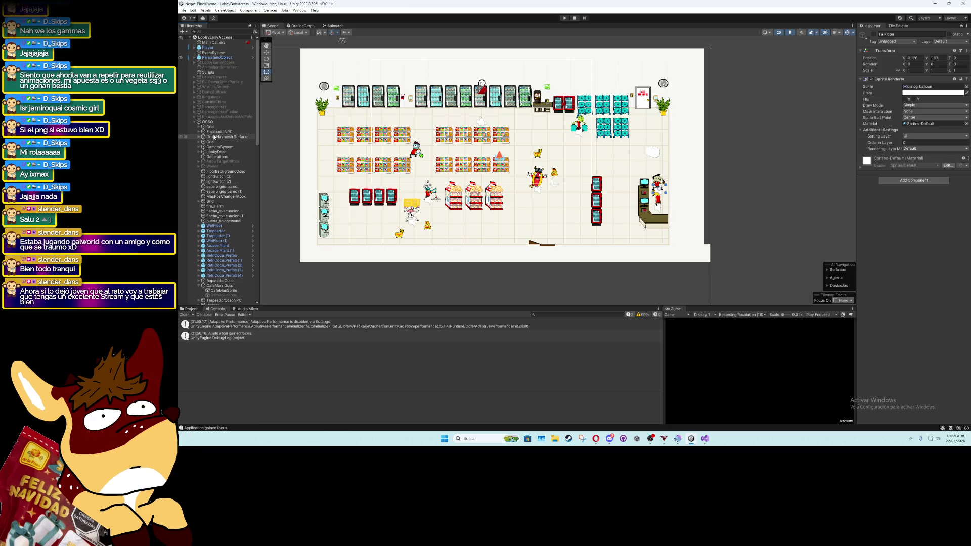
click(210, 122)
click(195, 122)
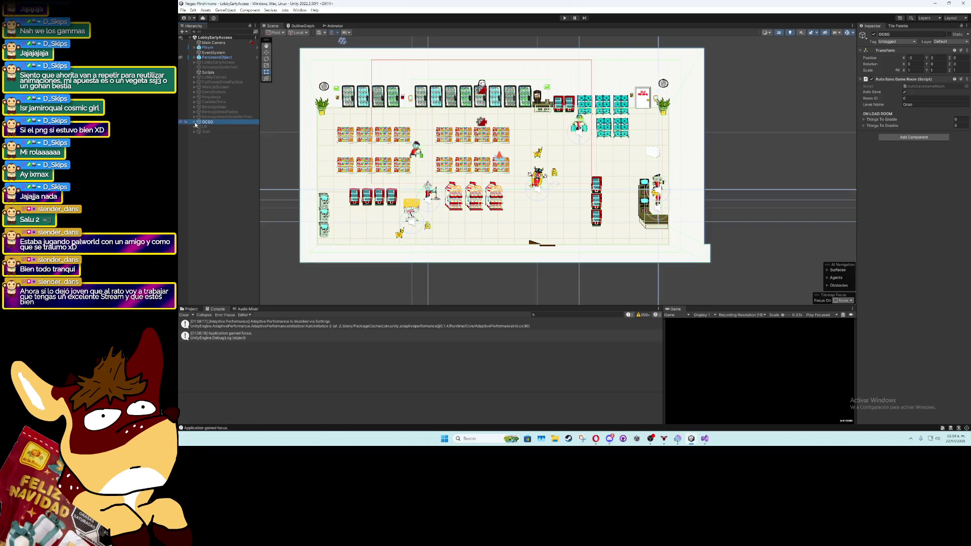
Deactivate the OCSO store interior object, then bring up the Downloads folder in File Explorer
click(873, 34)
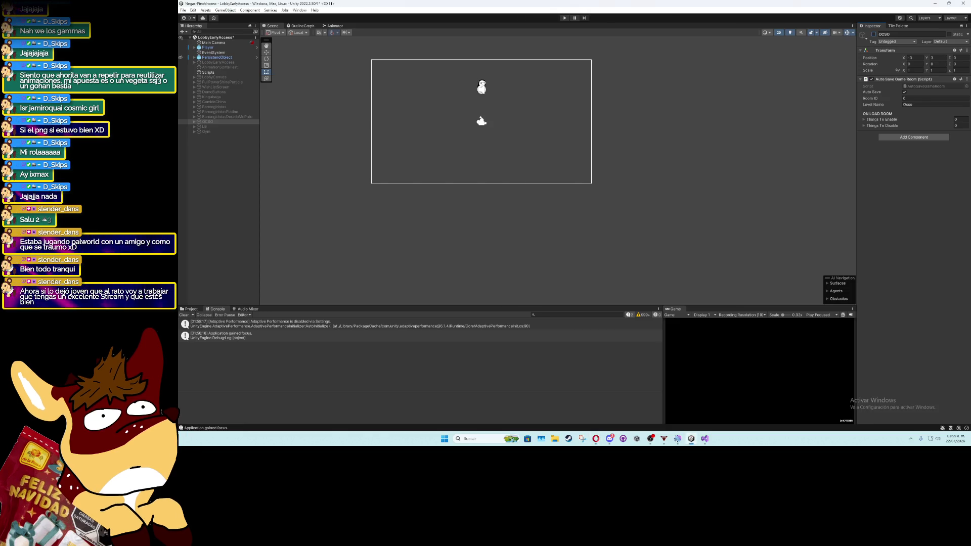
key(super+e)
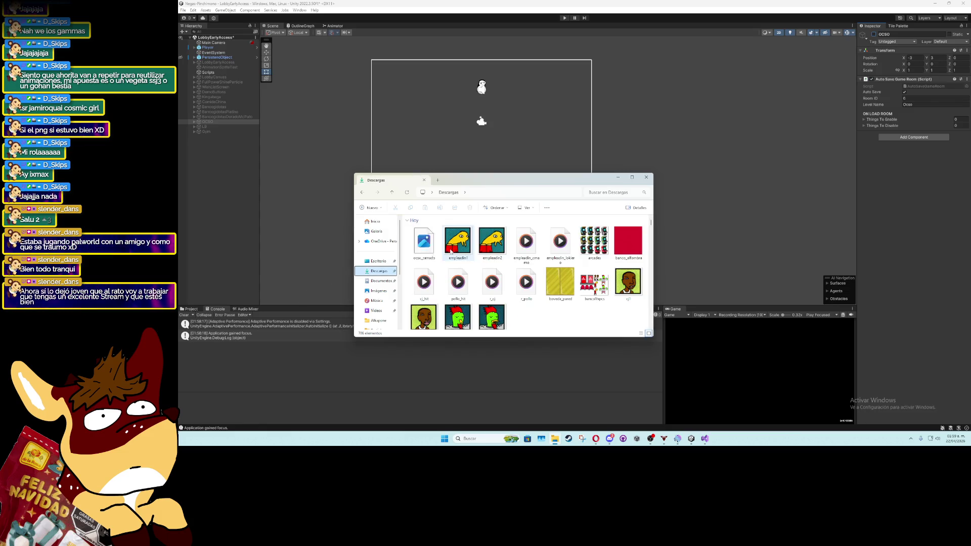
Move the Explorer window aside and find the ocso_cerrado sprite in the Project window by searching 'so'
drag(524, 183, 182, 187)
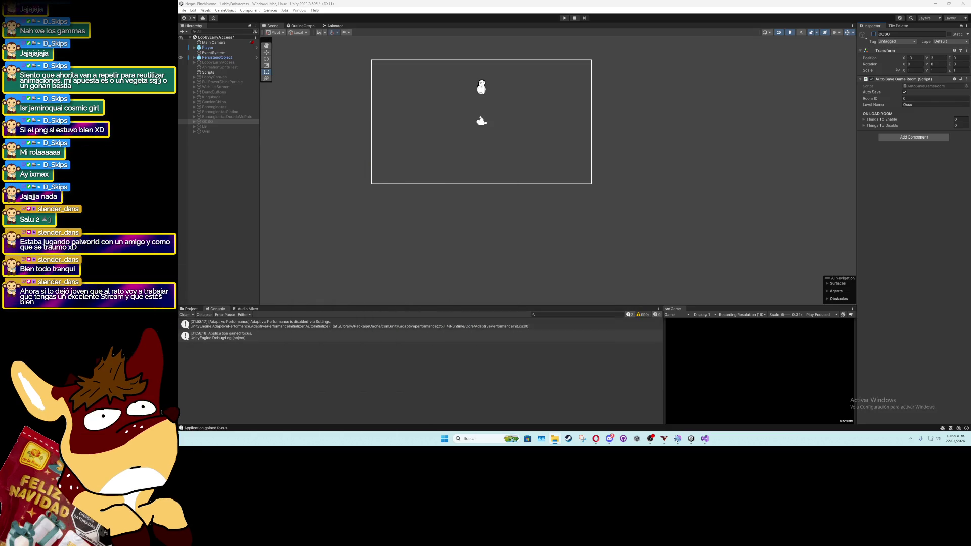
click(189, 309)
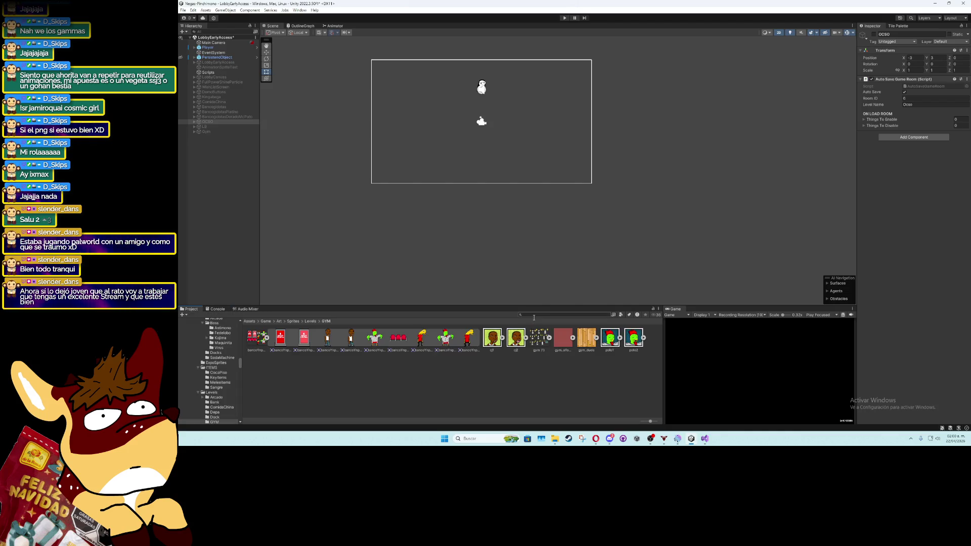
text(ocso)
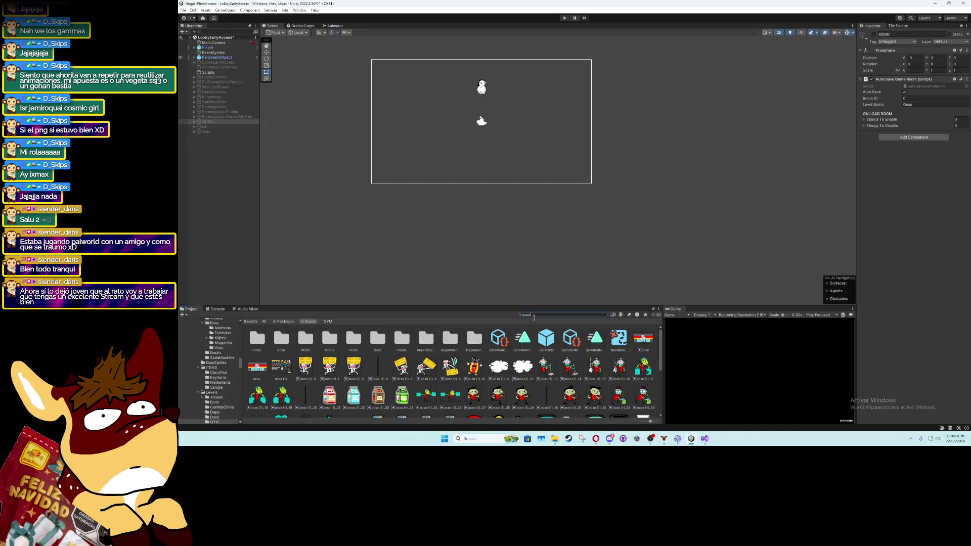
click(268, 372)
click(608, 315)
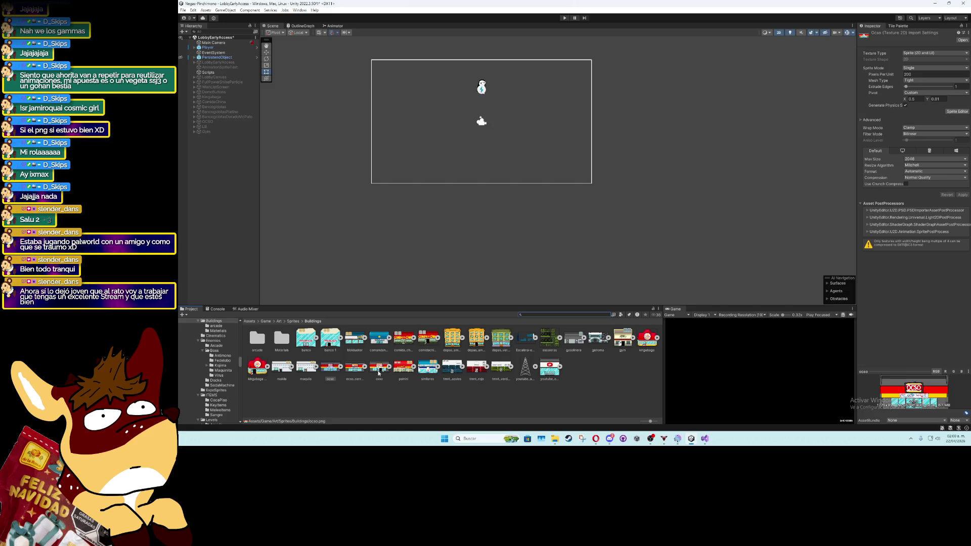
click(356, 368)
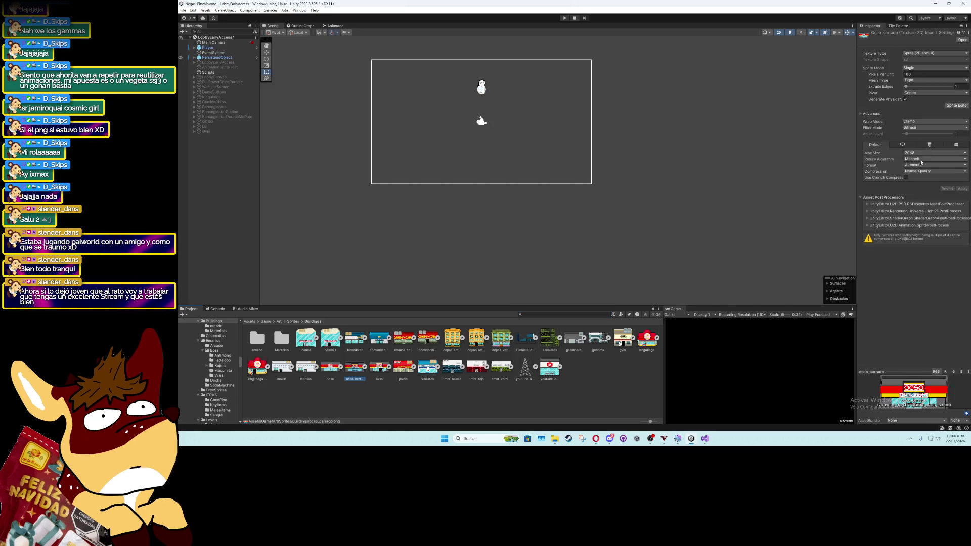
Set ocso_cerrado's import to 200 Pixels Per Unit with Point filter mode and apply
double_click(932, 74)
text(200)
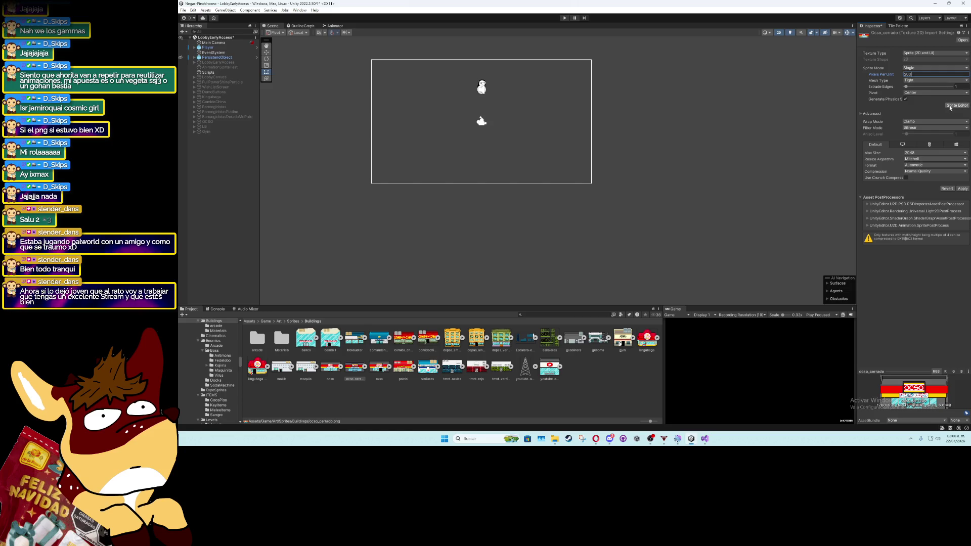
click(937, 171)
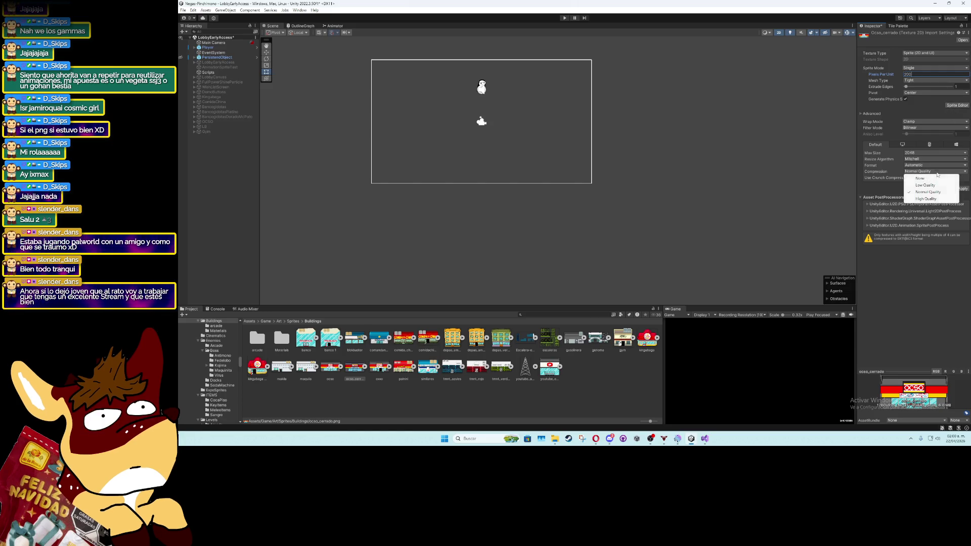
click(935, 127)
click(935, 127)
click(925, 134)
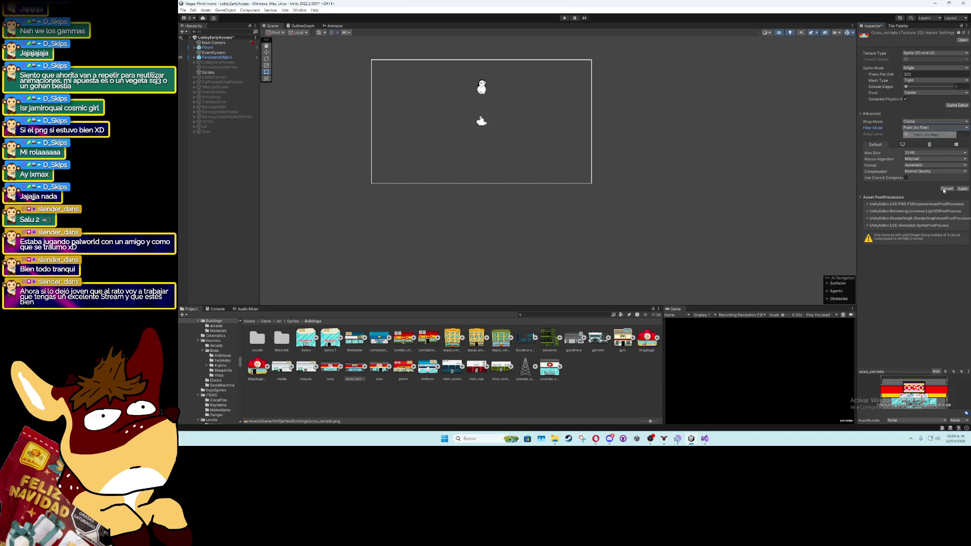
click(962, 189)
Set ocso_cerrado's pivot to Bottom Center in the Sprite Editor, then select LobbyEarlyAccess again
click(956, 105)
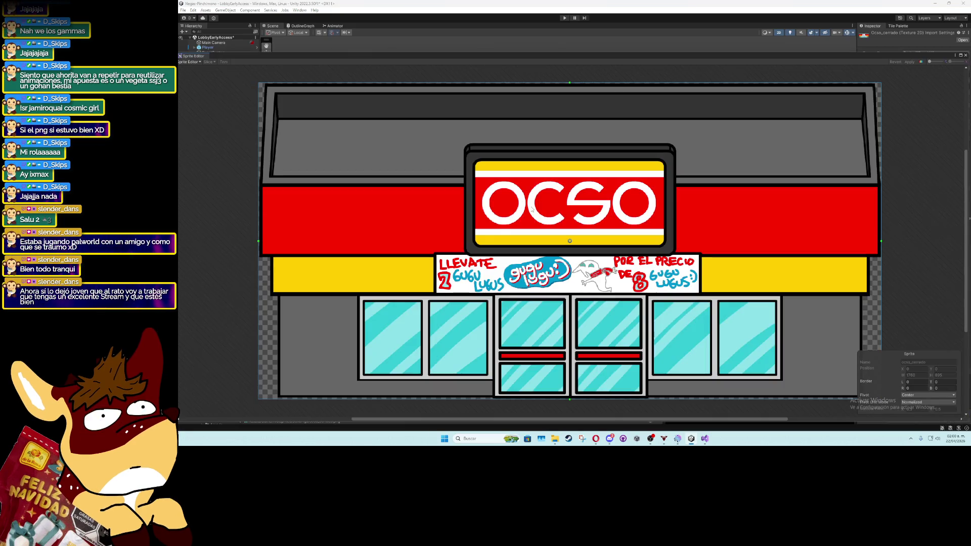
click(921, 395)
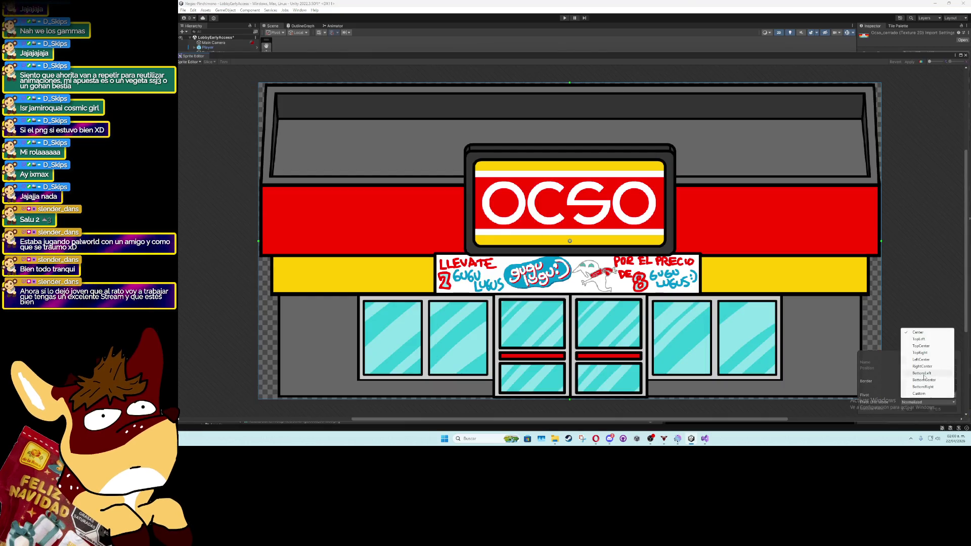
click(923, 379)
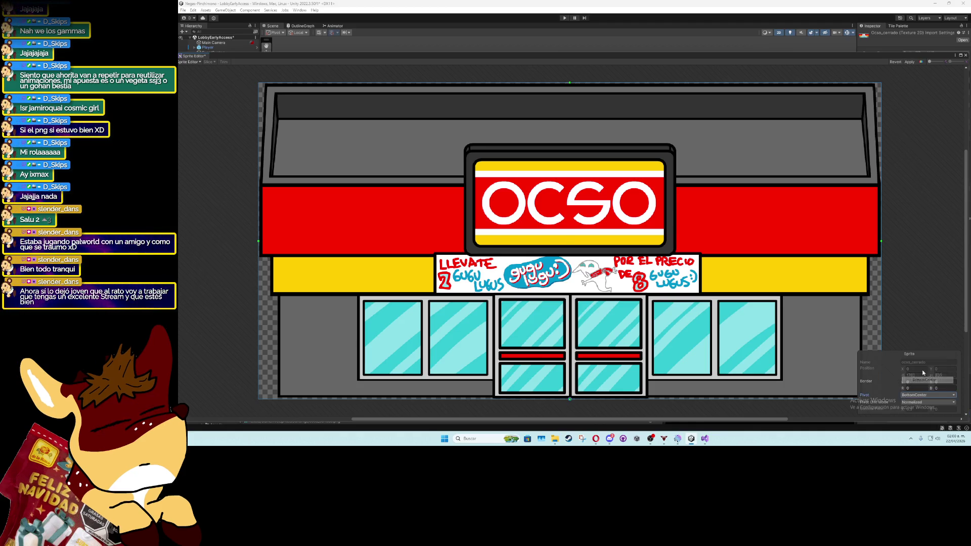
click(909, 61)
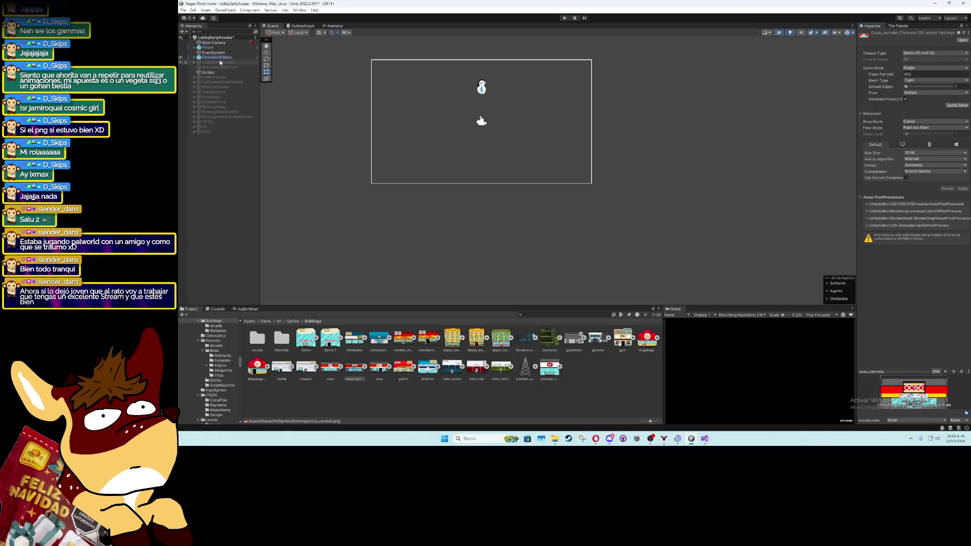
click(224, 63)
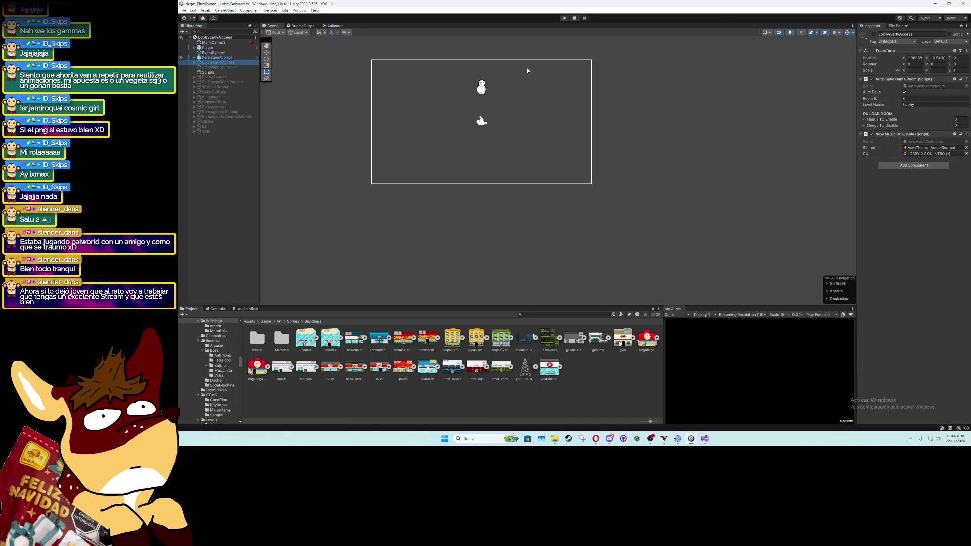
key(f)
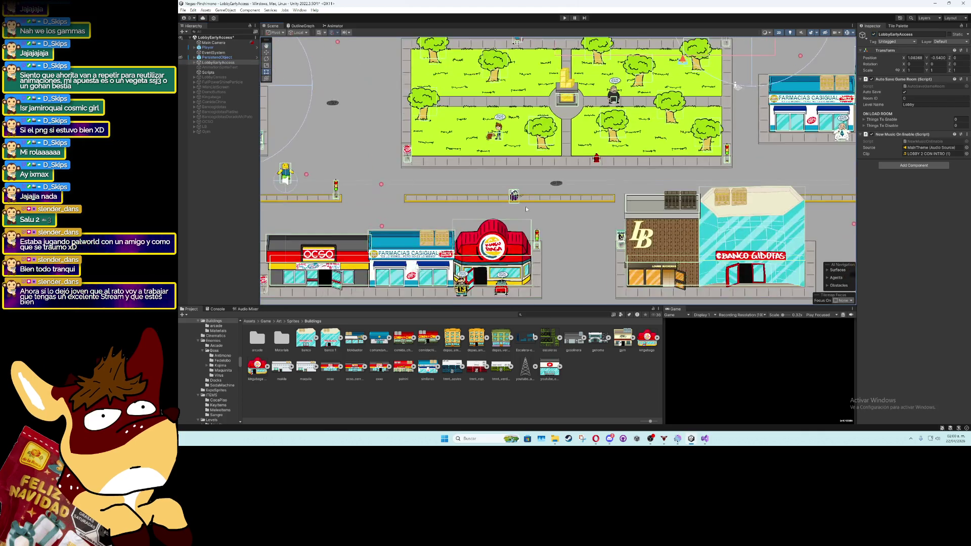
click(479, 202)
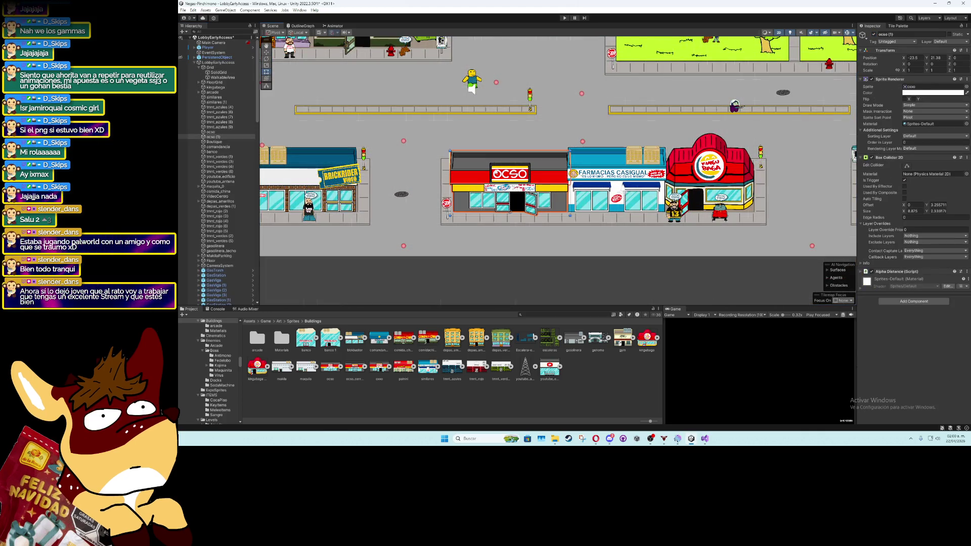
mouse_move(354, 368)
mouse_down()
mouse_move(759, 152)
mouse_move(907, 87)
mouse_up()
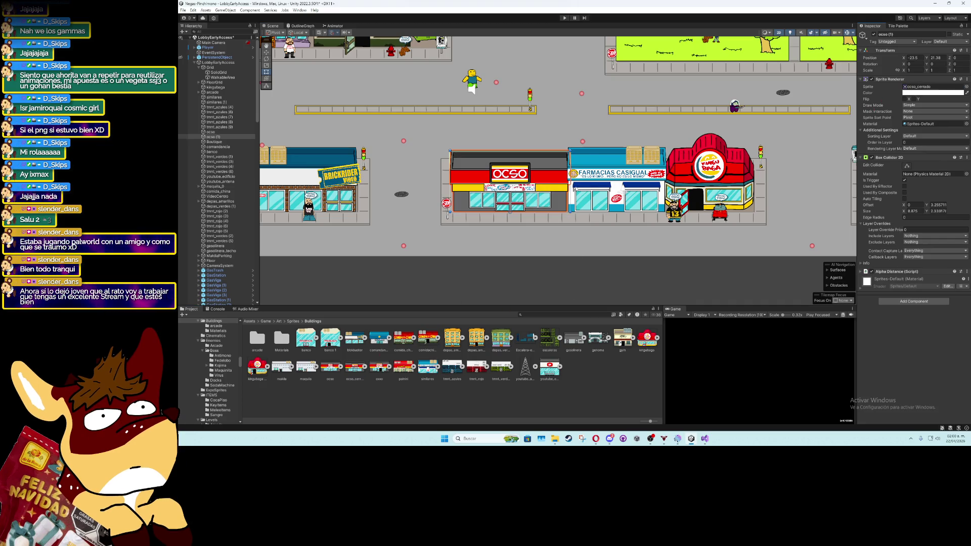
scroll(620, 208, down, 5)
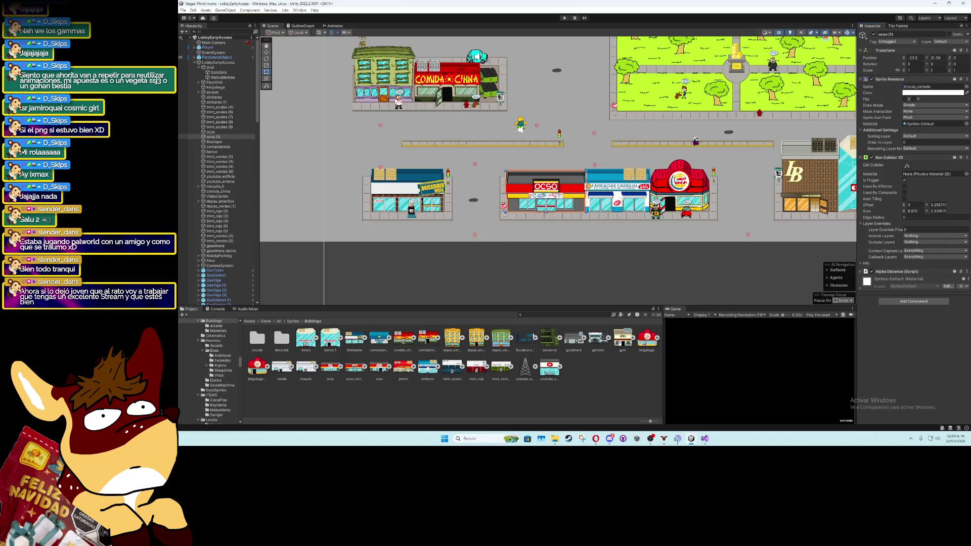
mouse_move(688, 180)
mouse_down()
mouse_move(519, 220)
mouse_move(557, 237)
mouse_up()
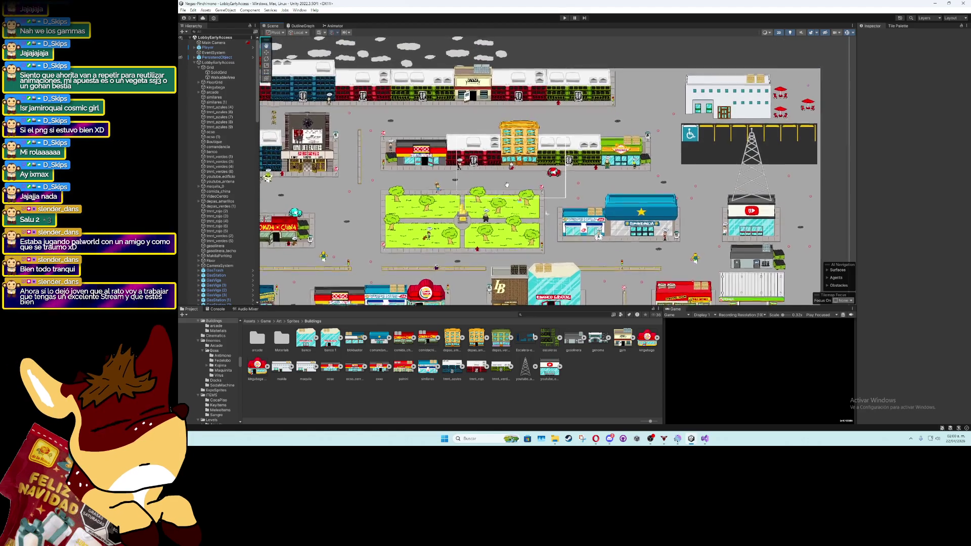
Pan the city lobby Scene view, then switch to GymMachineSystem.cs in the code editor
mouse_move(519, 170)
mouse_down()
mouse_move(727, 221)
mouse_move(462, 214)
mouse_move(601, 188)
mouse_up()
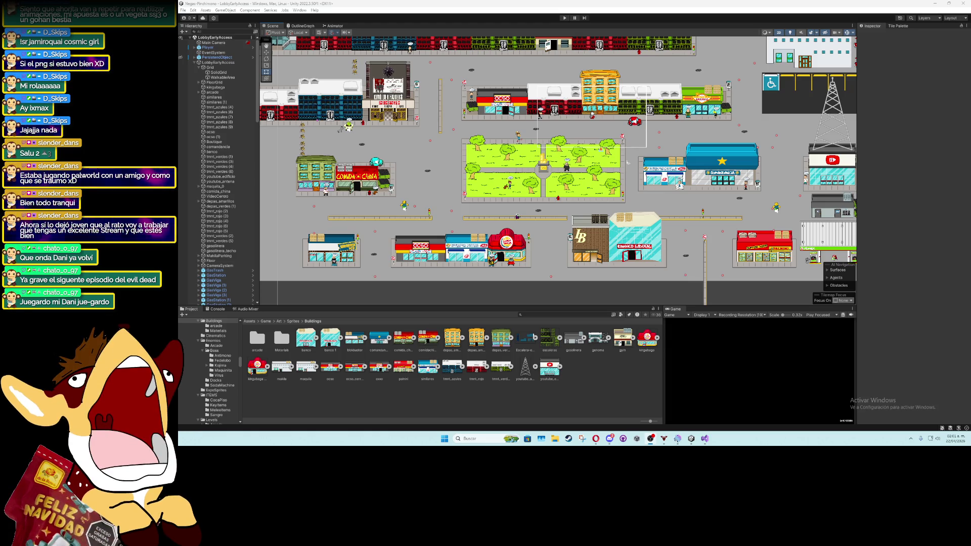
key(alt+Tab)
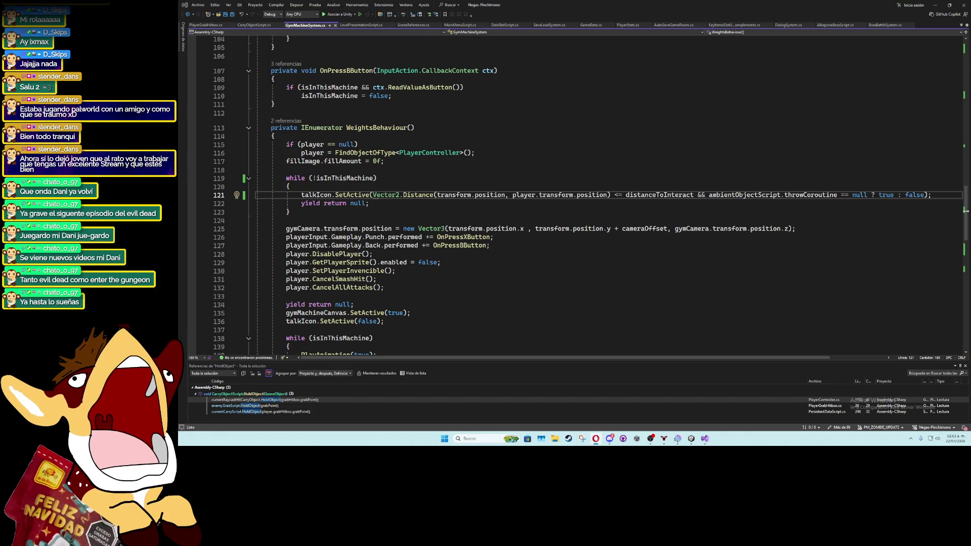
Bring up the planning doc and tick the 'audios carpeta 08 lobby' and 'popups morado' tasks
key(alt+Tab)
double_click(420, 87)
scroll(385, 301, up, 20)
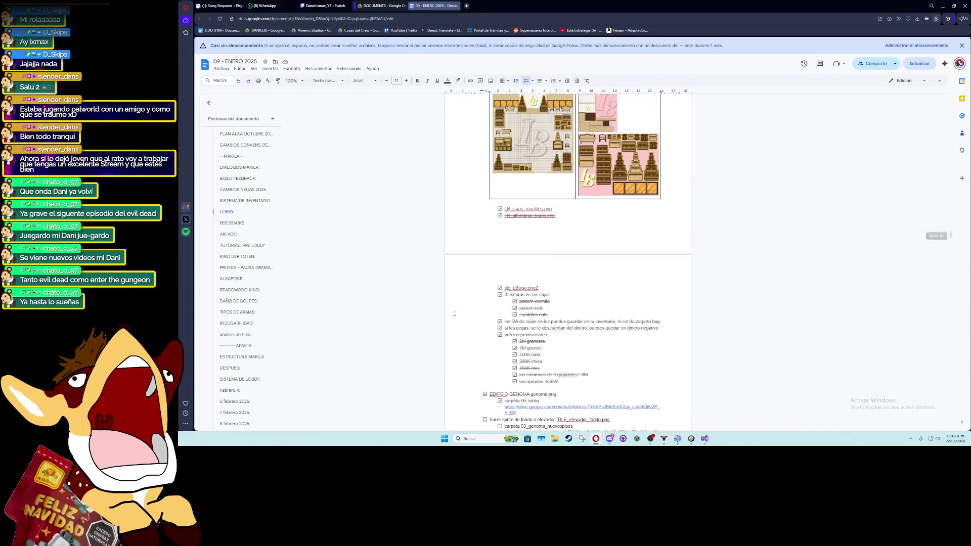
scroll(458, 318, up, 6)
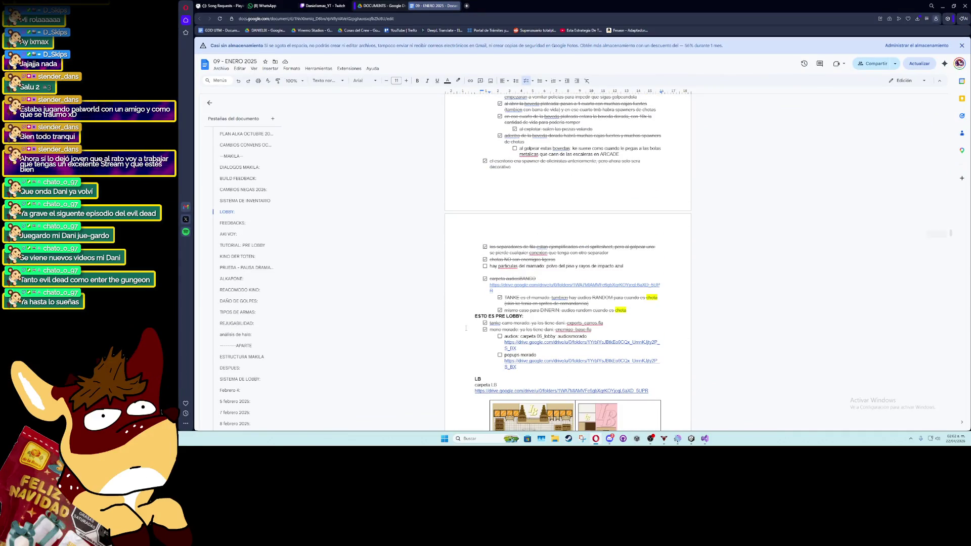
scroll(466, 328, up, 5)
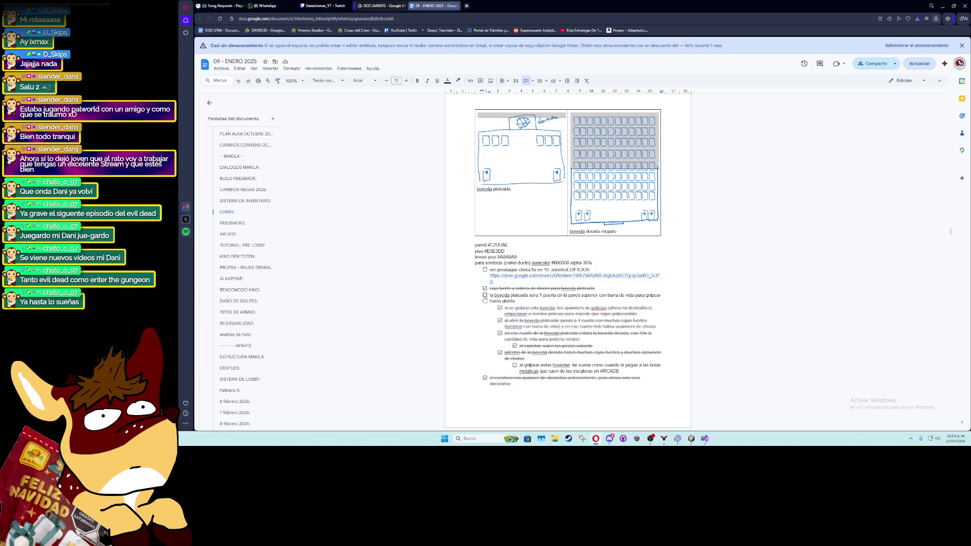
scroll(472, 318, down, 4)
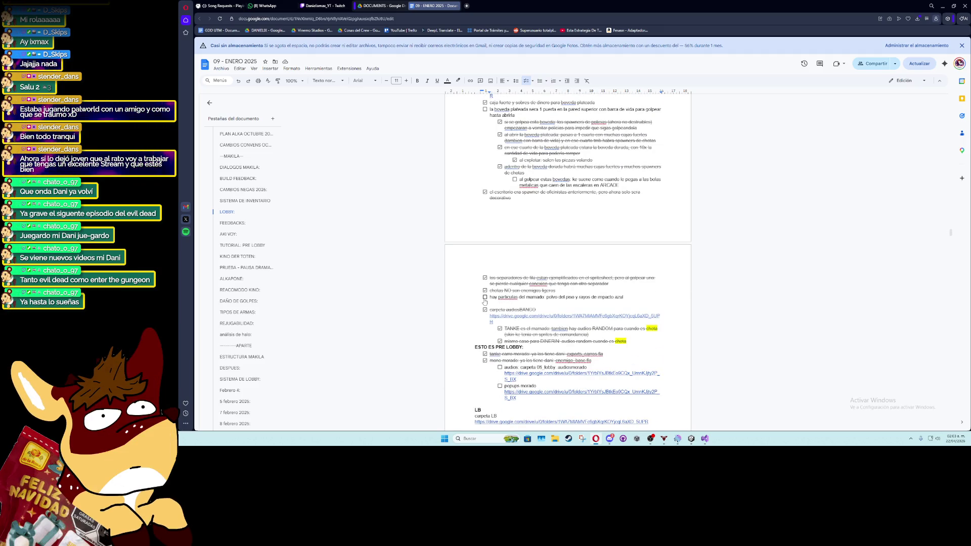
scroll(481, 305, down, 3)
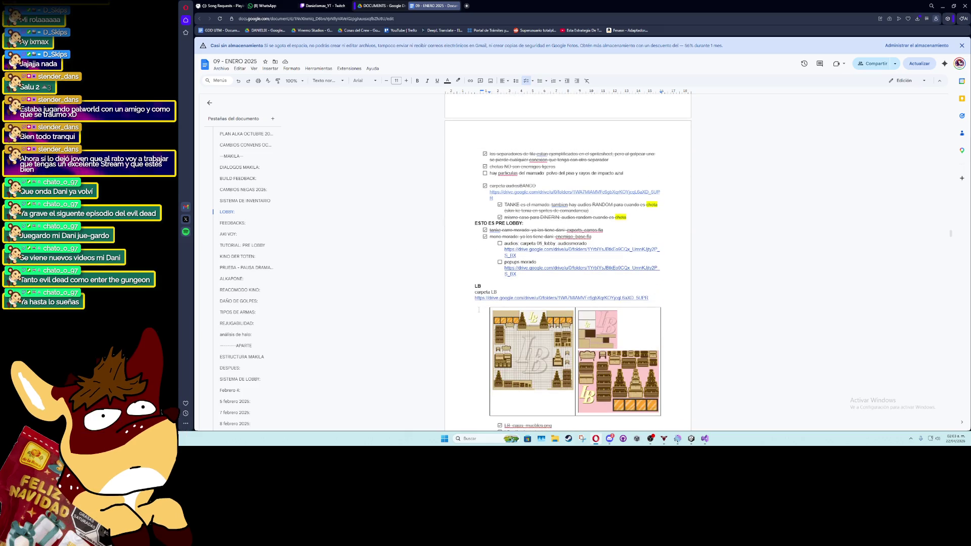
click(499, 243)
click(500, 262)
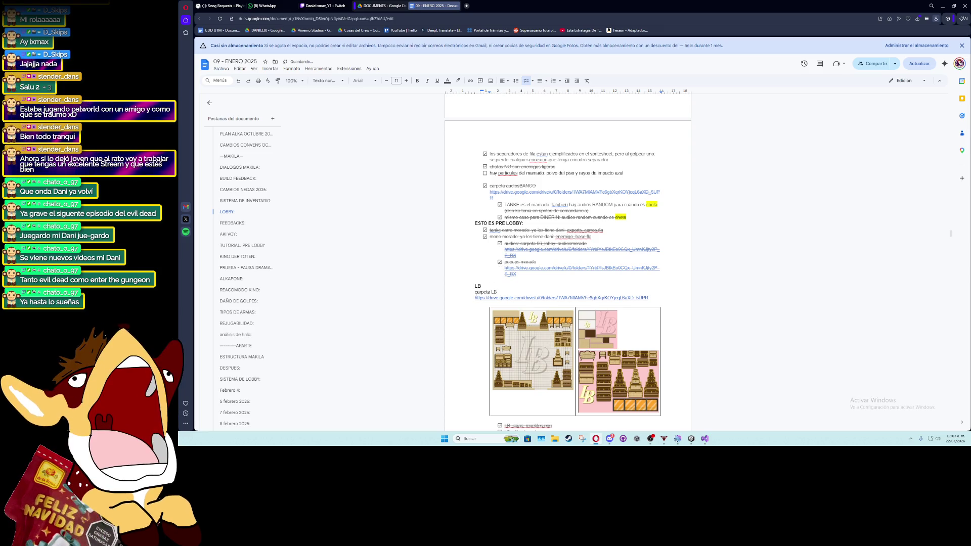
Tick the FEEDBACK 2 YouTube link item and scroll on to the FEEDBACK 3 checklist
scroll(464, 303, down, 8)
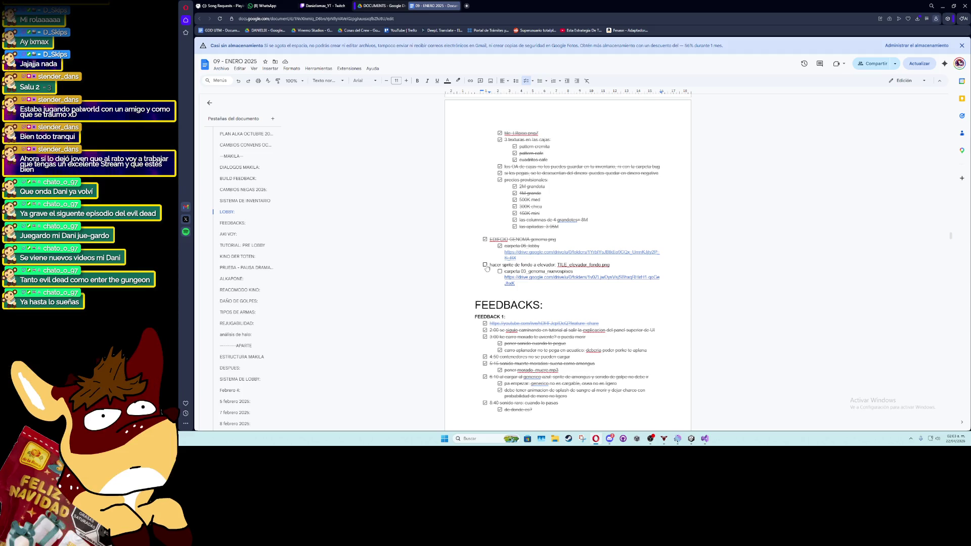
scroll(487, 273, down, 1)
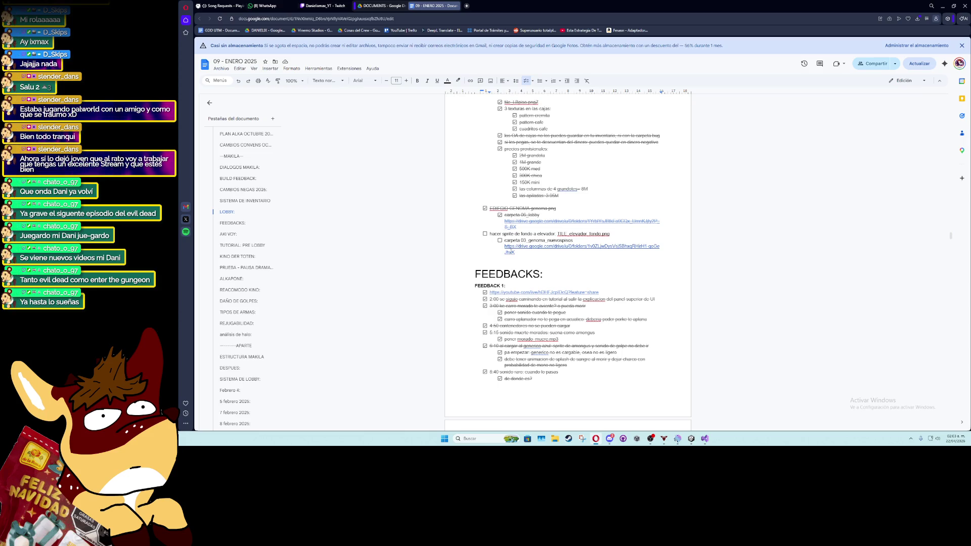
scroll(504, 261, down, 2)
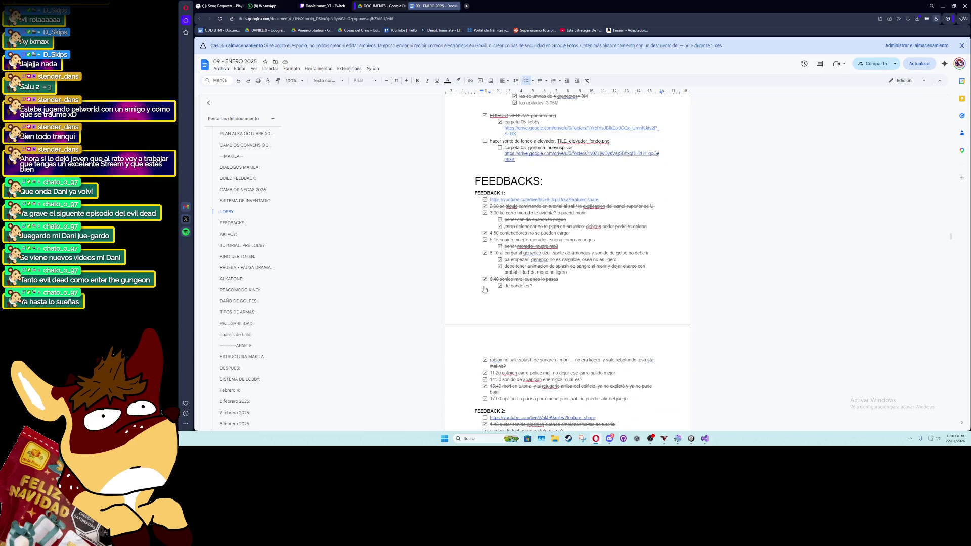
scroll(483, 286, down, 4)
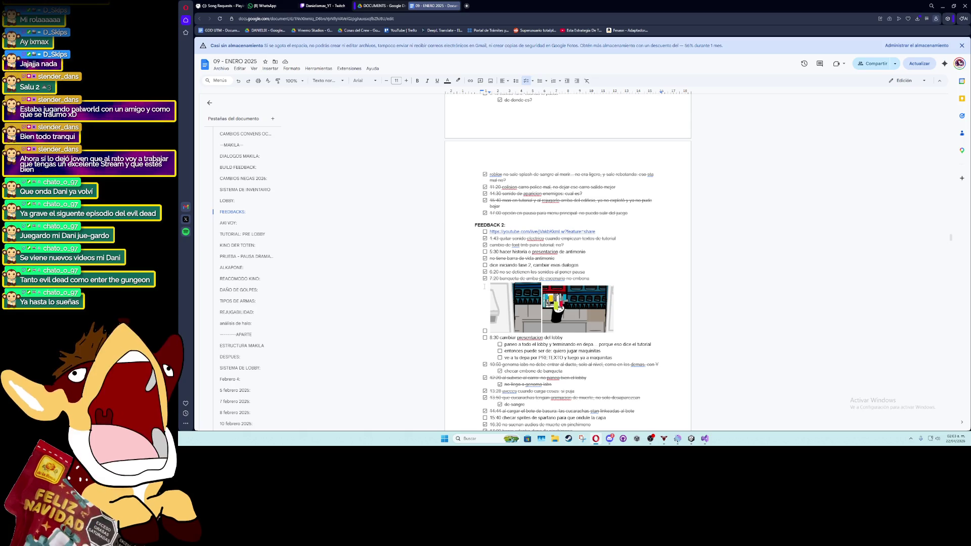
click(485, 231)
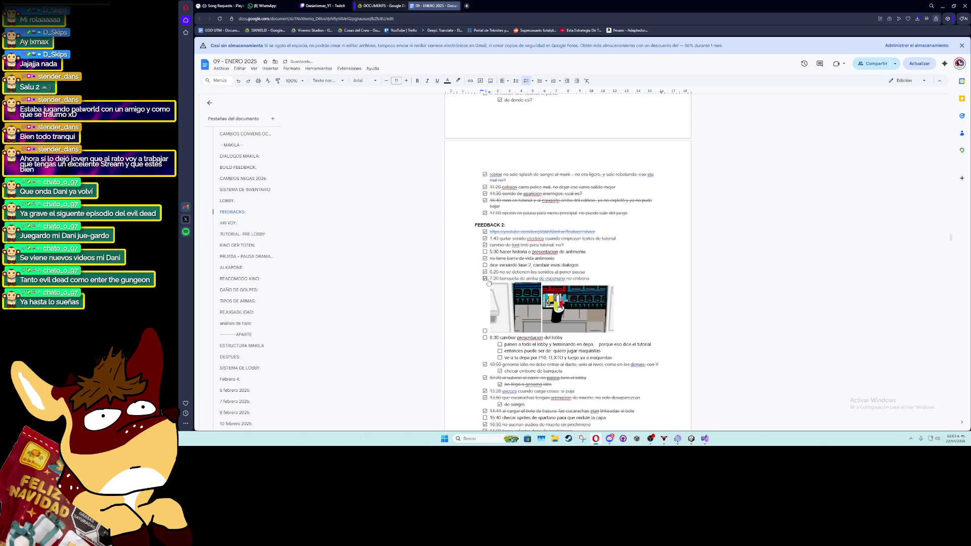
scroll(488, 282, down, 3)
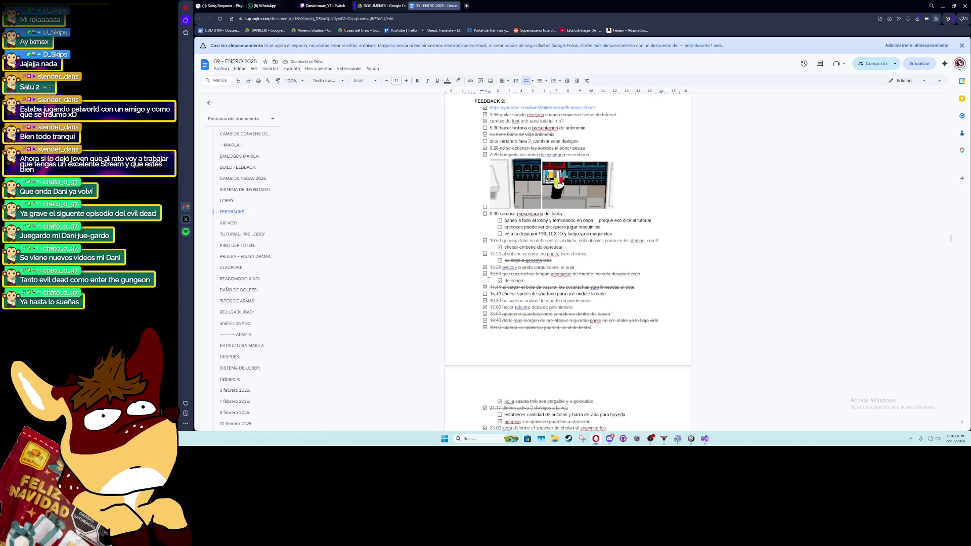
scroll(489, 279, down, 3)
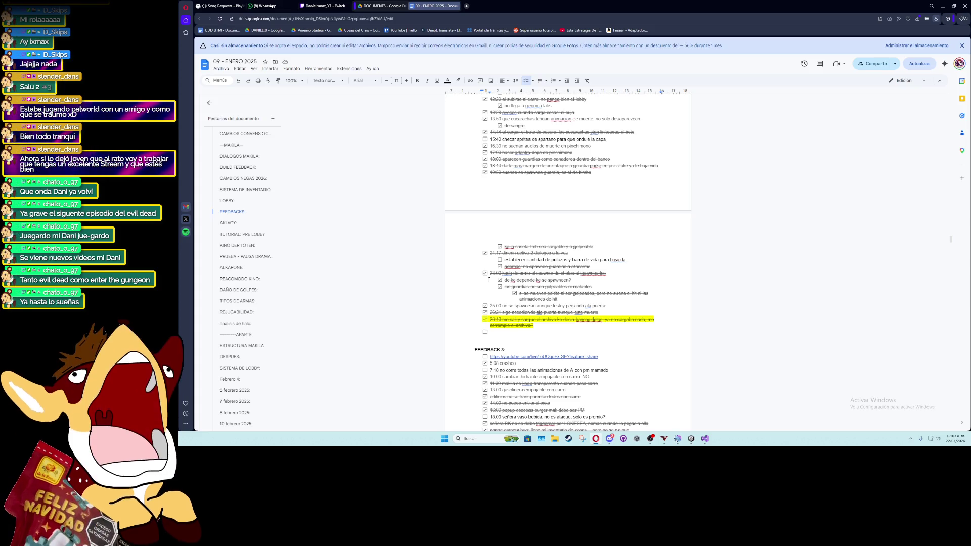
scroll(488, 279, down, 4)
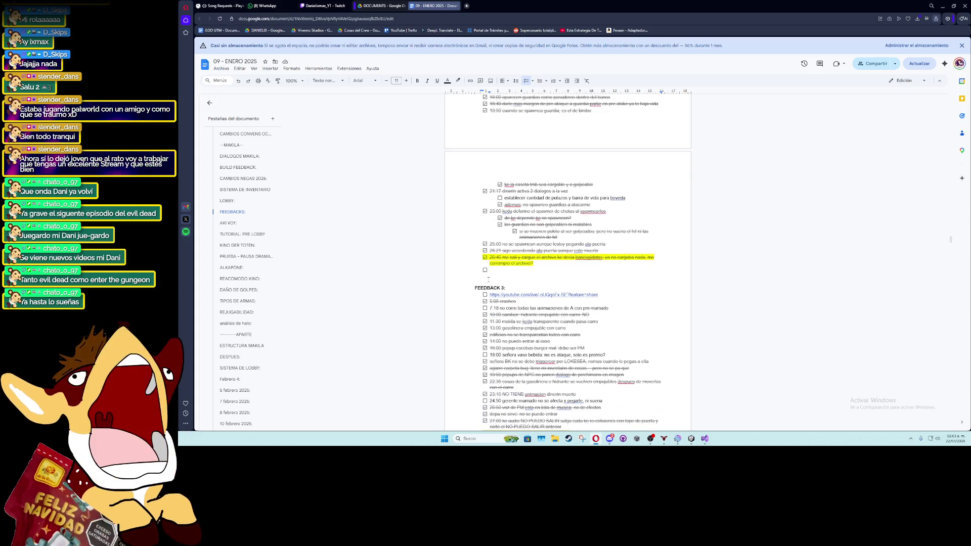
scroll(485, 276, down, 1)
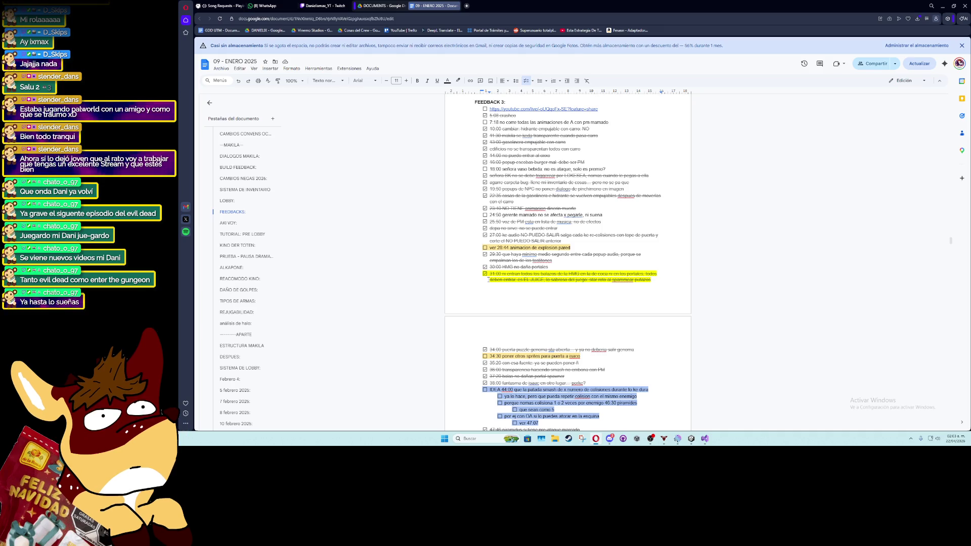
scroll(488, 279, down, 3)
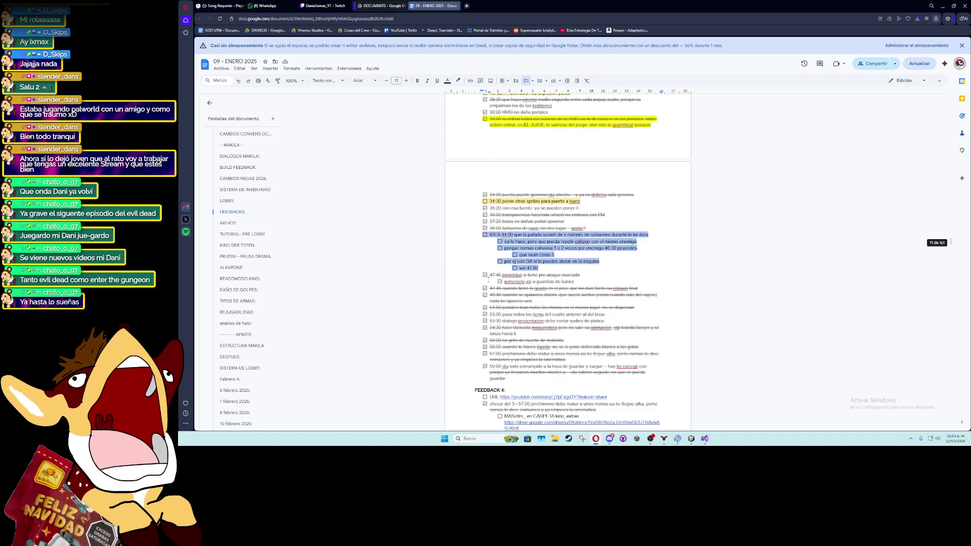
scroll(488, 281, down, 3)
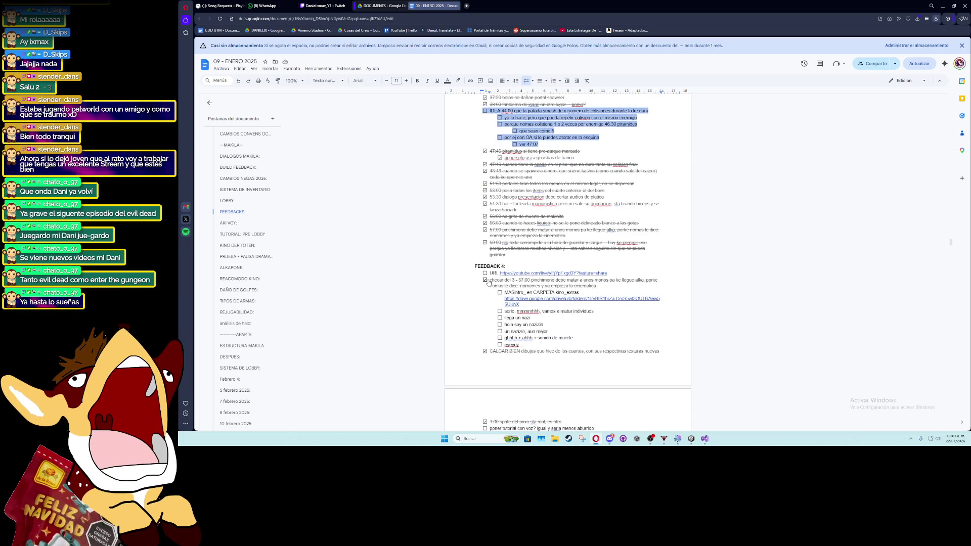
scroll(488, 282, down, 2)
scroll(487, 279, down, 3)
scroll(487, 279, down, 2)
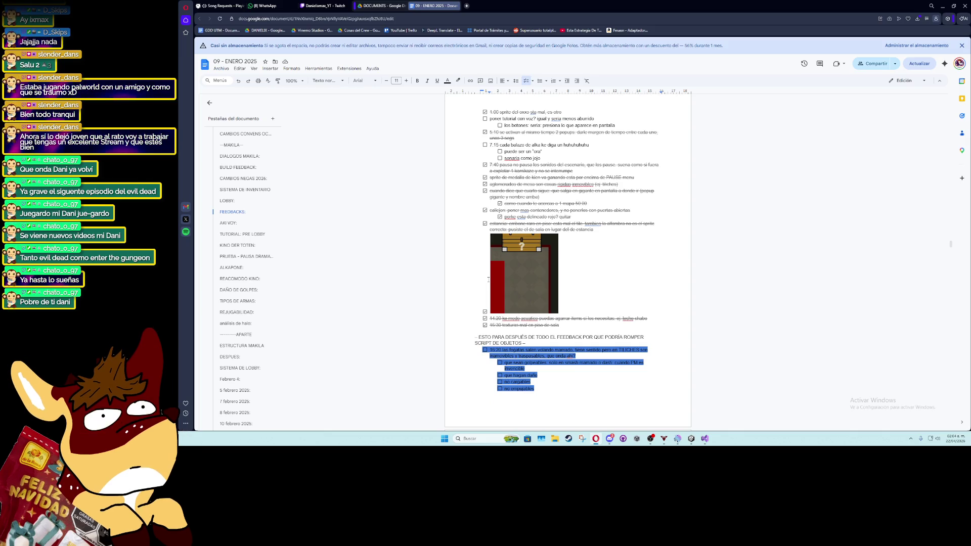
scroll(488, 279, down, 5)
scroll(488, 279, down, 4)
scroll(489, 278, up, 3)
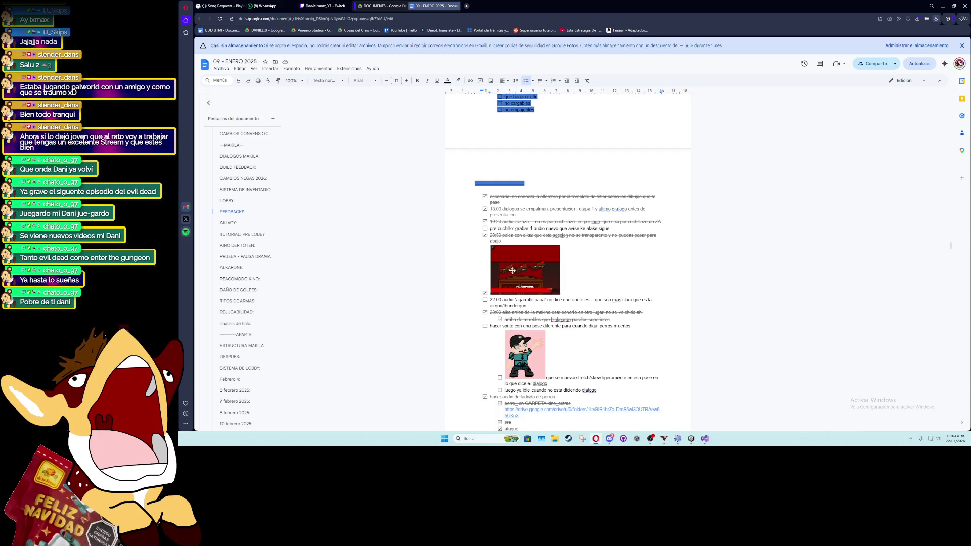
click(485, 228)
scroll(484, 231, down, 2)
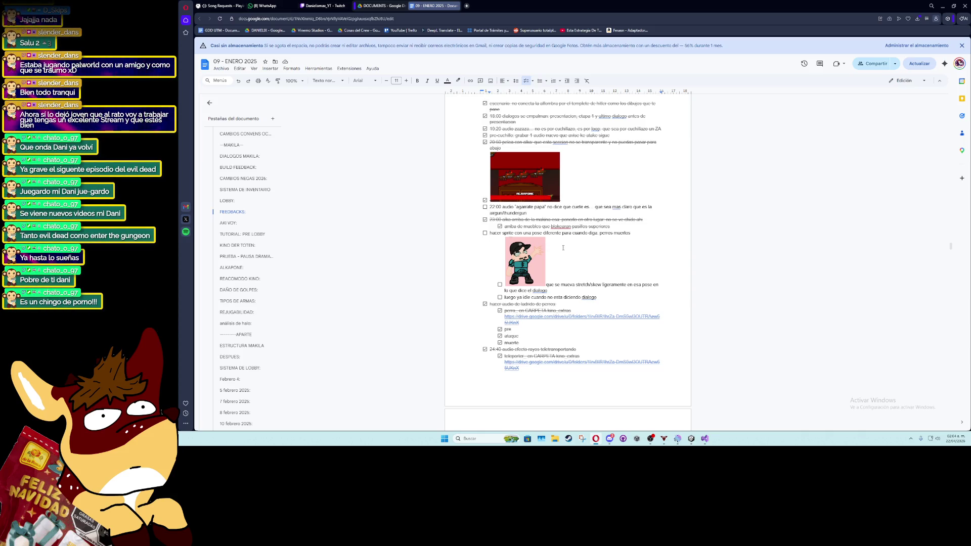
scroll(562, 248, down, 3)
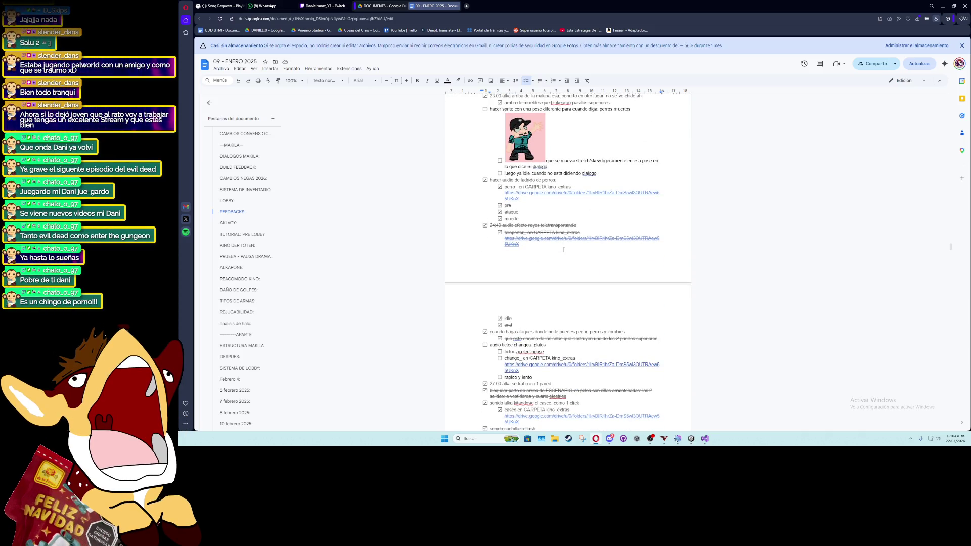
scroll(563, 249, down, 1)
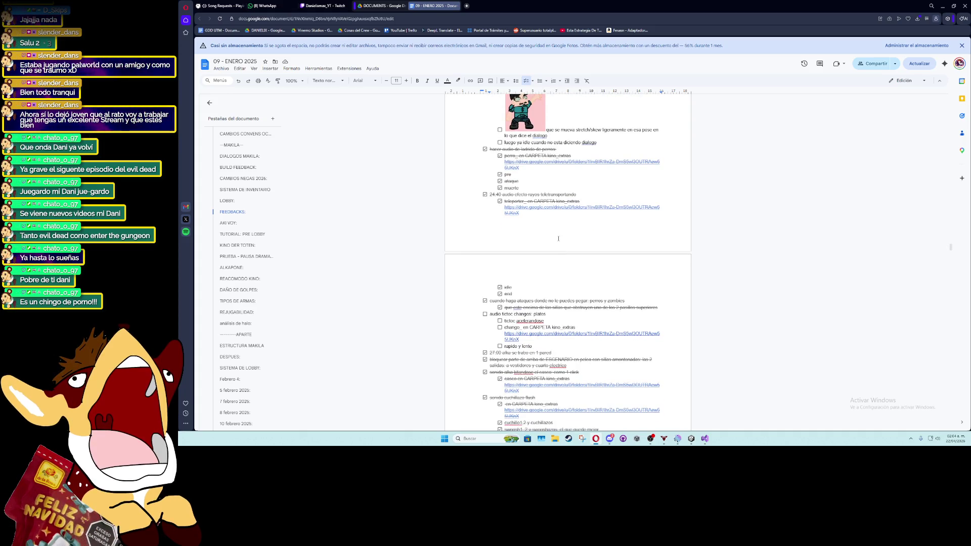
scroll(558, 238, down, 3)
scroll(560, 330, down, 10)
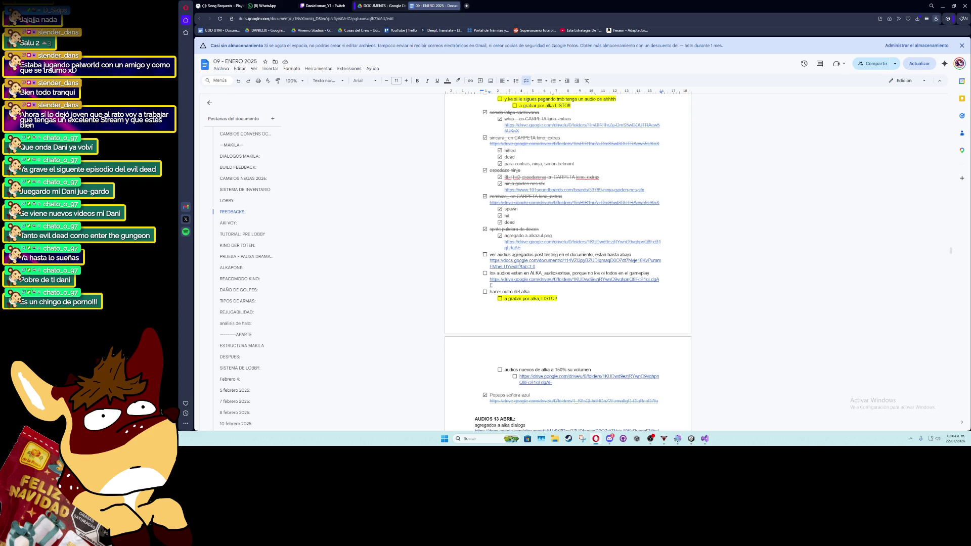
scroll(514, 279, down, 2)
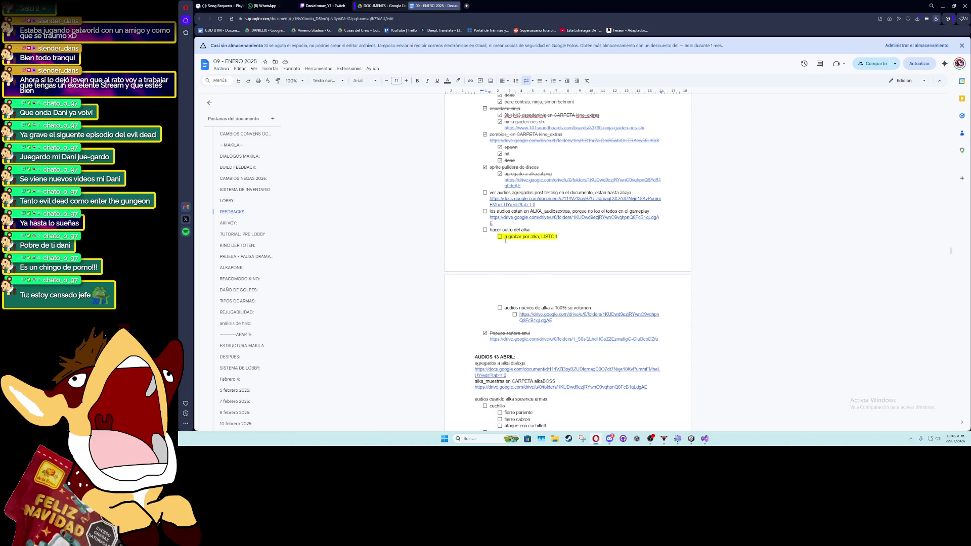
Look over the Drive and ALKA_dialogos links under 'hacer outro del alka', then return to Unity
click(513, 224)
click(530, 230)
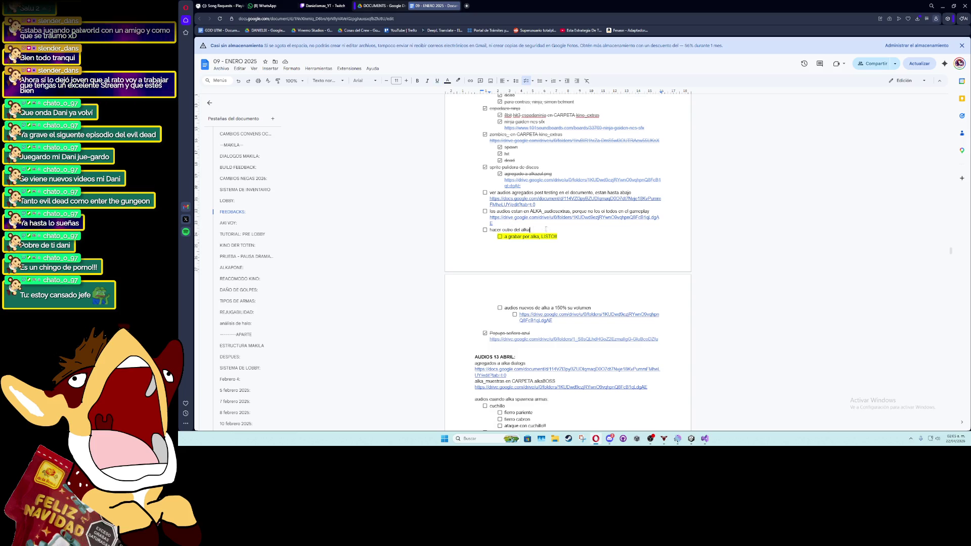
click(558, 229)
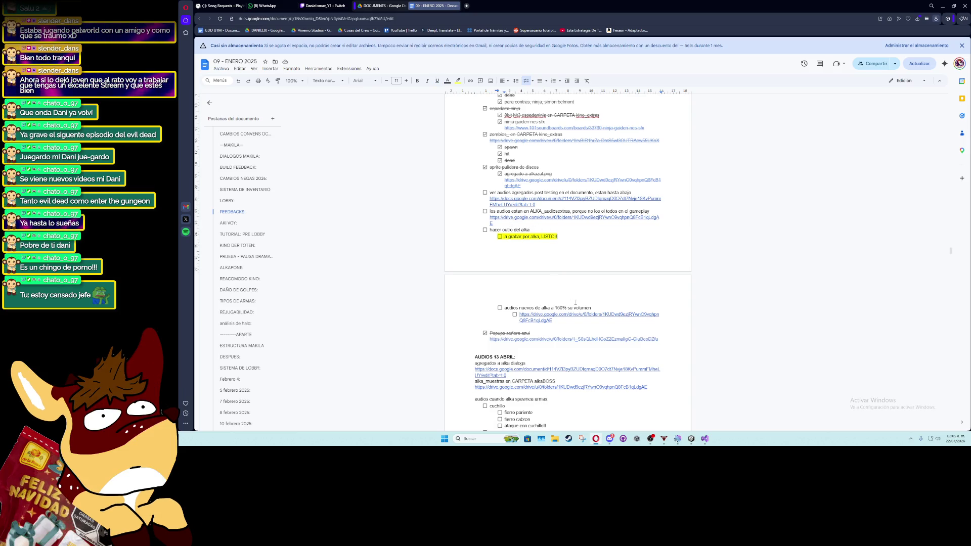
scroll(571, 287, down, 3)
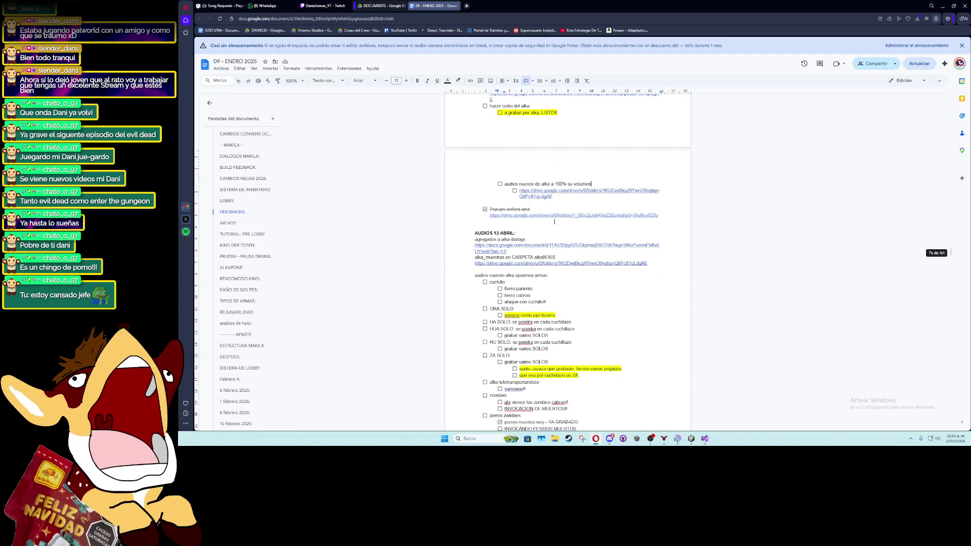
click(577, 245)
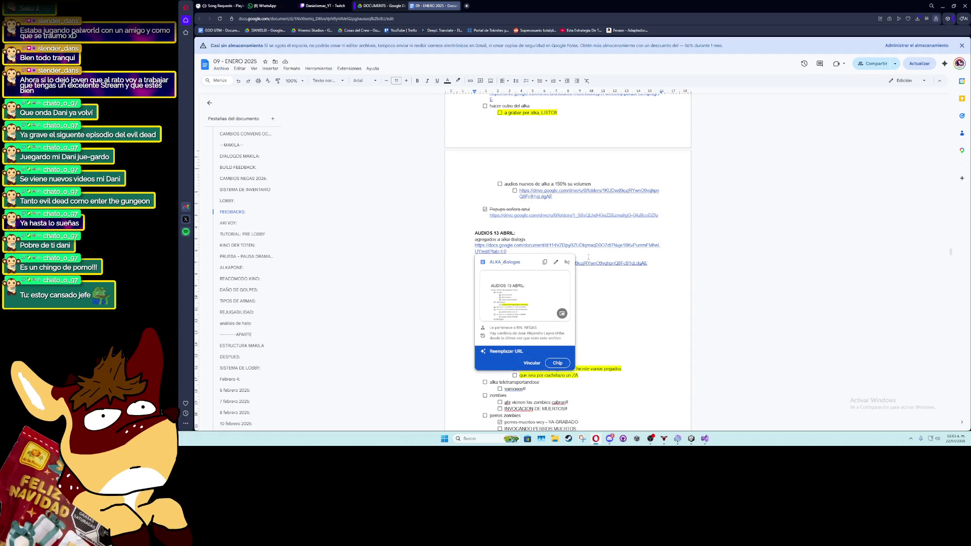
click(588, 271)
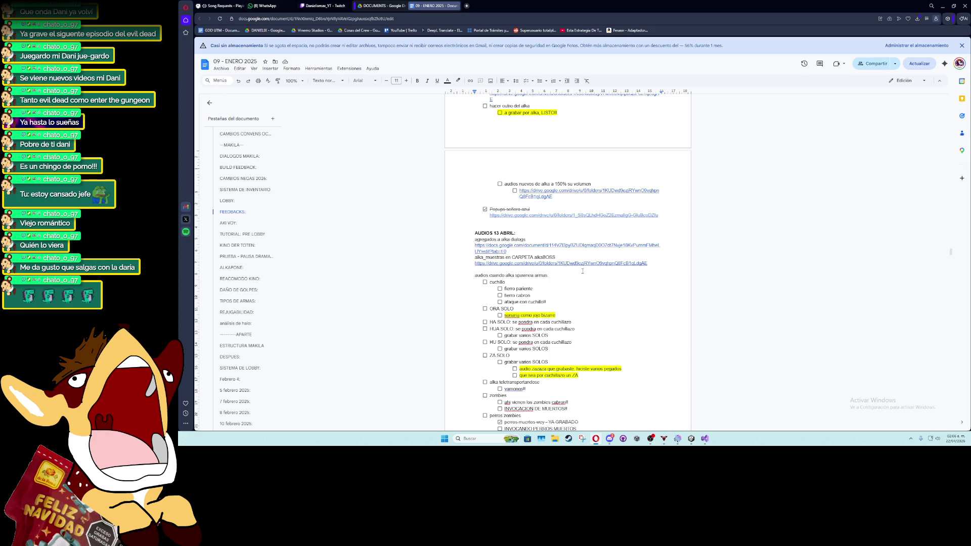
click(583, 271)
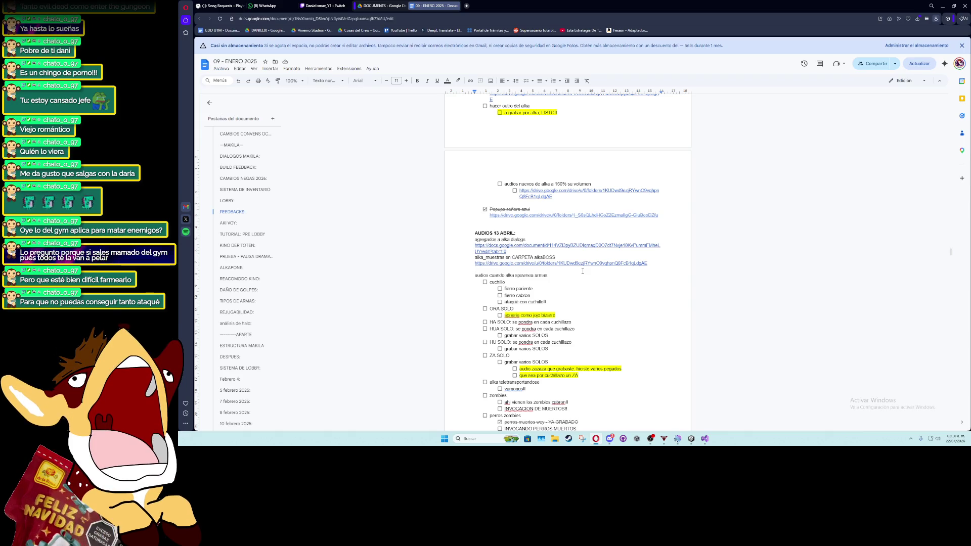
click(688, 442)
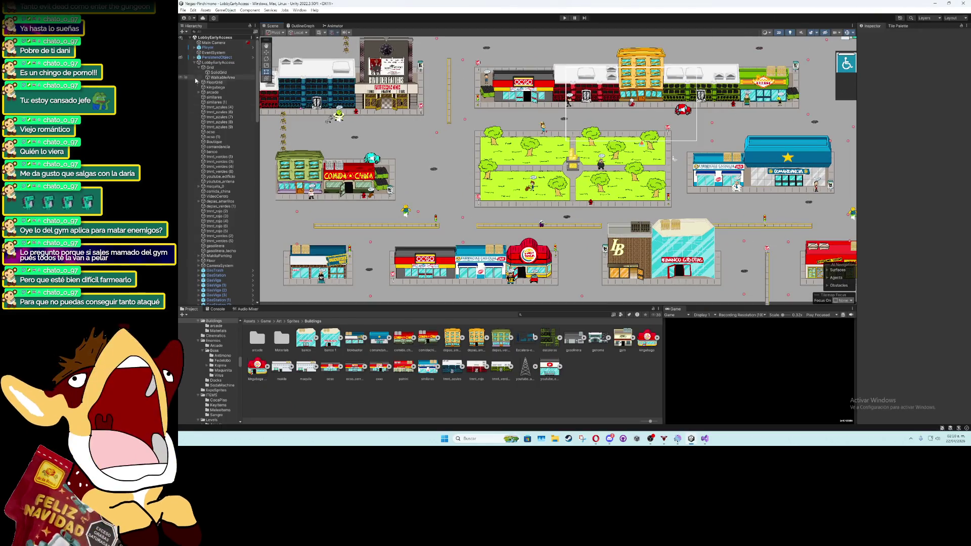
Deactivate the LobbyEarlyAccess lobby and activate the Gym room in the scene
click(193, 62)
click(218, 62)
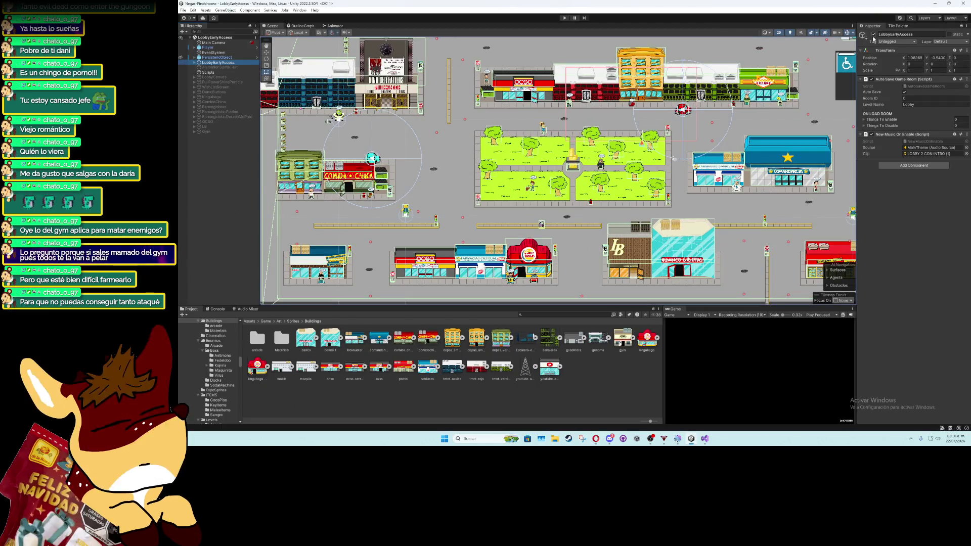
key(alt+shift+a)
click(206, 131)
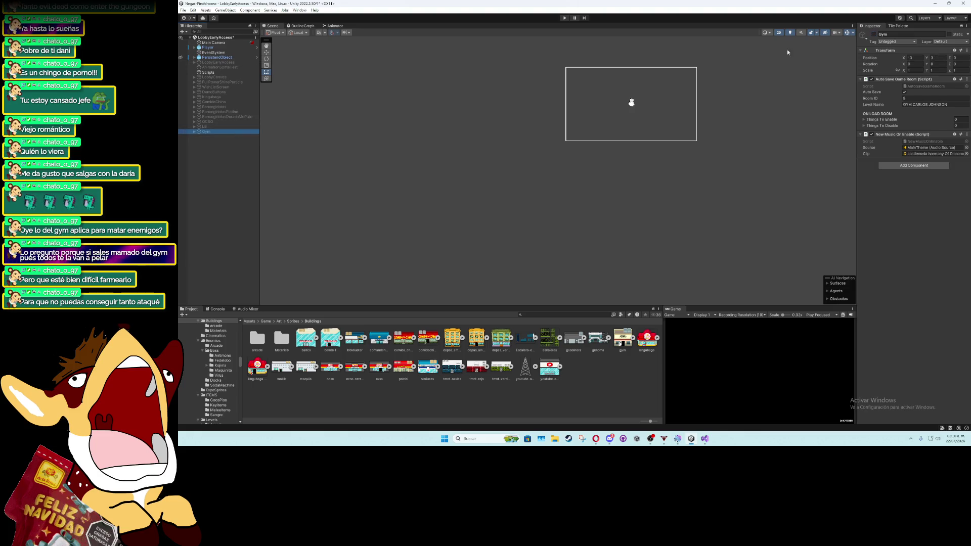
click(872, 36)
scroll(575, 164, up, 8)
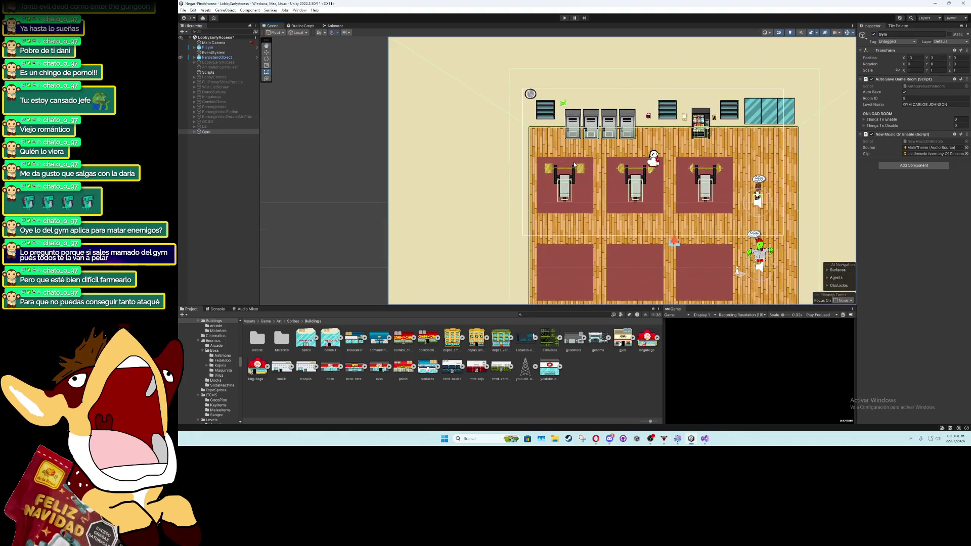
scroll(574, 164, up, 2)
Set GymMachineLV1's Super PM Multiply to 15 in the Gym Machine System component
click(575, 164)
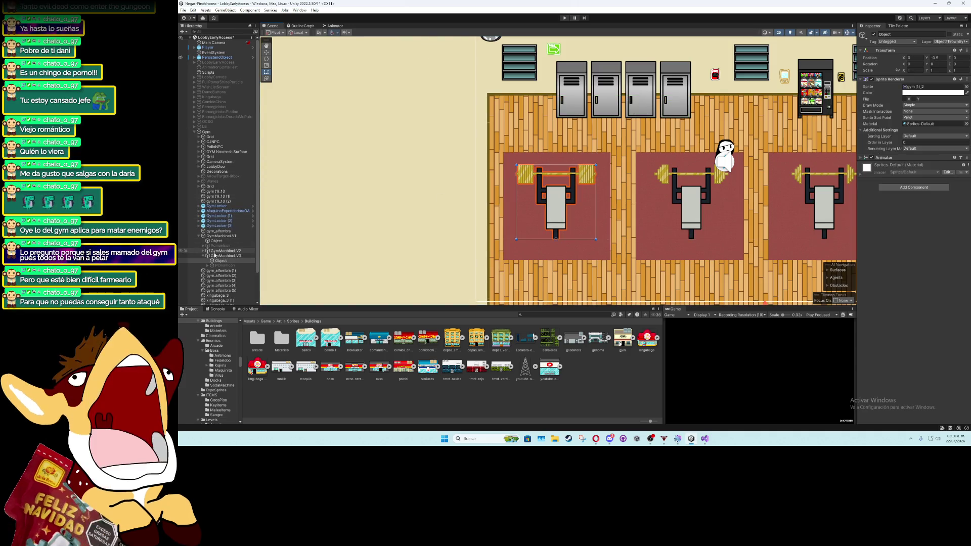
click(213, 236)
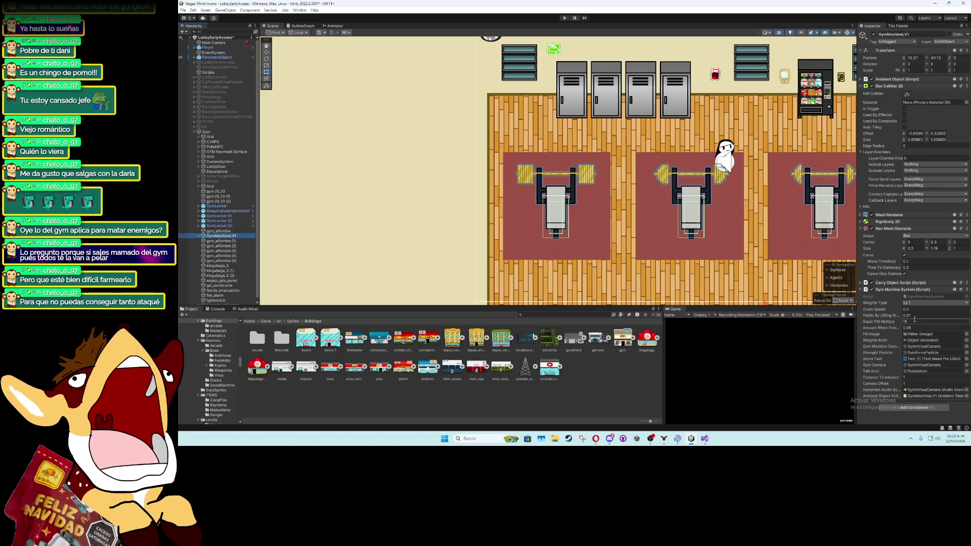
click(897, 328)
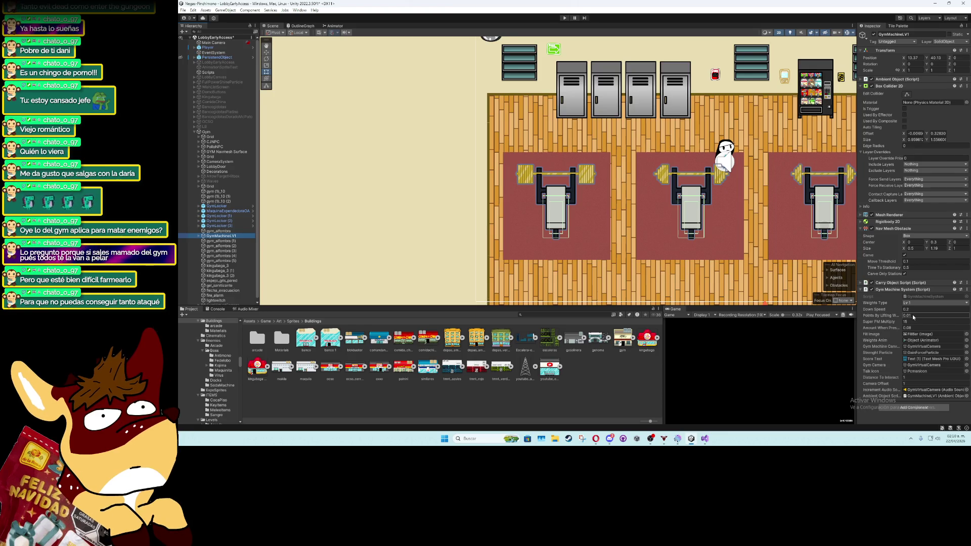
click(236, 230)
Frame GymMachineLV1 in the scene view and switch to the move tool
click(236, 237)
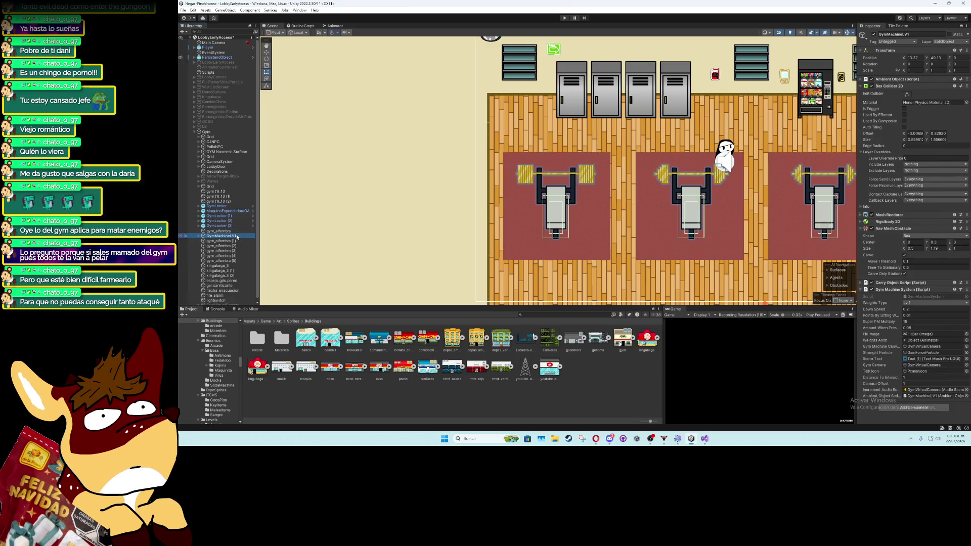
double_click(237, 236)
click(266, 52)
key(f)
scroll(234, 251, down, 1)
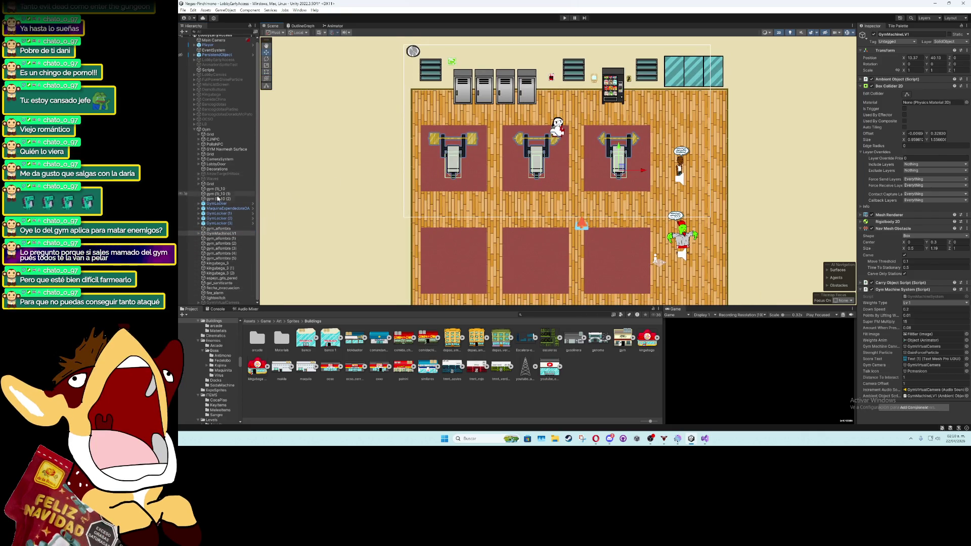
click(453, 160)
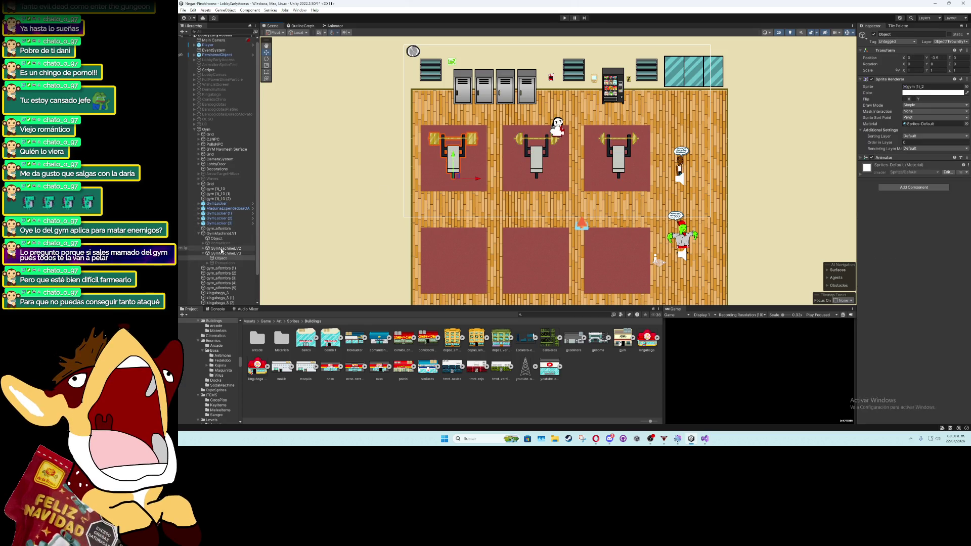
Reorder GymMachineLV2 and LV3, then set GymMachineLV3's Super PM Multiply to 15
click(218, 247)
click(203, 253)
ctrl+click(217, 252)
drag(207, 235, 207, 234)
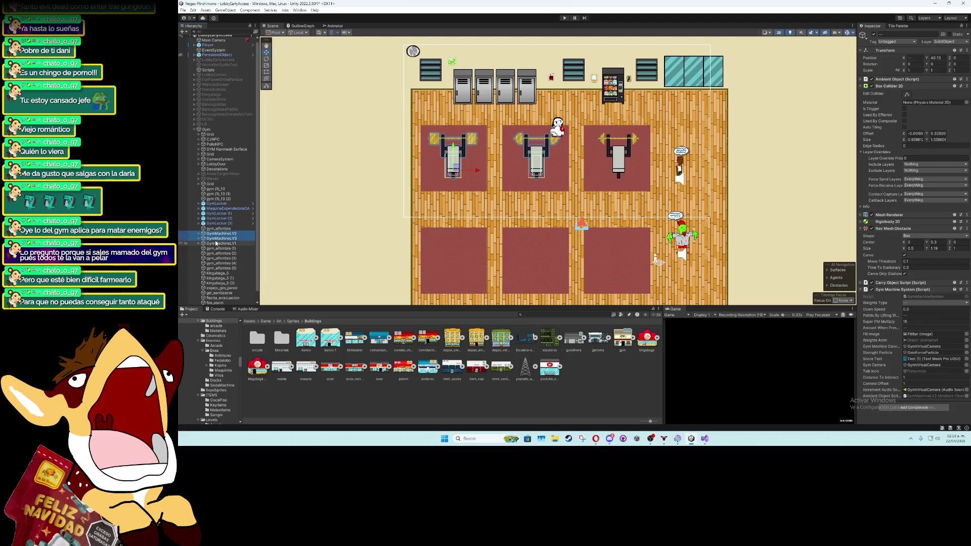
click(228, 239)
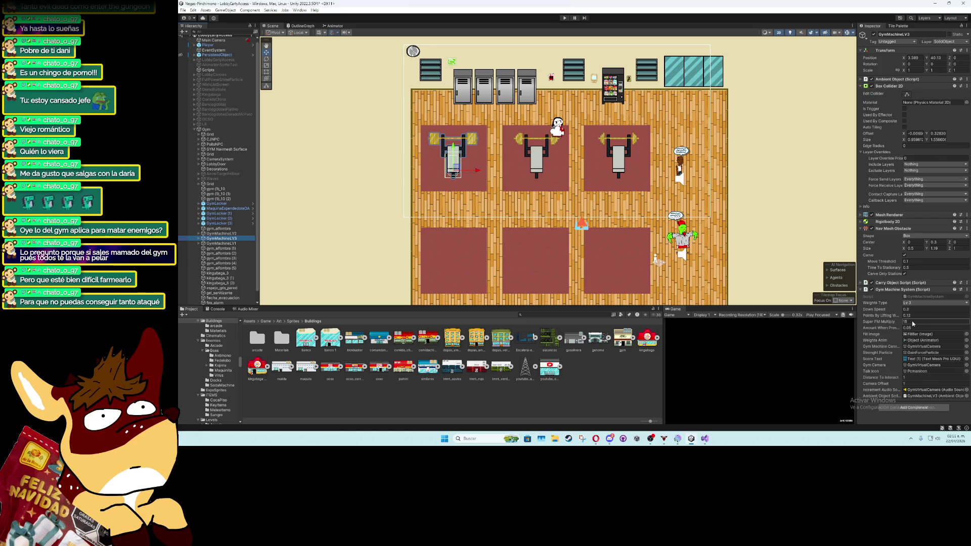
key(Return)
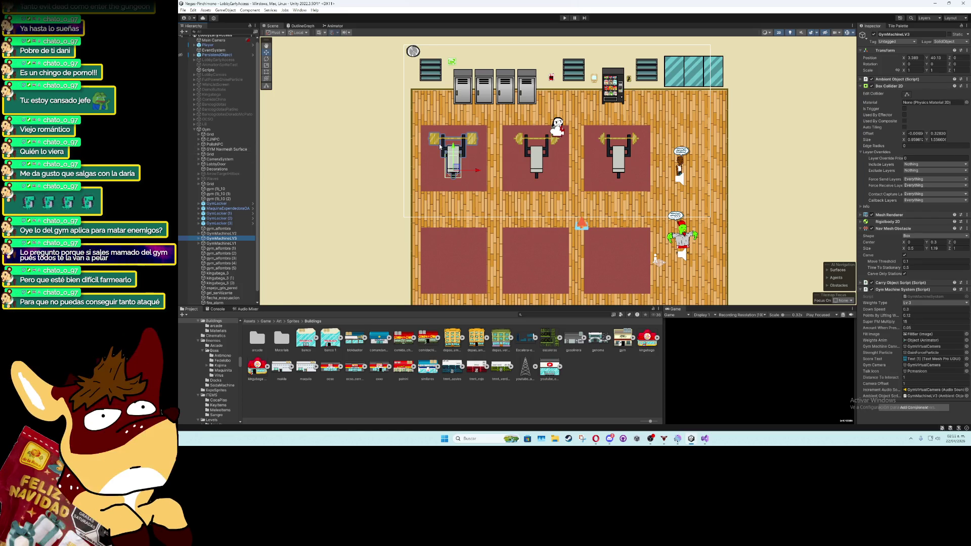
Deactivate the Gym object so the gym room disappears from the scene
scroll(440, 147, down, 3)
click(206, 130)
key(Left)
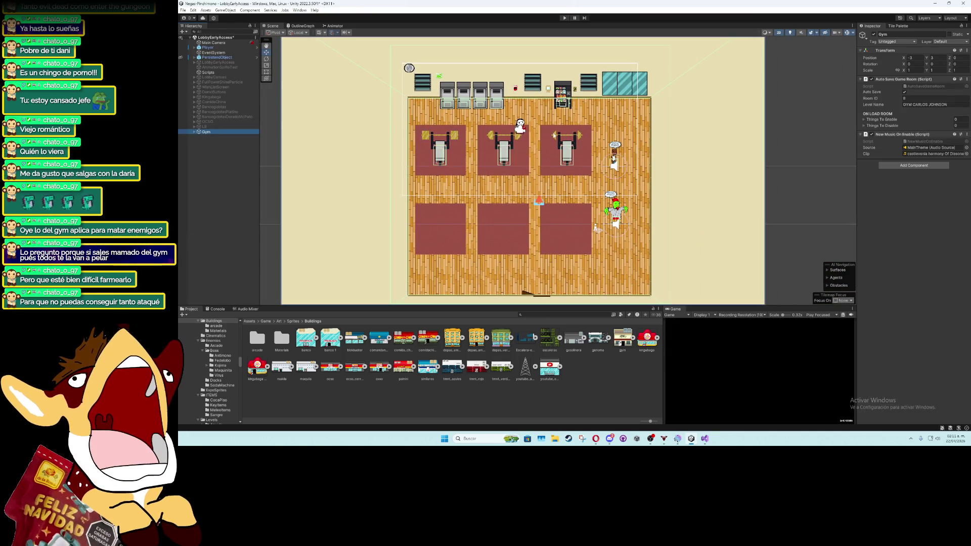
key(alt+shift+a)
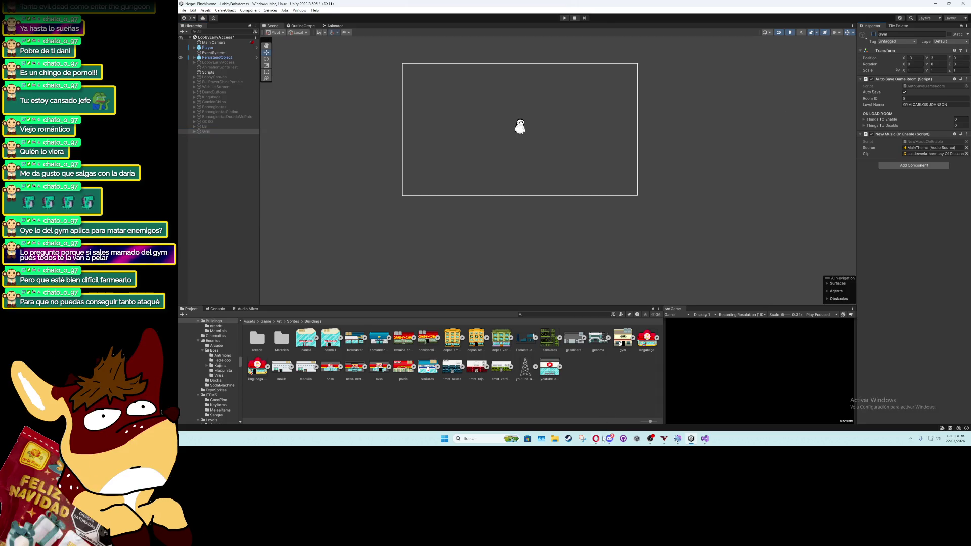
key(alt+Tab)
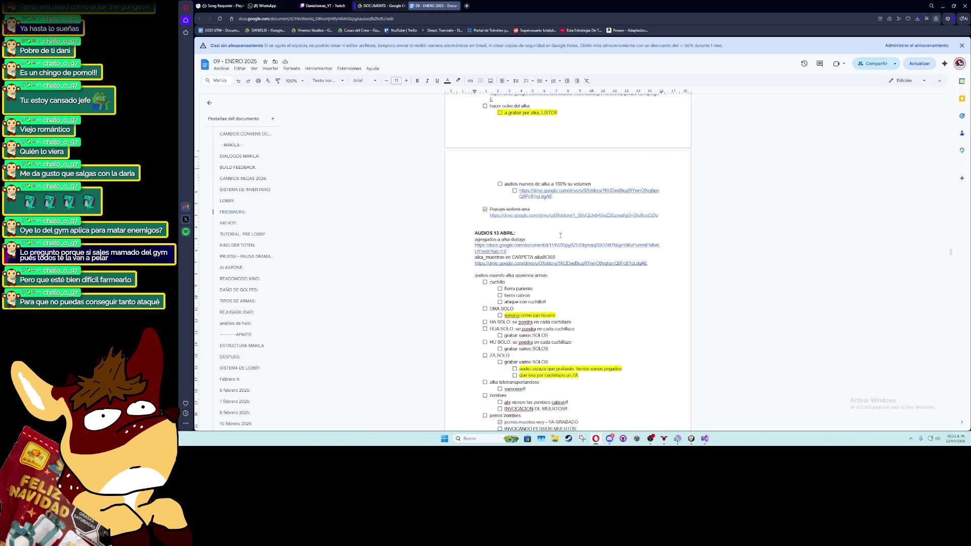
Scroll the Google Docs checklist down to the POWER UPS section, then return to Unity
scroll(533, 256, down, 2)
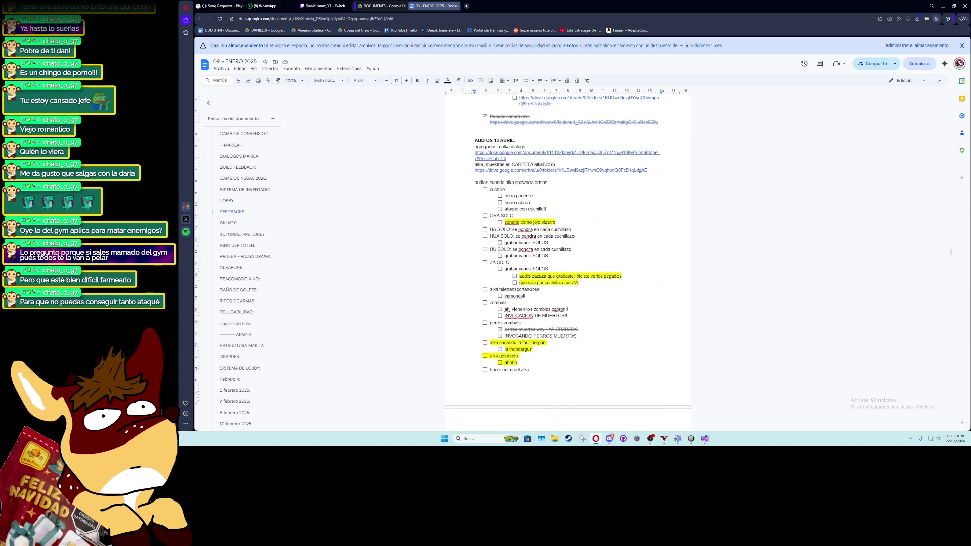
scroll(531, 272, down, 5)
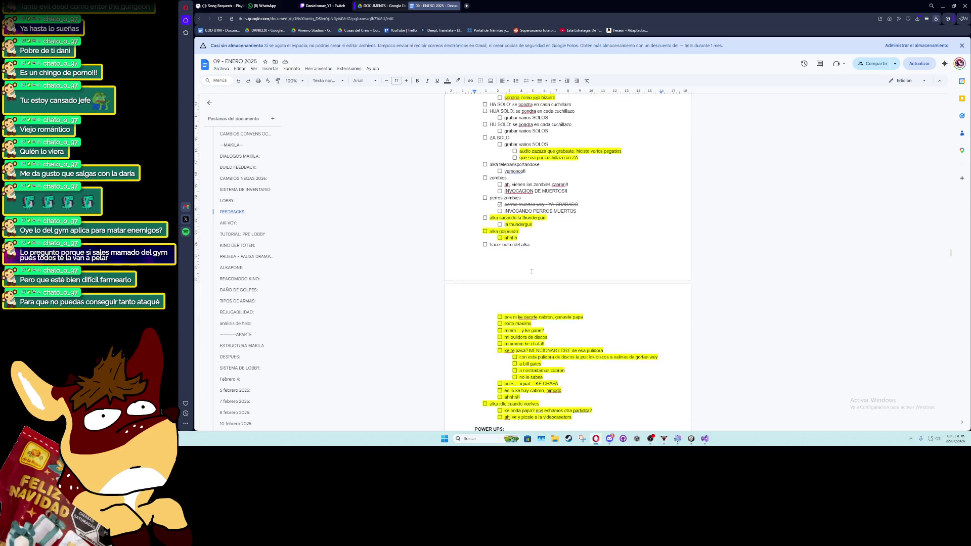
scroll(532, 271, down, 2)
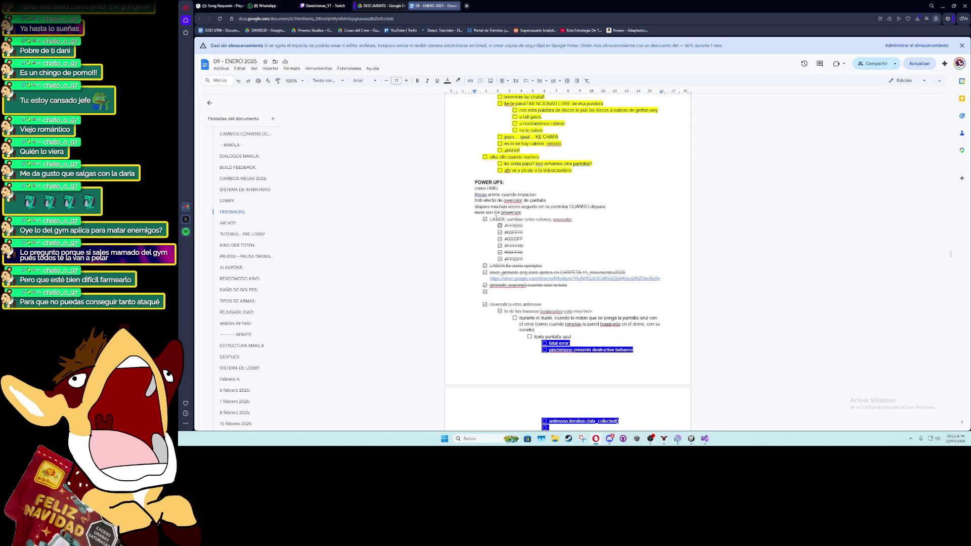
scroll(550, 319, down, 1)
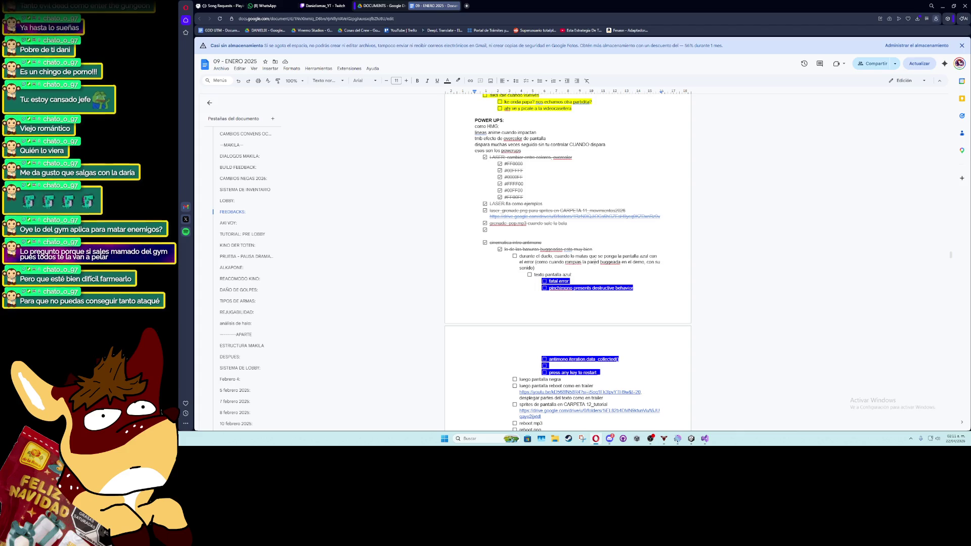
scroll(524, 259, down, 5)
key(alt+Tab)
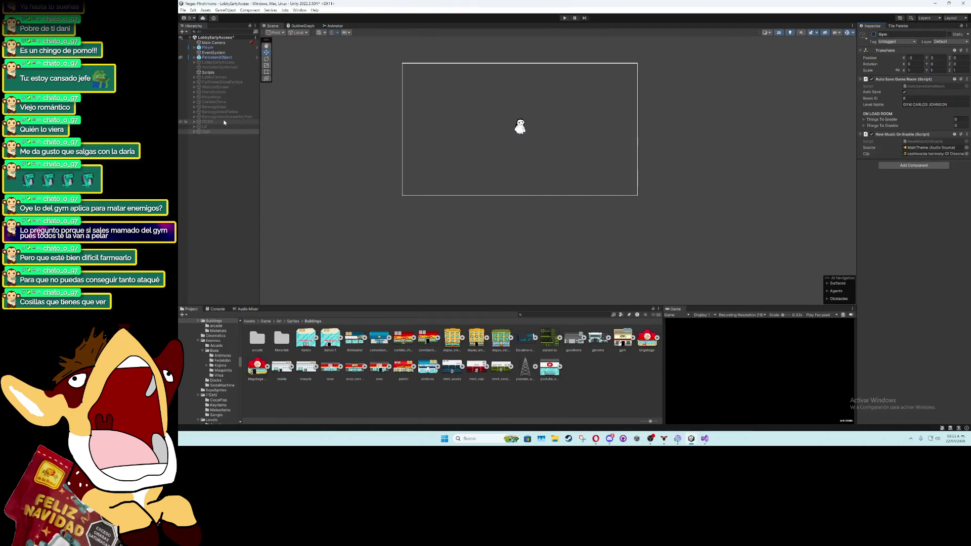
Frame the OCSO store and drag the TrashCube prefab from Prefabs/Objects into the scene
click(225, 123)
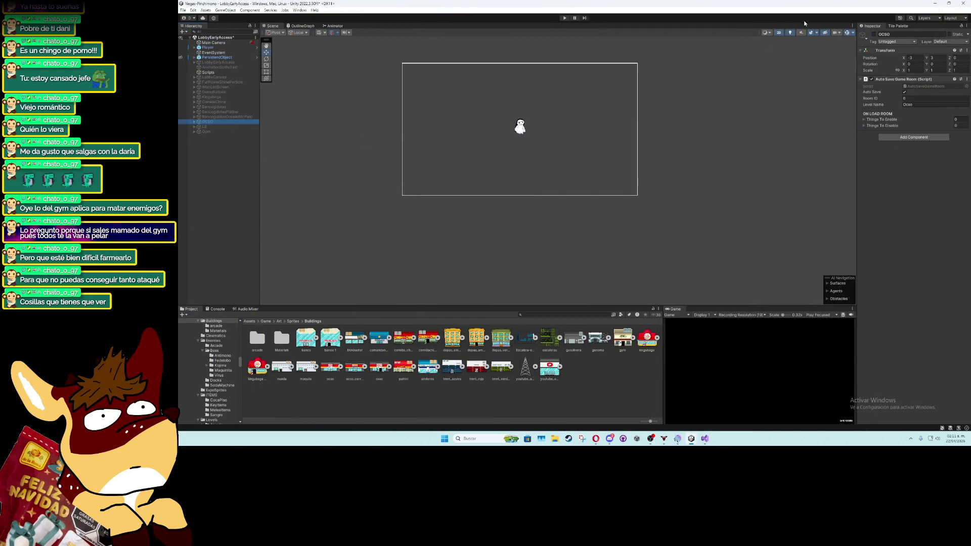
key(f)
scroll(506, 181, up, 5)
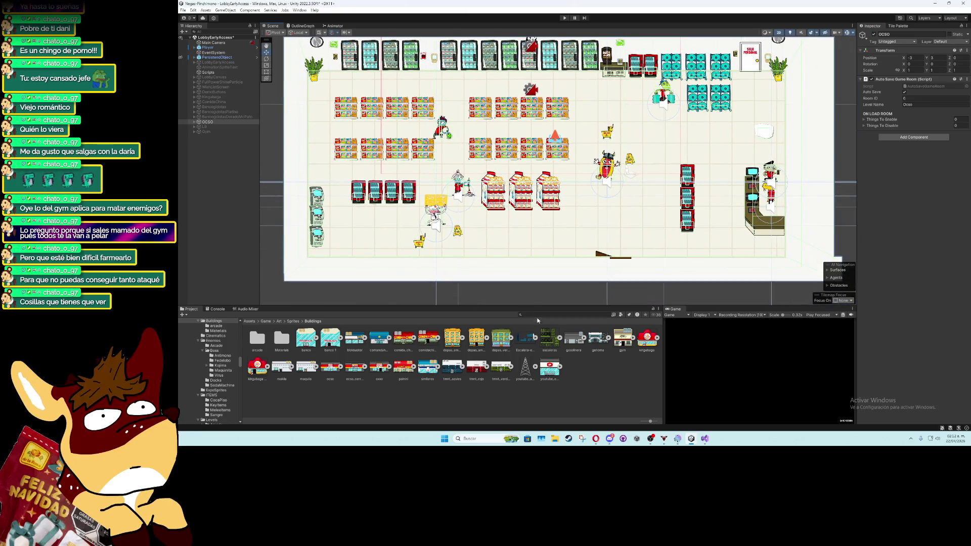
click(265, 321)
double_click(327, 337)
double_click(374, 338)
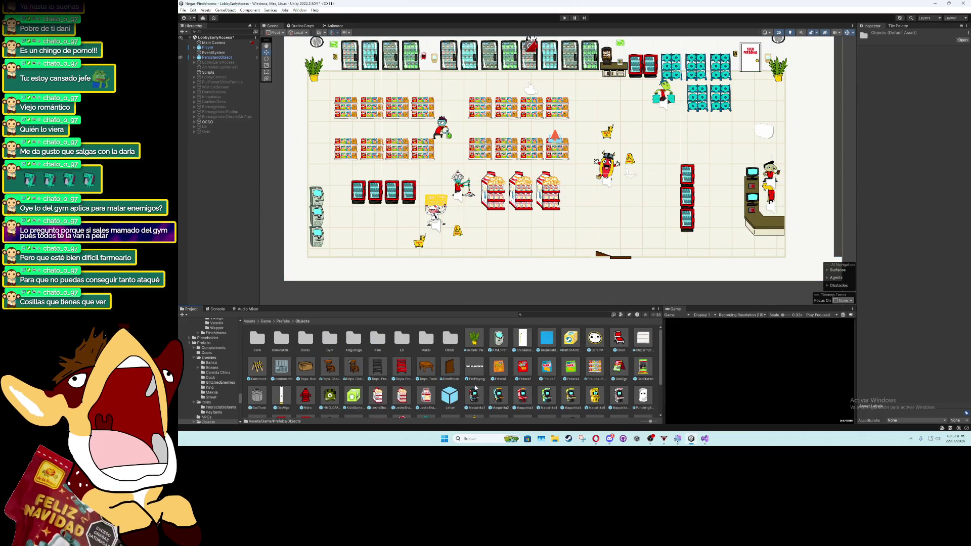
scroll(486, 374, down, 2)
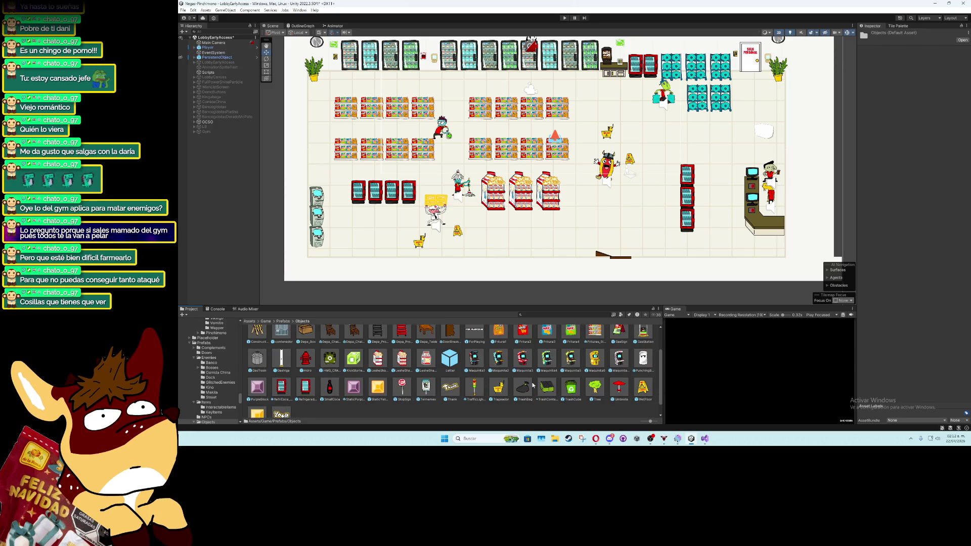
scroll(570, 392, up, 1)
mouse_move(570, 392)
mouse_down()
mouse_move(429, 143)
mouse_move(433, 81)
mouse_up()
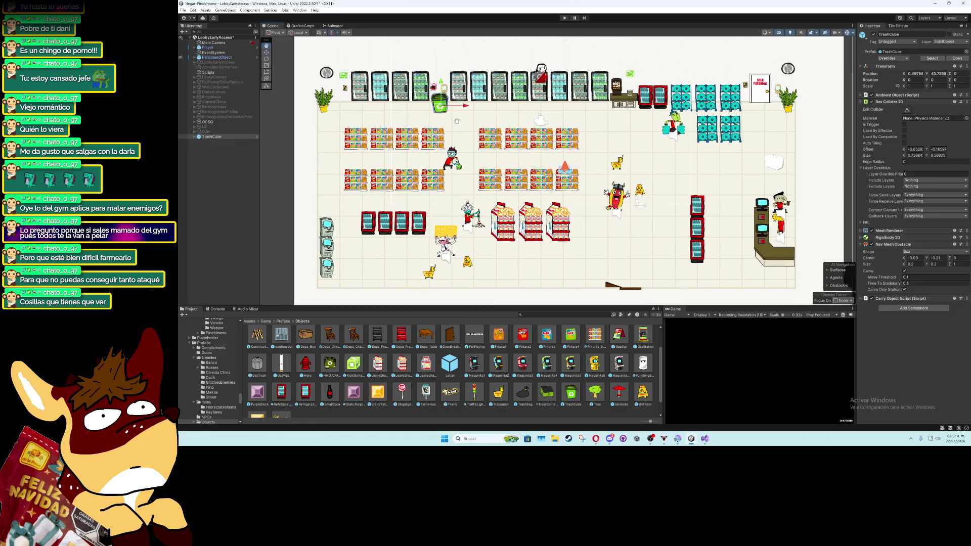
Duplicate the TrashCube twice, placing copies by the left shelves and bottom-right counter
click(225, 138)
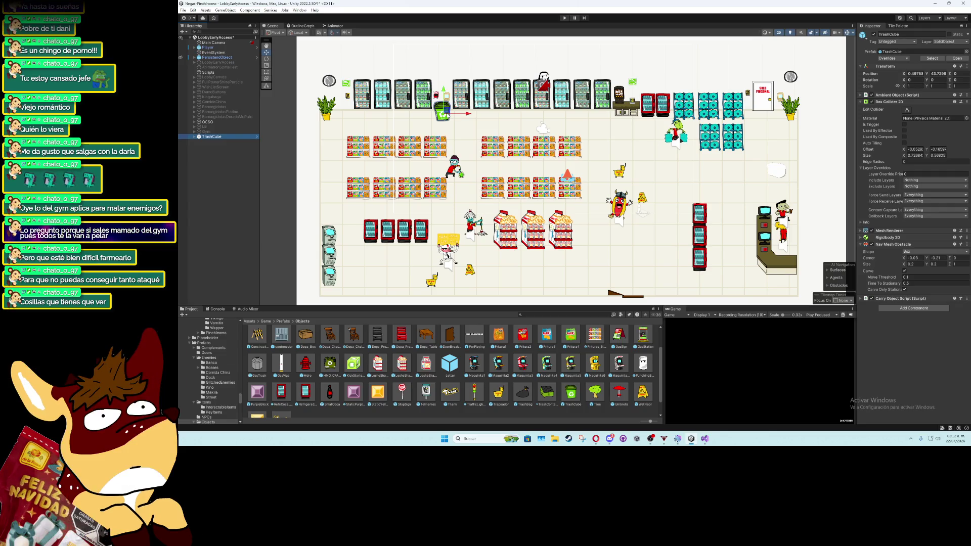
key(ctrl+d)
mouse_move(446, 116)
mouse_down()
mouse_move(581, 121)
mouse_move(599, 108)
mouse_move(614, 134)
mouse_move(399, 181)
mouse_move(328, 173)
mouse_up()
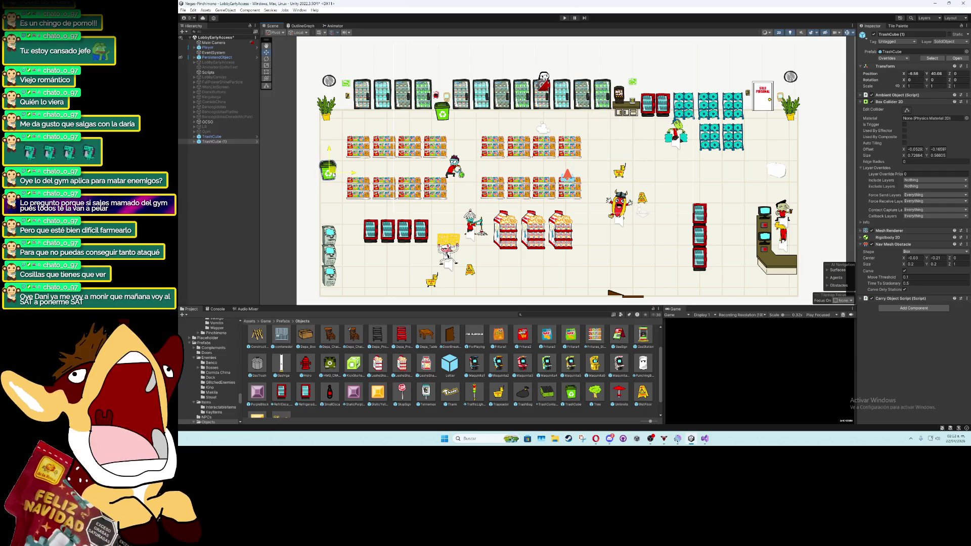
key(ctrl+d)
mouse_move(329, 172)
mouse_down()
mouse_move(706, 221)
mouse_move(793, 286)
mouse_up()
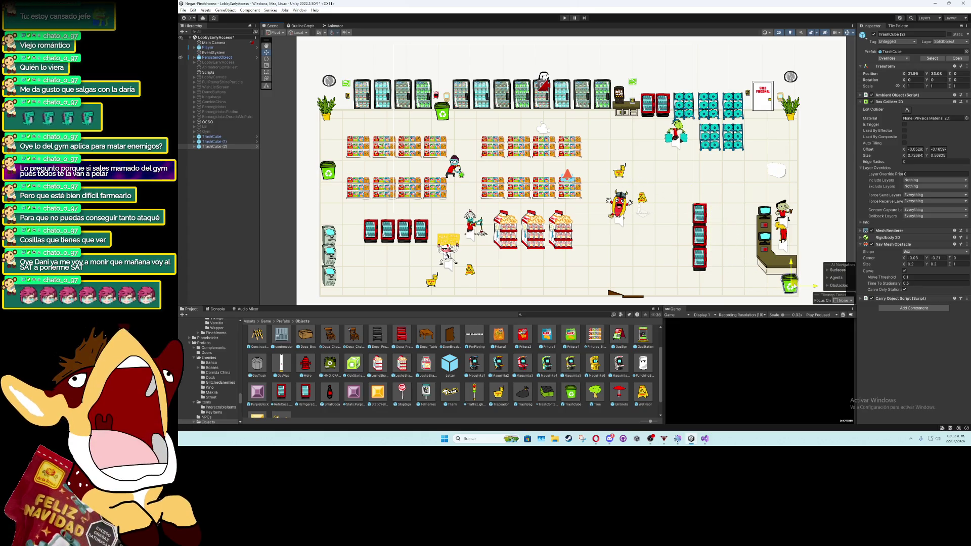
Nest all three TrashCube trash cans under the OCSO object and collapse the group
click(219, 137)
shift+click(217, 146)
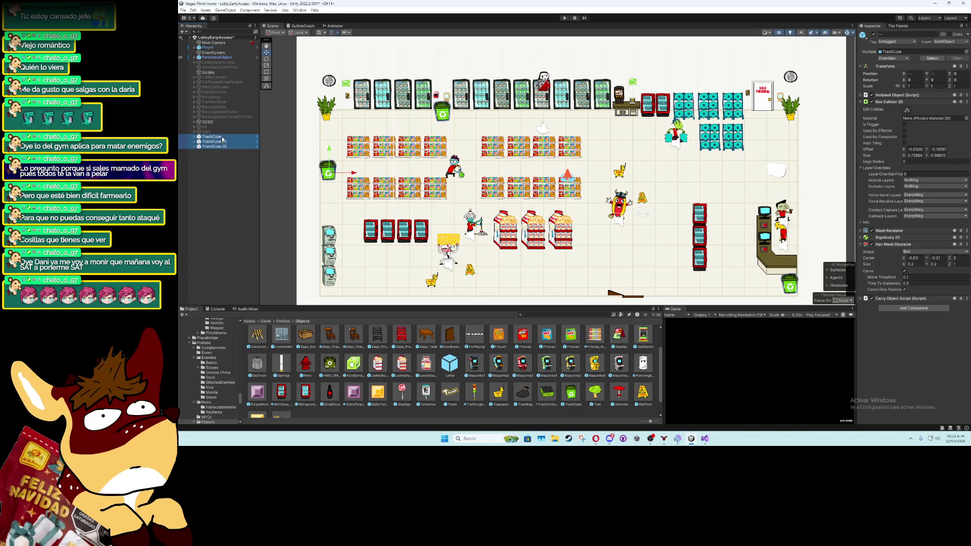
drag(216, 125, 216, 122)
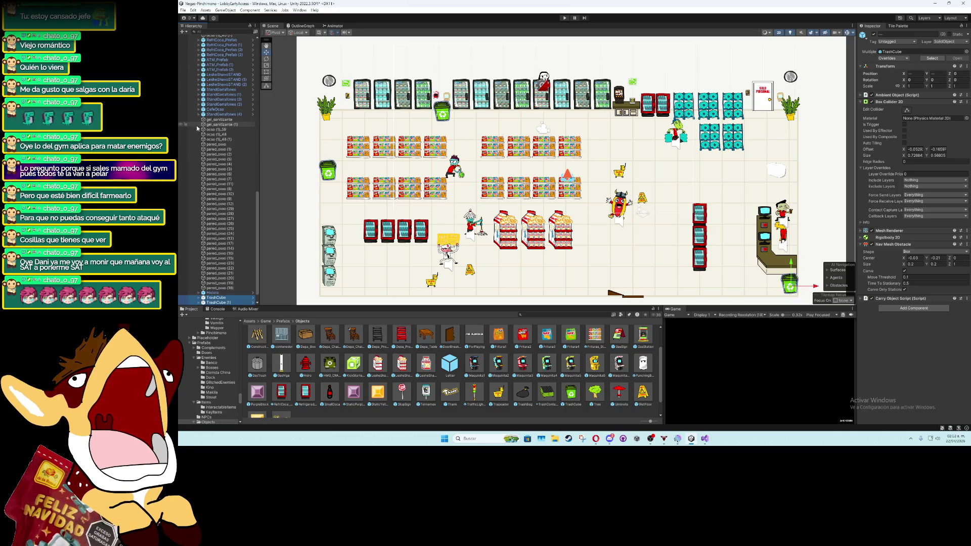
scroll(198, 120, up, 10)
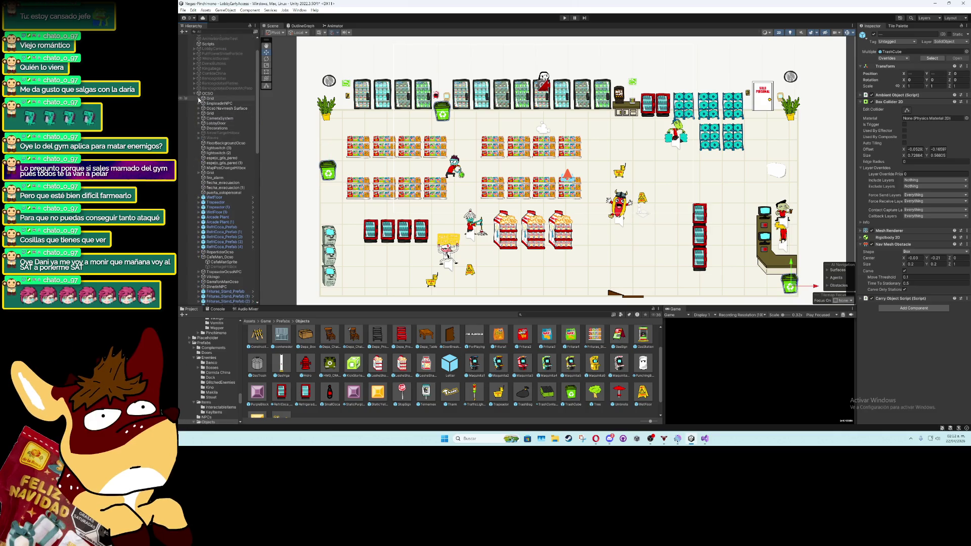
click(197, 94)
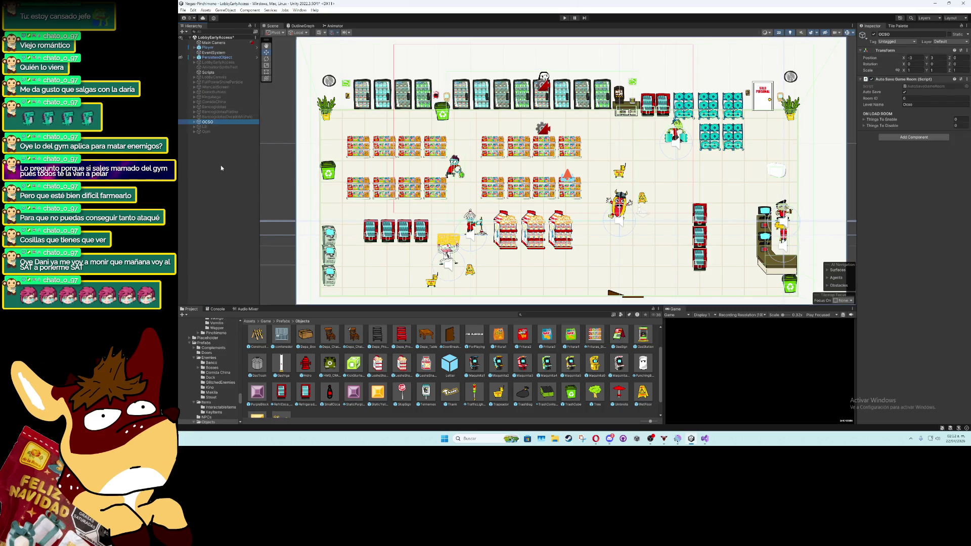
Deactivate the OCSO store object so it is hidden from the scene
click(210, 122)
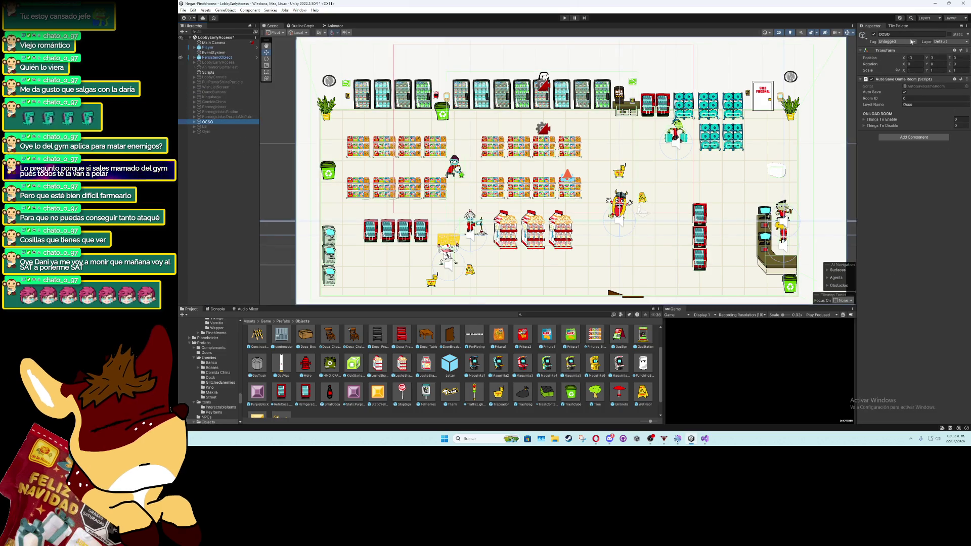
click(873, 33)
click(232, 183)
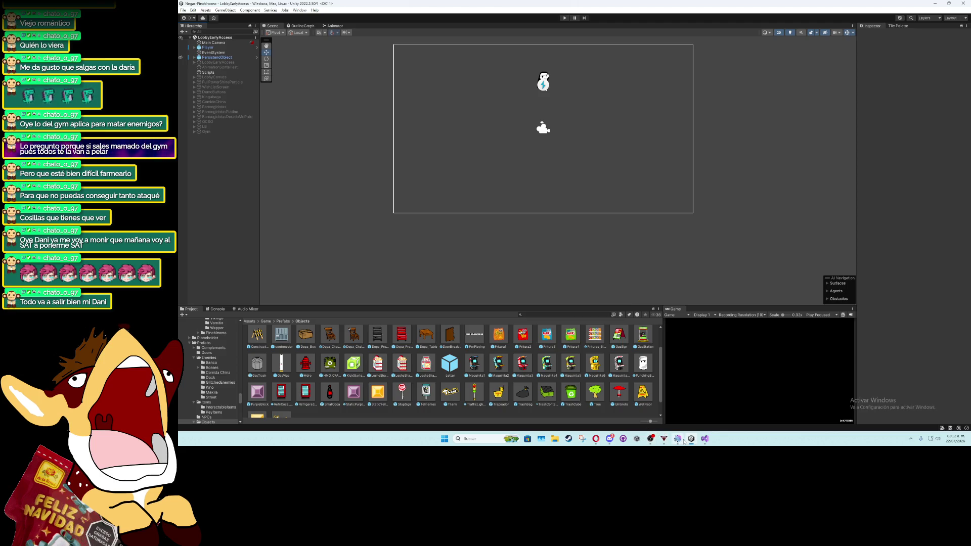
Bring the Google Docs task notes to the front and scroll down
mouse_move(666, 440)
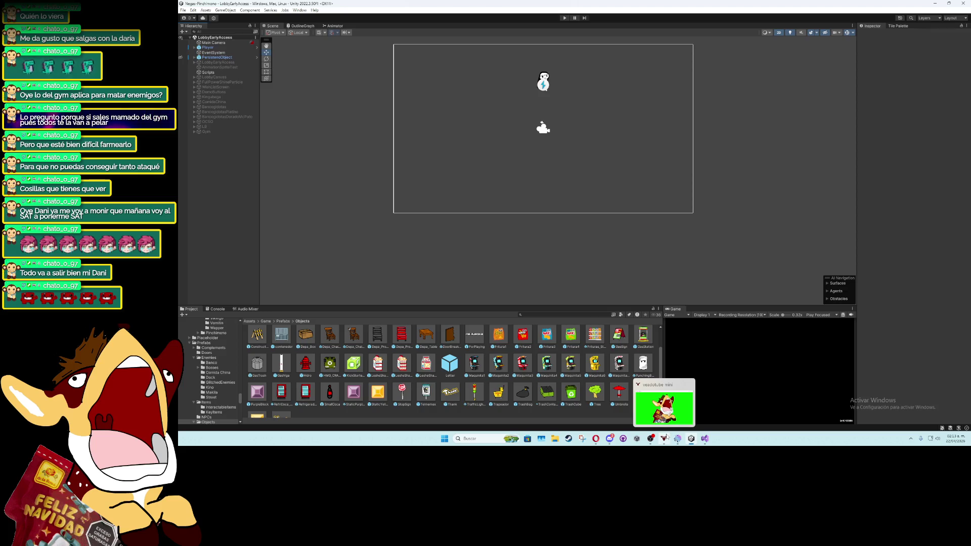
click(595, 438)
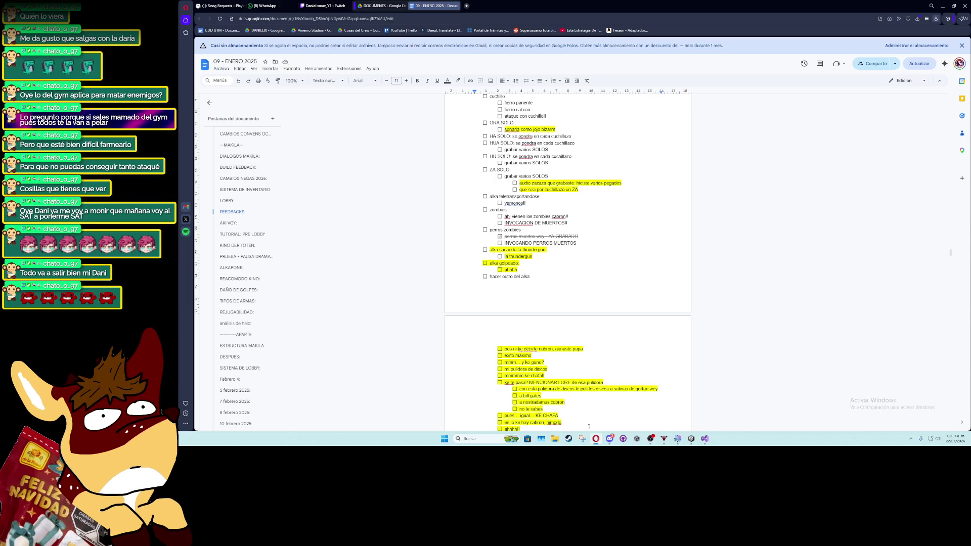
scroll(581, 321, down, 5)
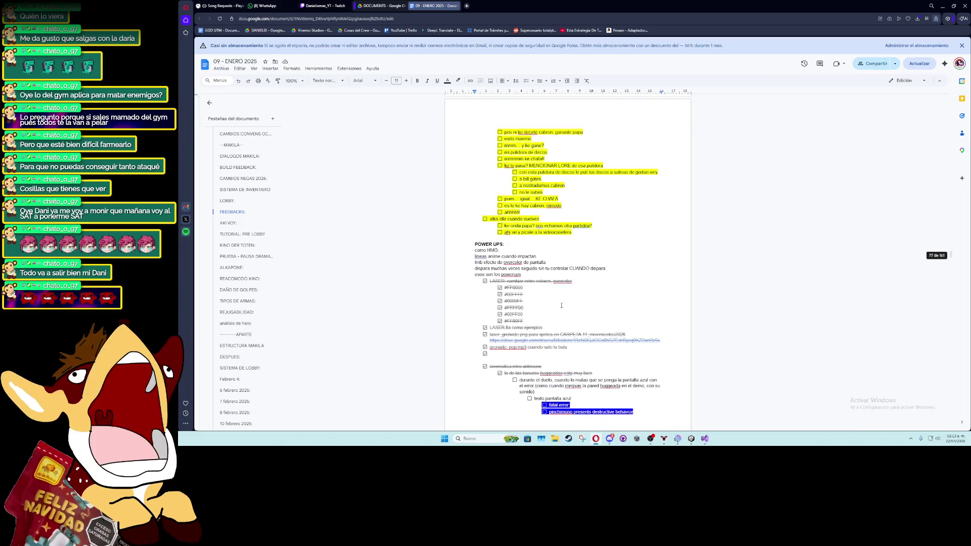